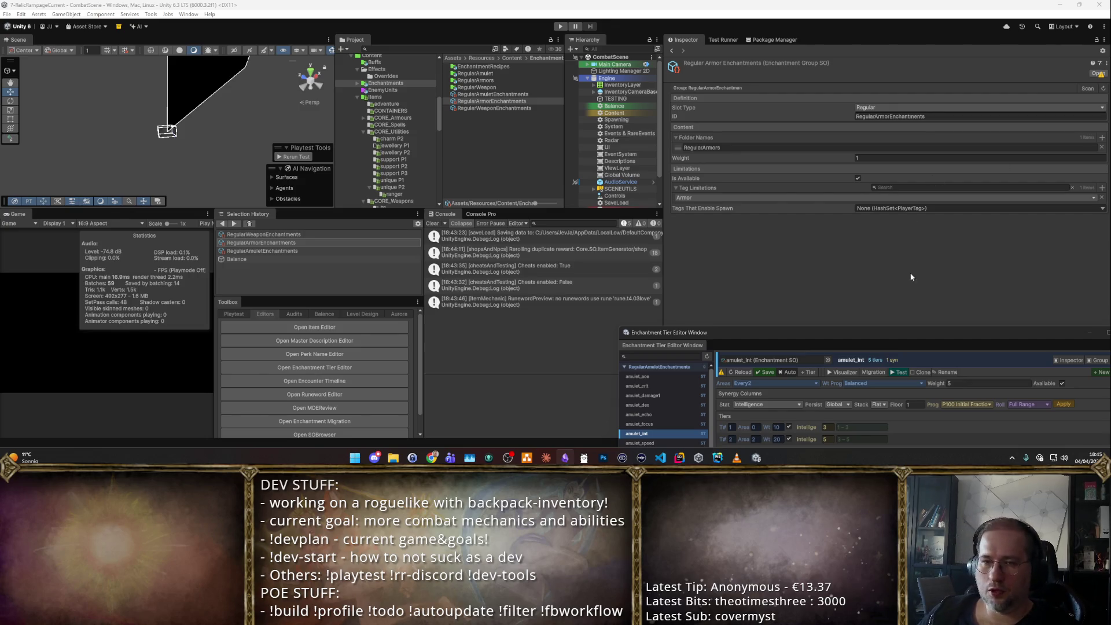
# - Set the amulet_int tier floor to 2 and apply the progression
pyautogui.click(504, 95)
pyautogui.moveTo(744, 328); pyautogui.dragTo(429, 103)
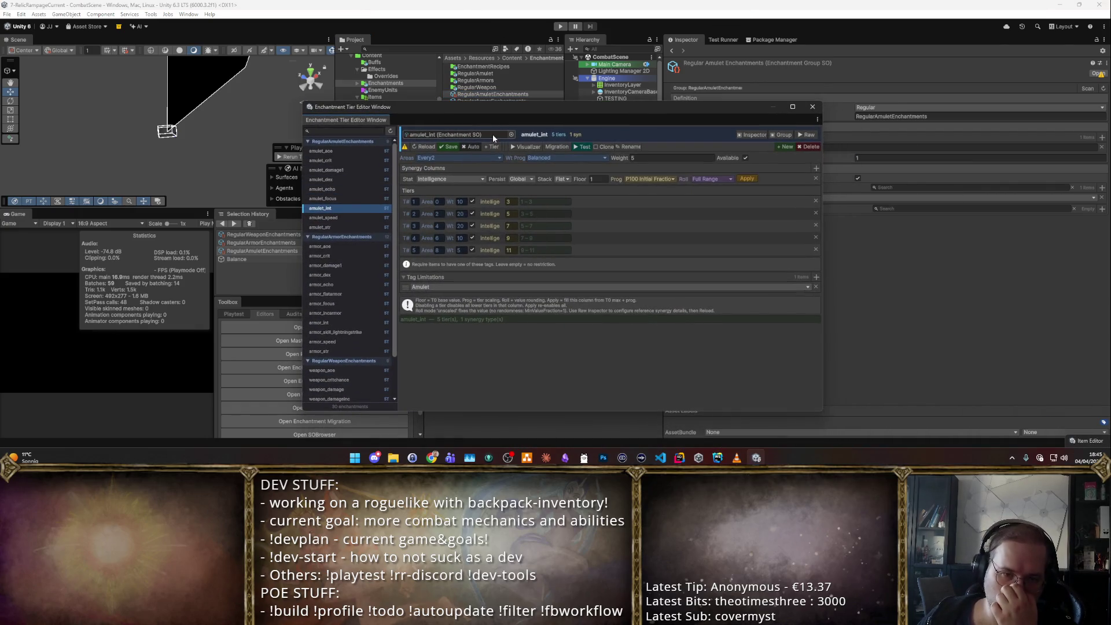
pyautogui.click(596, 179)
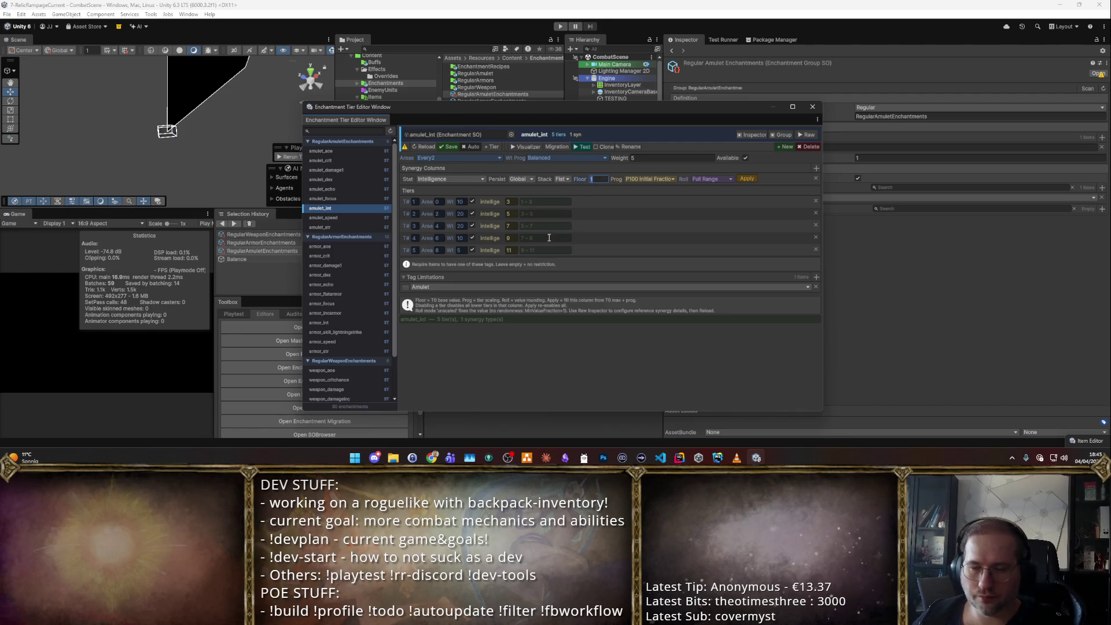
pyautogui.write('2')
pyautogui.click(510, 201)
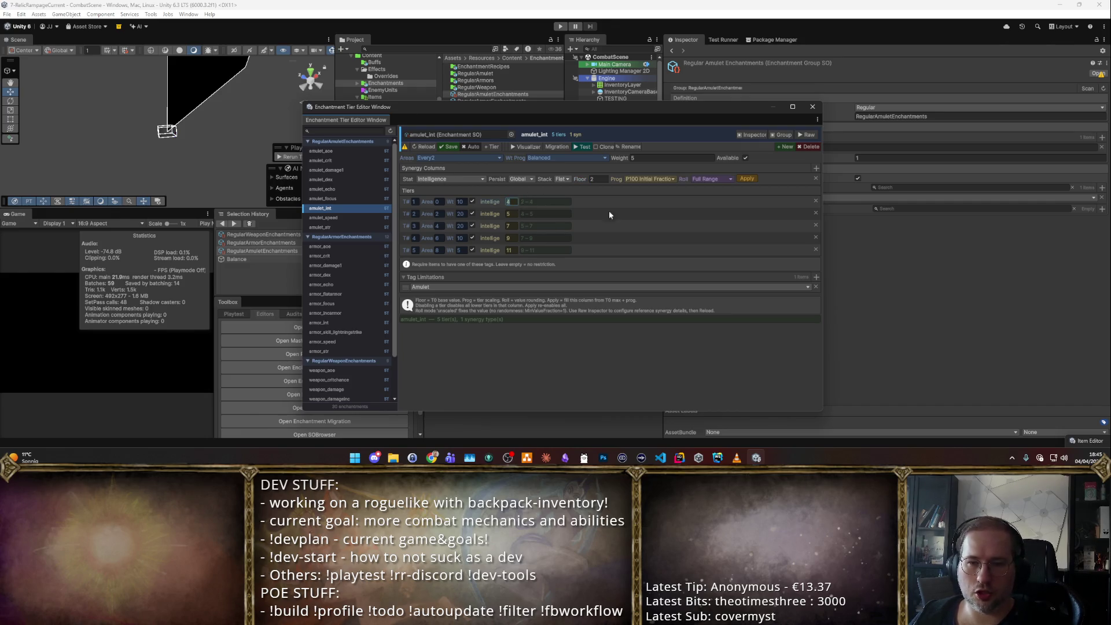
pyautogui.click(746, 179)
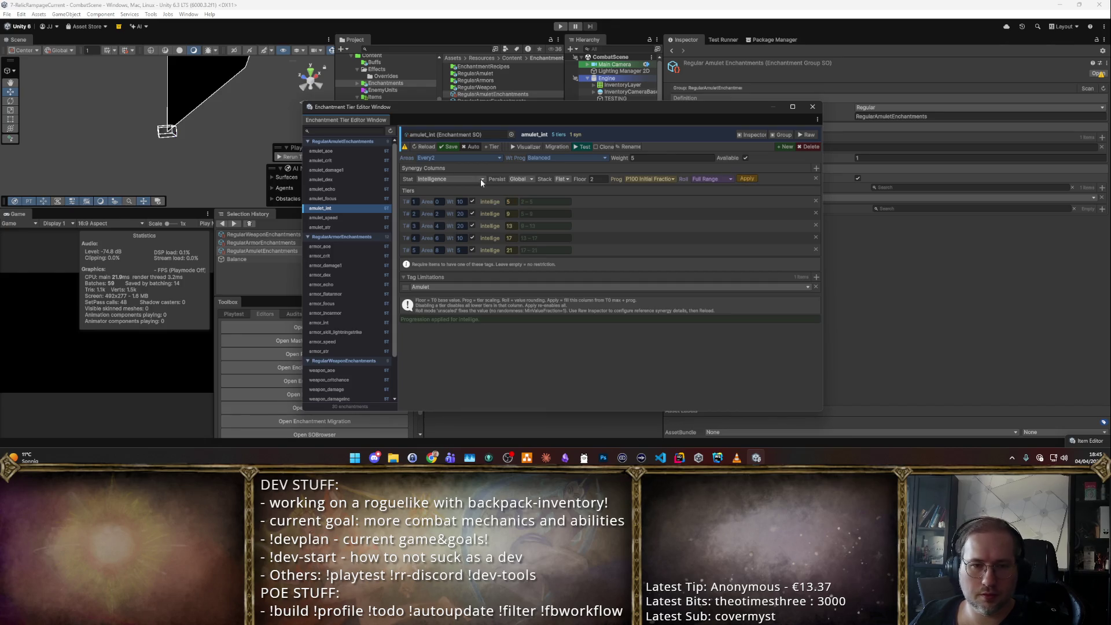
# - Apply a tier floor of 2 to amulet_dex and amulet_str
pyautogui.click(347, 180)
pyautogui.write('2')
pyautogui.click(510, 202)
pyautogui.click(748, 179)
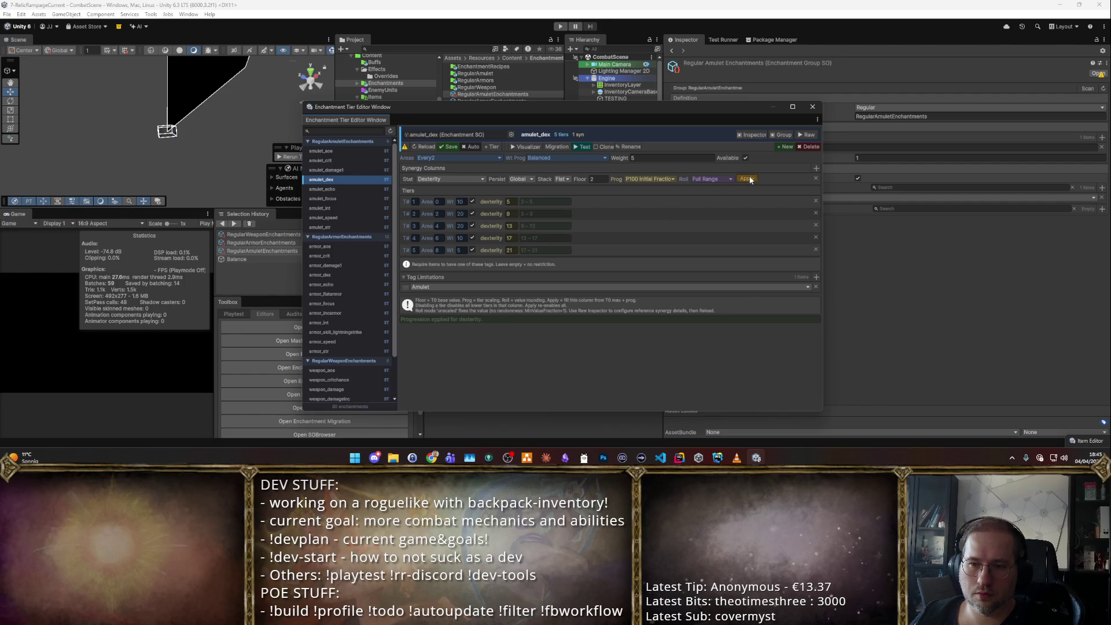
pyautogui.click(327, 228)
pyautogui.write('2')
pyautogui.click(510, 202)
pyautogui.click(748, 178)
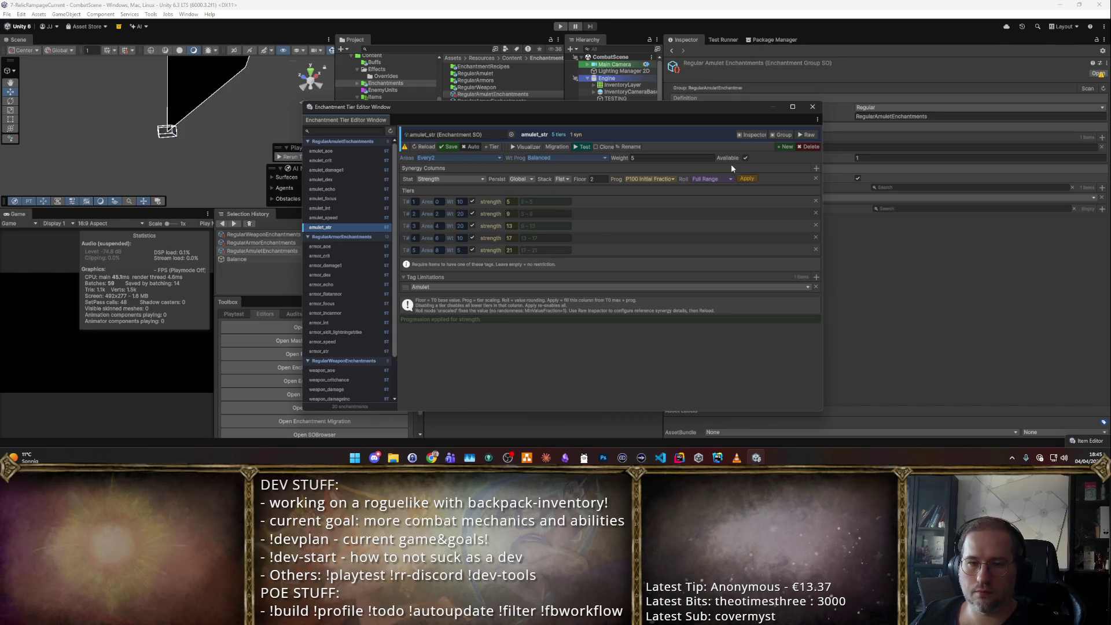
# - Save the amulet_dex and amulet_str enchantments after checking the other amulet entries
pyautogui.click(333, 215)
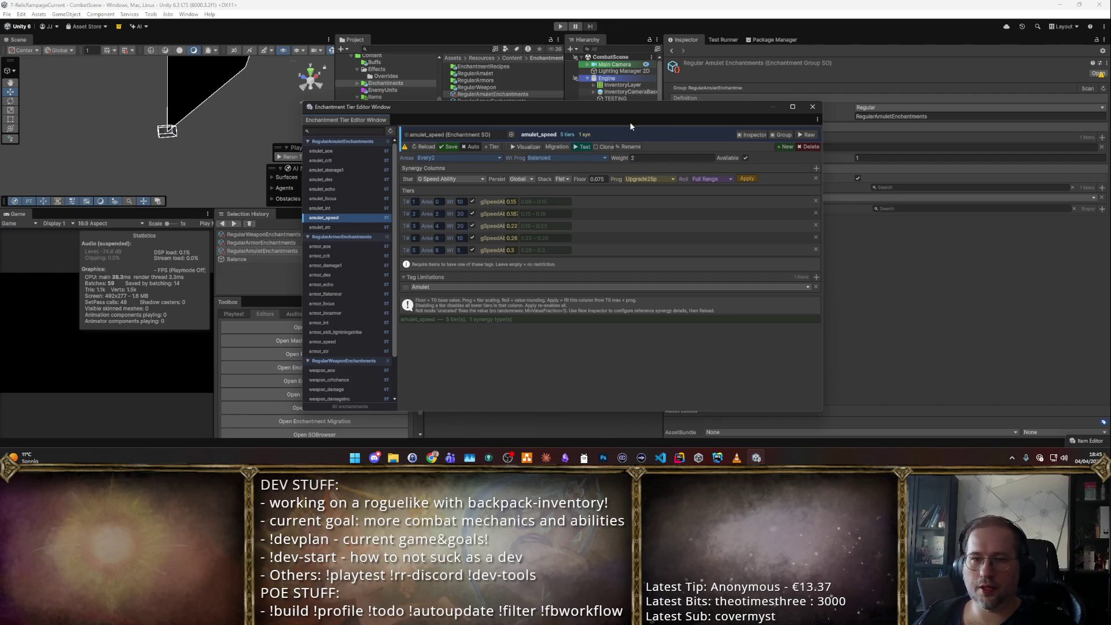
pyautogui.click(321, 179)
pyautogui.click(440, 147)
pyautogui.click(342, 191)
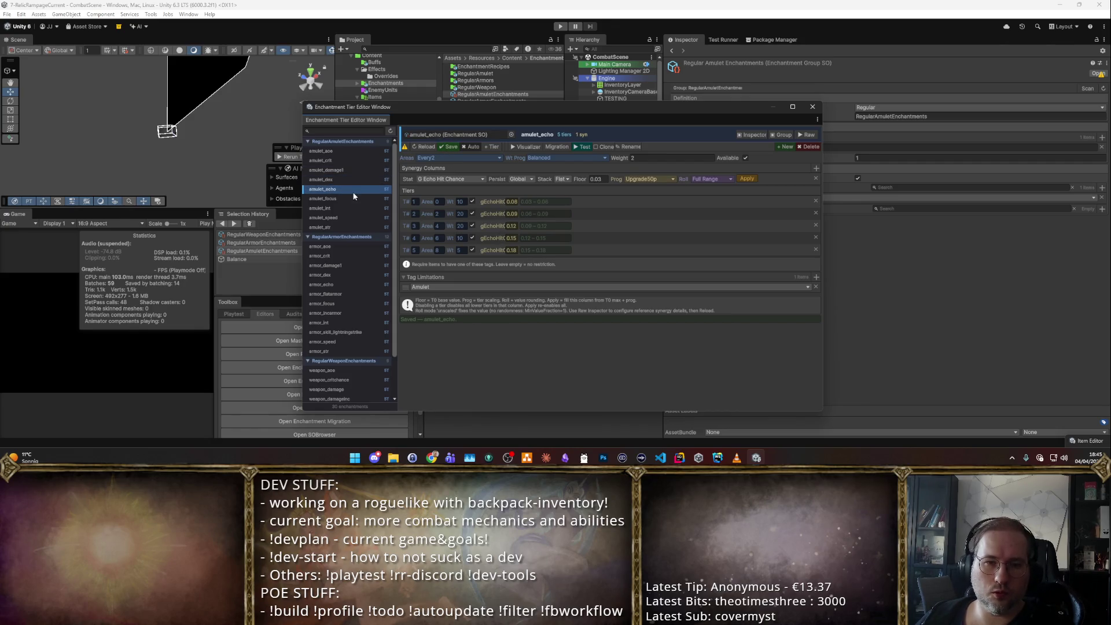
pyautogui.click(320, 207)
pyautogui.click(320, 227)
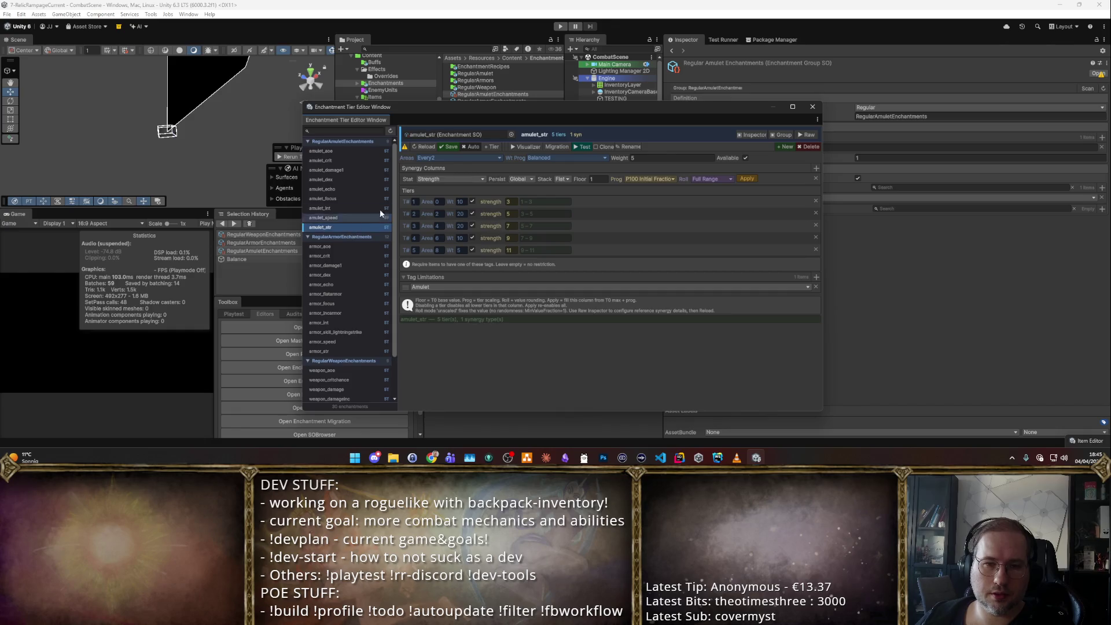
pyautogui.click(449, 147)
pyautogui.moveTo(506, 109)
pyautogui.mouseDown()
pyautogui.moveTo(905, 246)
pyautogui.moveTo(697, 123)
pyautogui.moveTo(723, 125)
pyautogui.mouseUp()
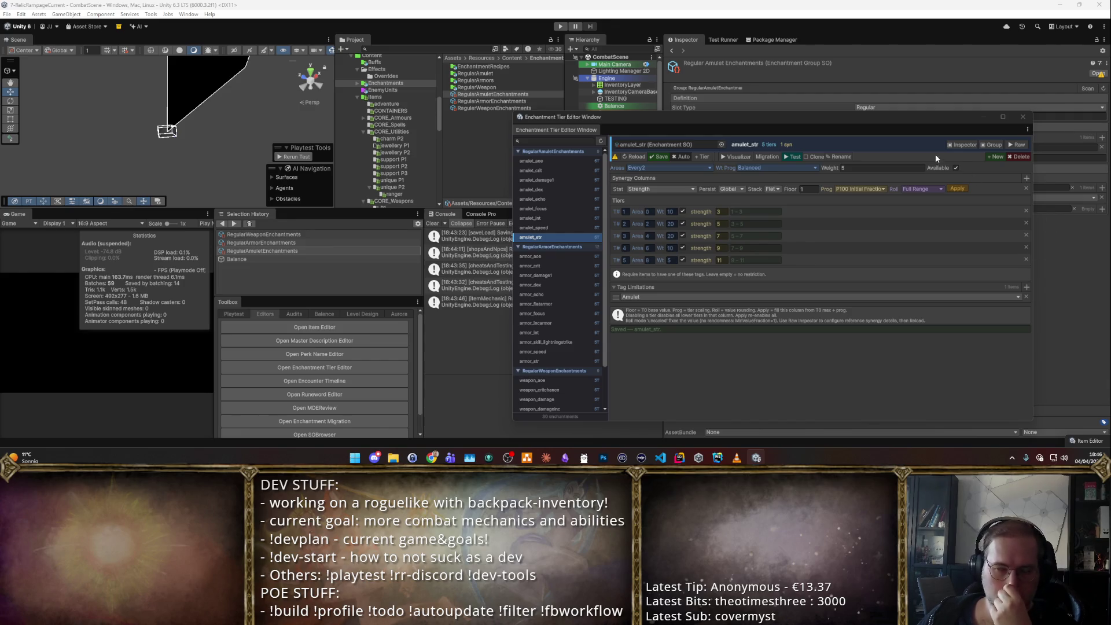
# - Drag the tier editor window to the bottom to uncover the Inspector and Hierarchy
pyautogui.moveTo(963, 124)
pyautogui.mouseDown()
pyautogui.moveTo(790, 187)
pyautogui.moveTo(884, 239)
pyautogui.moveTo(968, 229)
pyautogui.moveTo(737, 131)
pyautogui.moveTo(835, 99)
pyautogui.moveTo(898, 109)
pyautogui.mouseUp()
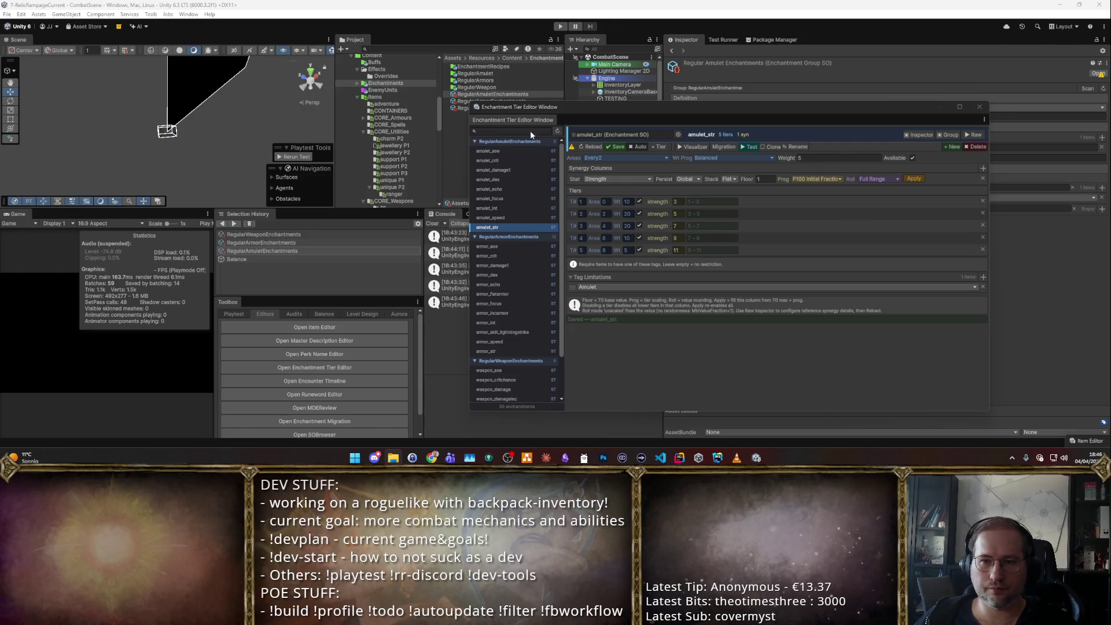
pyautogui.moveTo(583, 118); pyautogui.dragTo(539, 376)
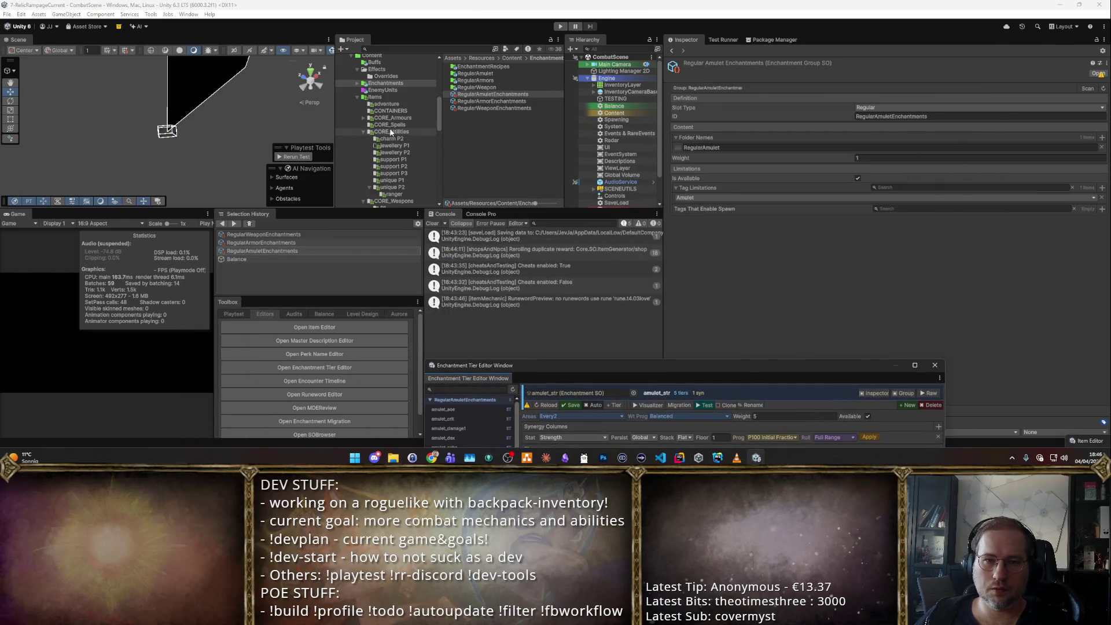
# - Locate and select Thundergod's Step in CORE_Armours > Unique
pyautogui.click(405, 187)
pyautogui.click(502, 87)
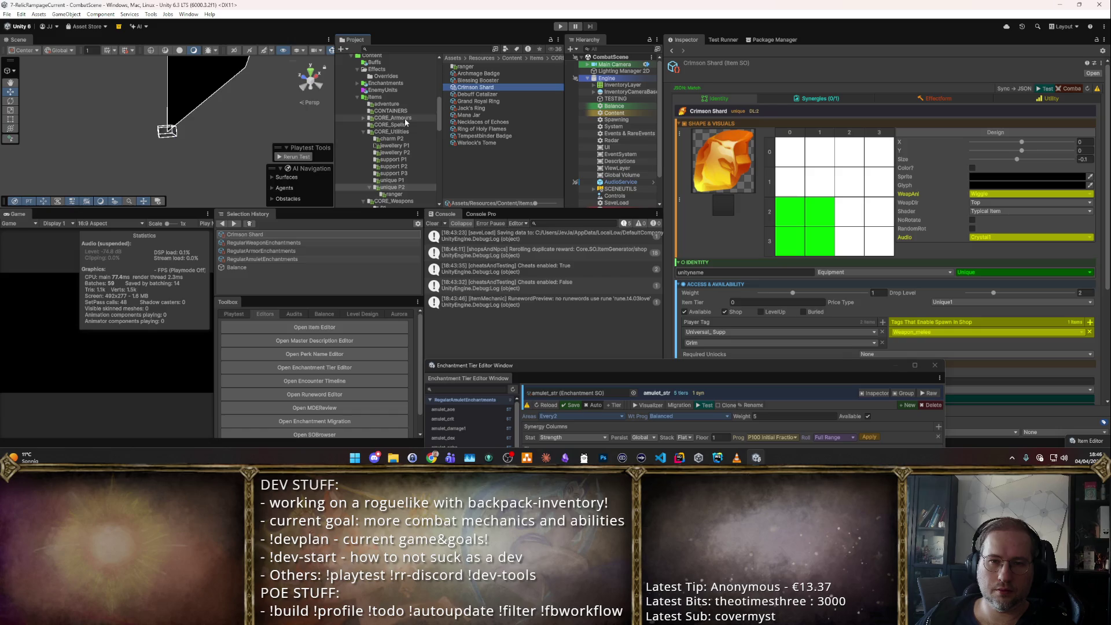
pyautogui.click(404, 118)
pyautogui.doubleClick(480, 87)
pyautogui.click(490, 67)
pyautogui.press('Down')
pyautogui.press('Down')
pyautogui.press('Down')
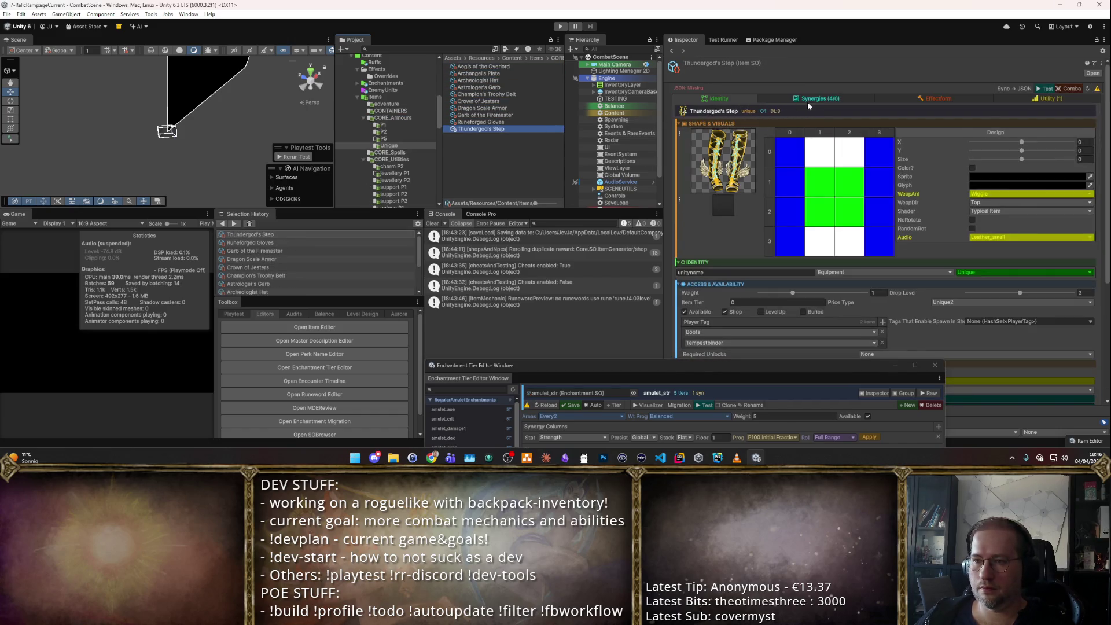
pyautogui.press('Up')
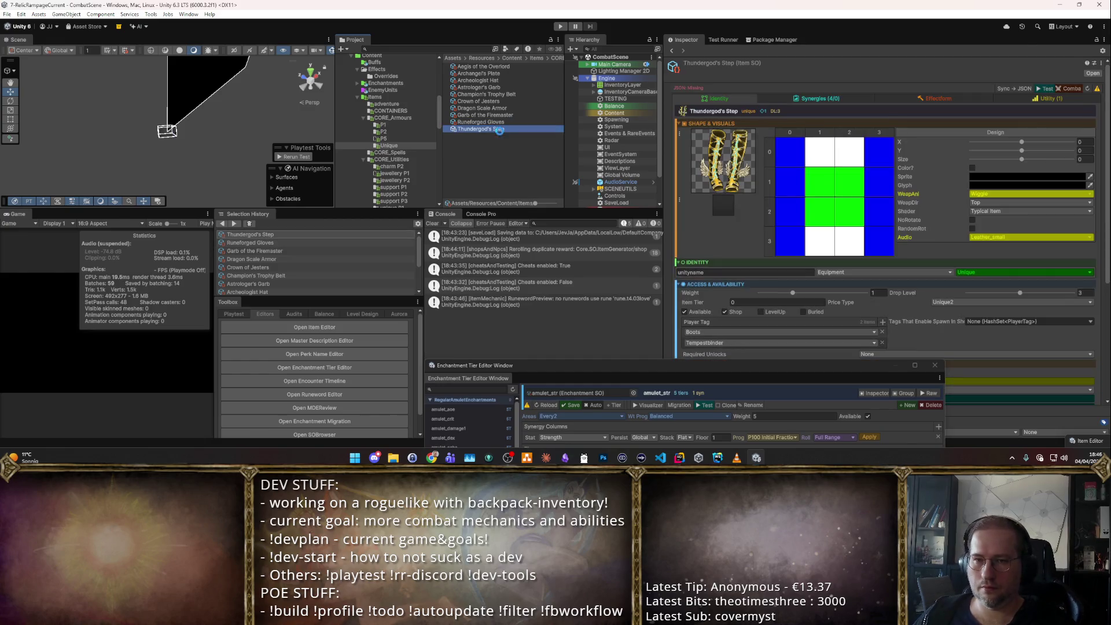
# - Duplicate it and name the copy Path of Concentration
pyautogui.hotkey('ctrl', 'd')
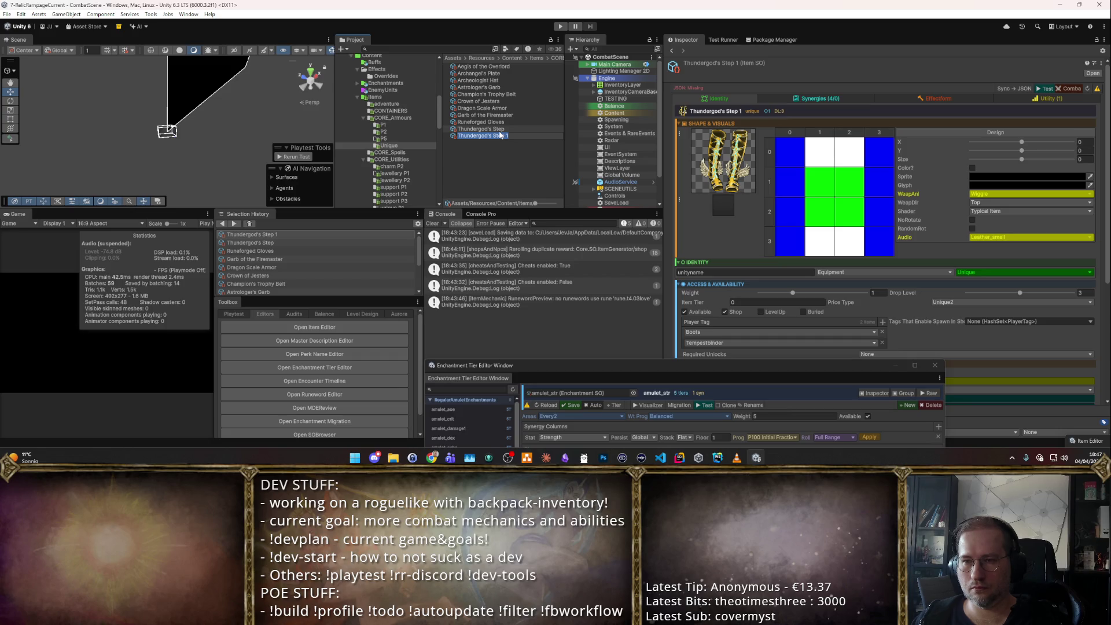
pyautogui.write('Path of Conce')
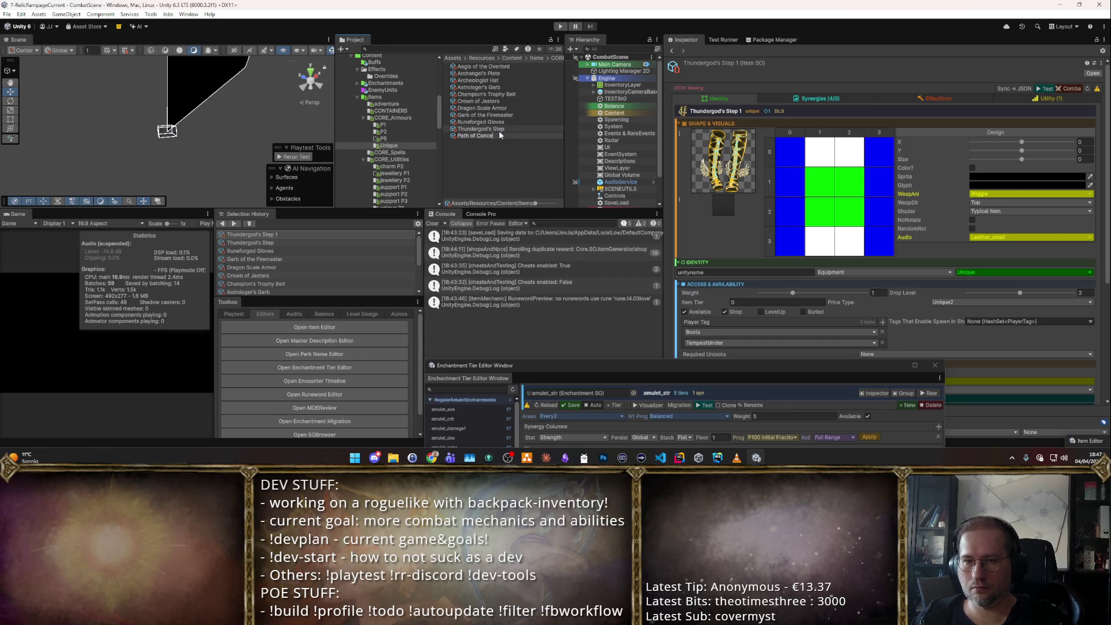
pyautogui.write('ntration')
pyautogui.press('Return')
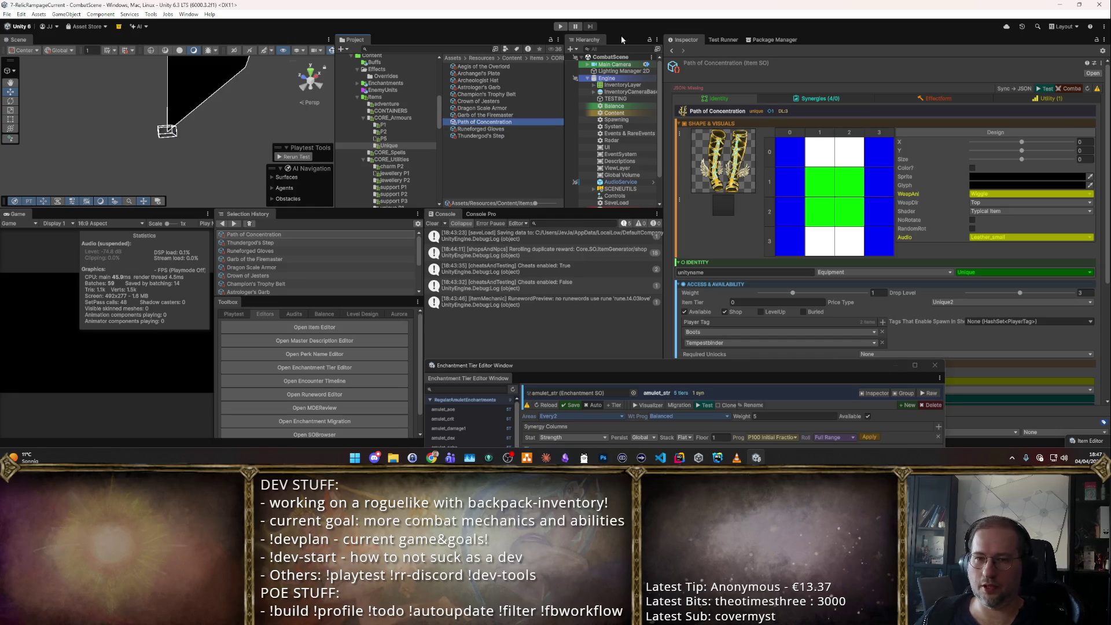
# - Give the item the first Boots sprite from the sprite picker
pyautogui.click(723, 189)
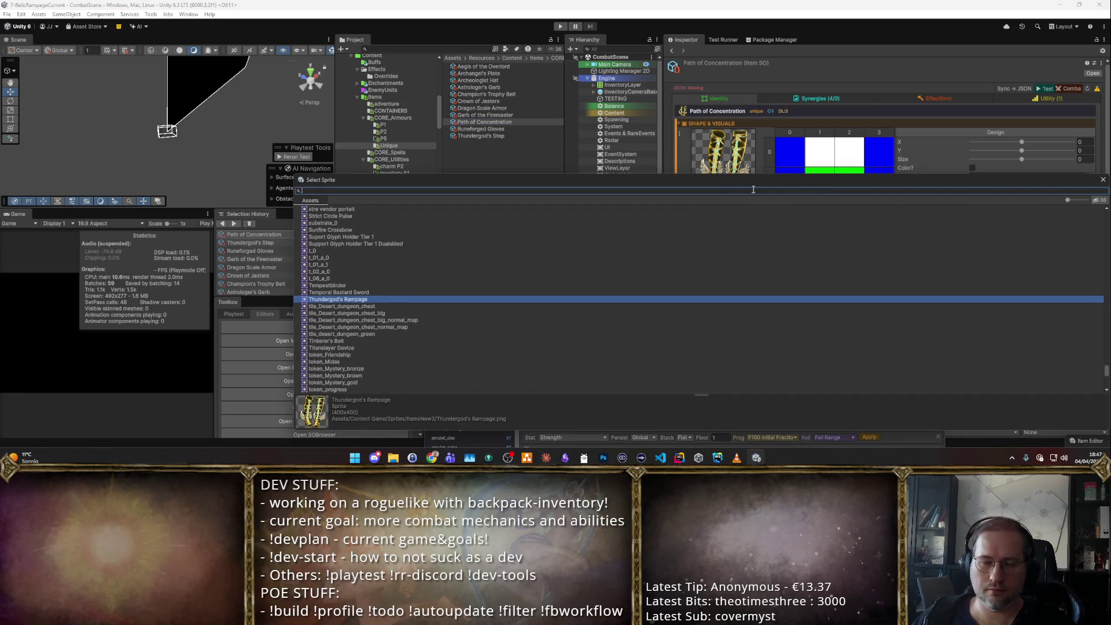
pyautogui.write('Boots')
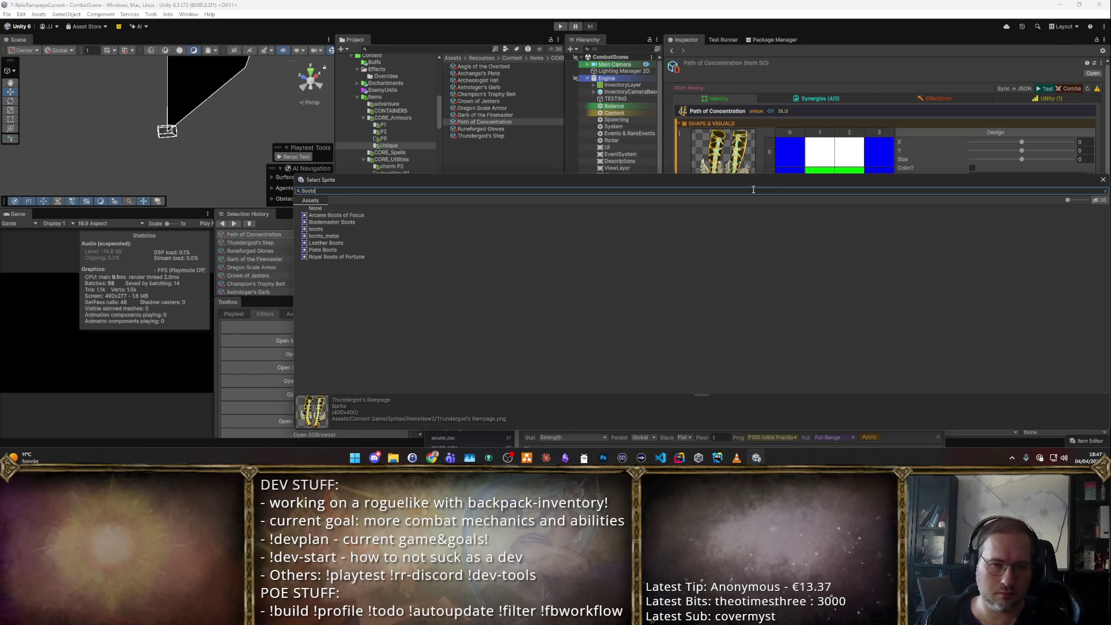
pyautogui.press('Down')
pyautogui.press('Return')
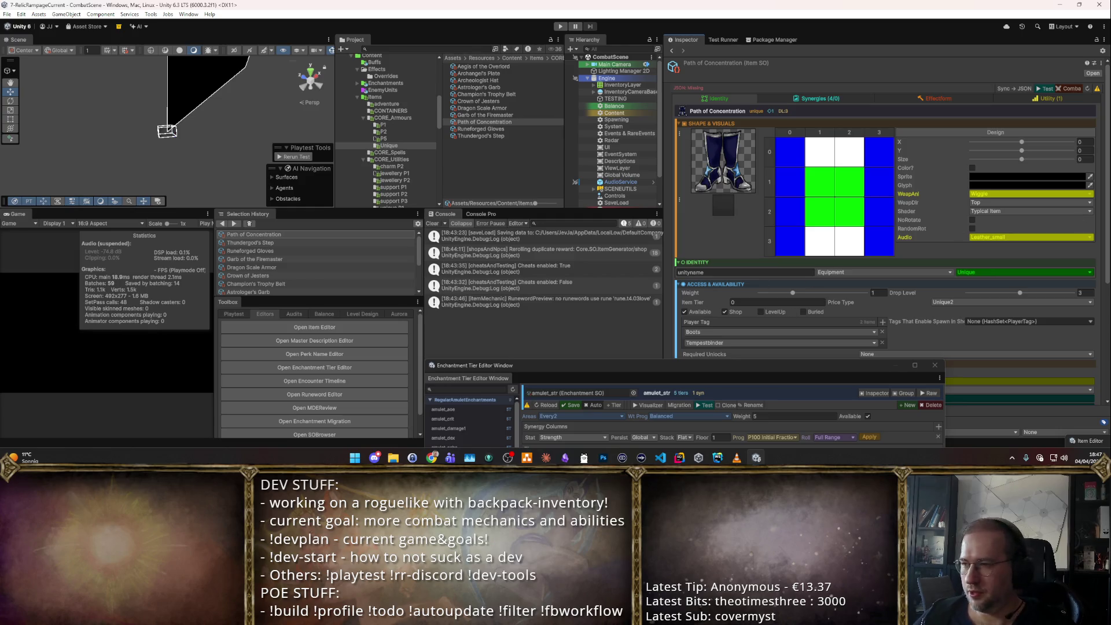
# - Replace the Tempestbinder player tag with Archmage
pyautogui.scroll(-3, 820, 342)
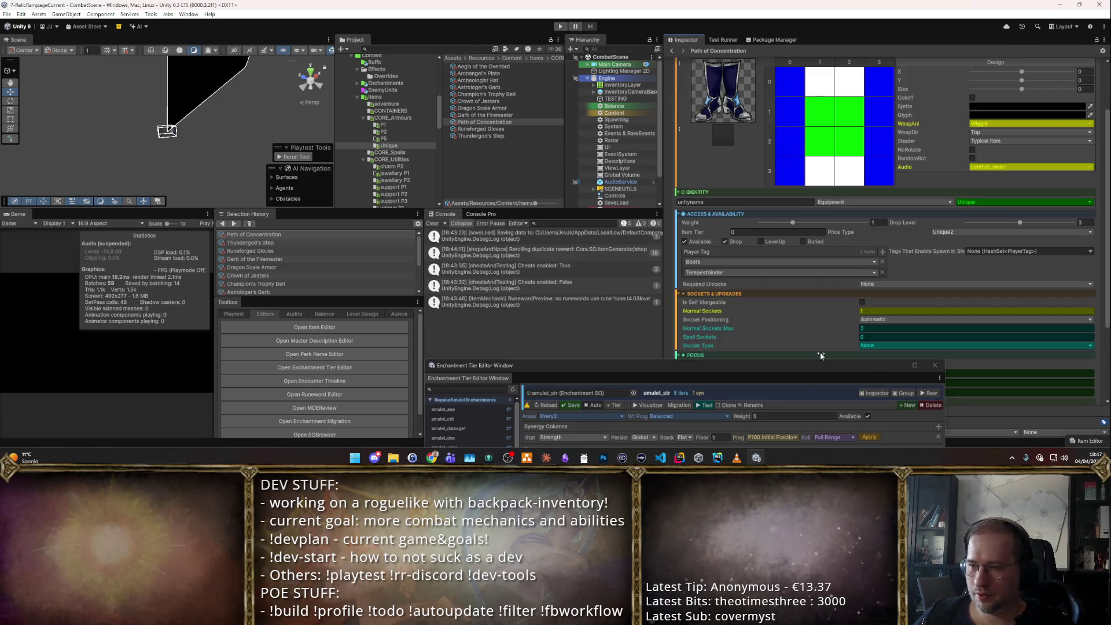
pyautogui.click(794, 369)
pyautogui.scroll(3, 794, 340)
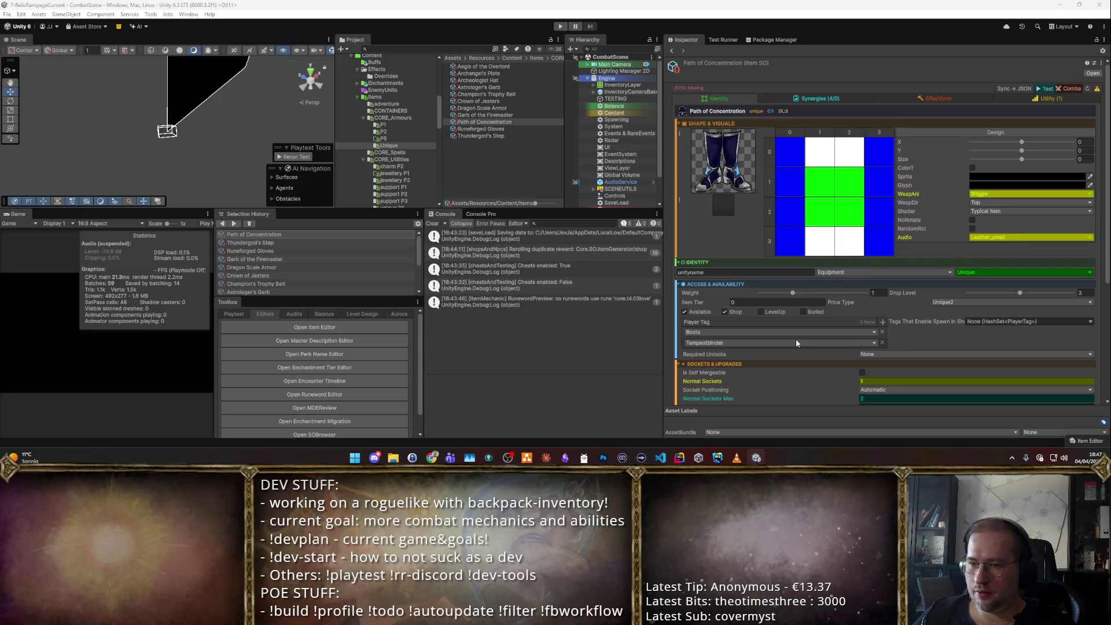
pyautogui.click(883, 342)
pyautogui.click(882, 322)
pyautogui.click(782, 333)
pyautogui.write('Arc')
pyautogui.click(713, 204)
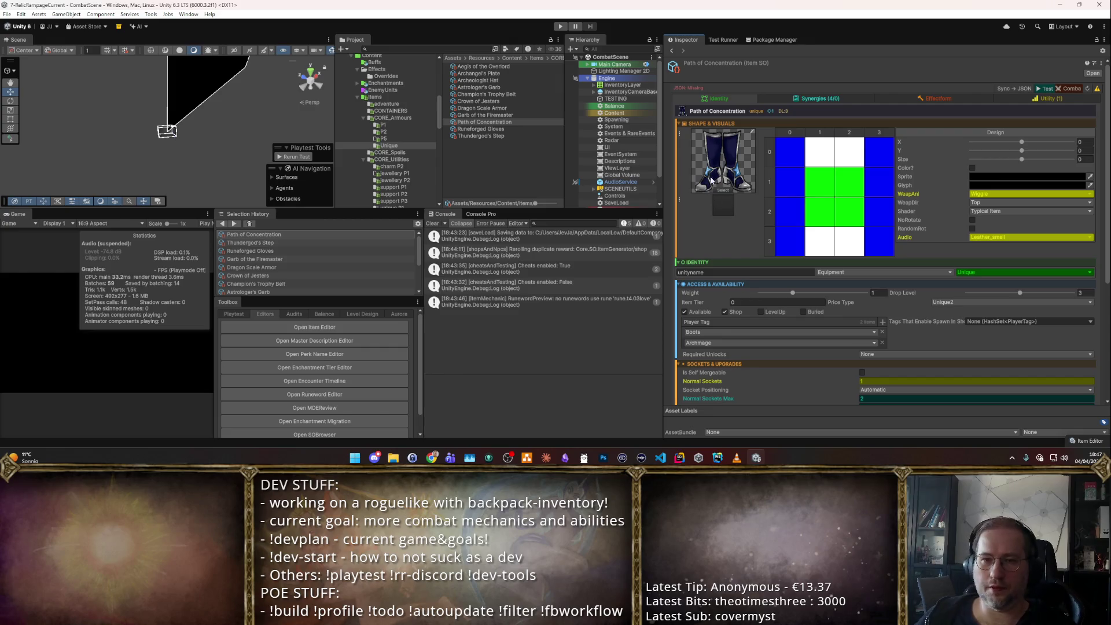
pyautogui.scroll(-5, 850, 234)
pyautogui.scroll(-1, 850, 234)
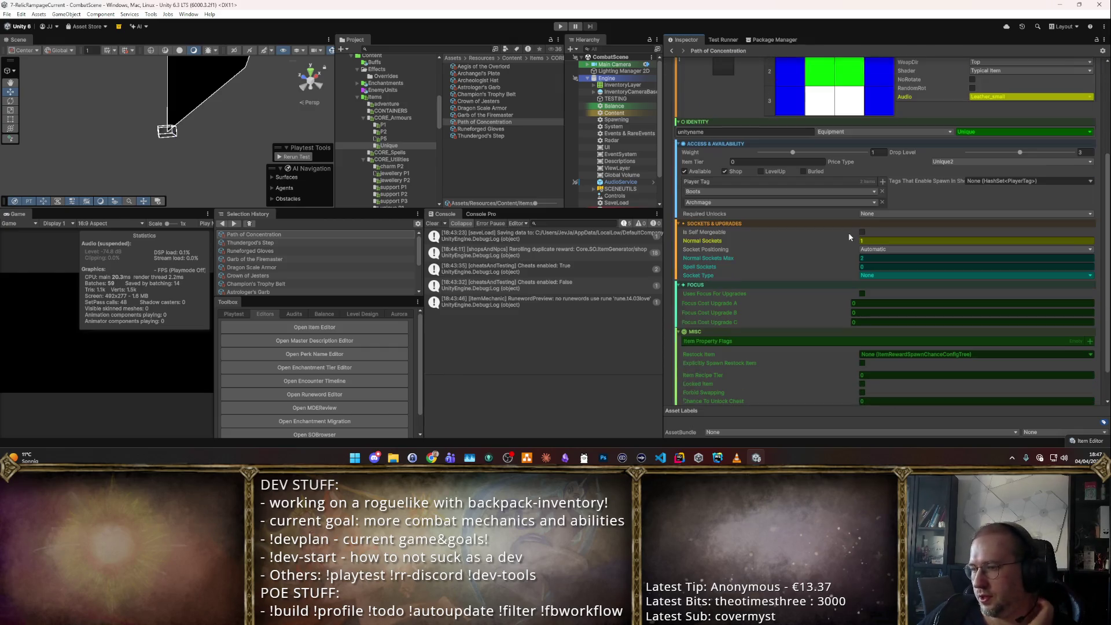
pyautogui.scroll(6, 855, 218)
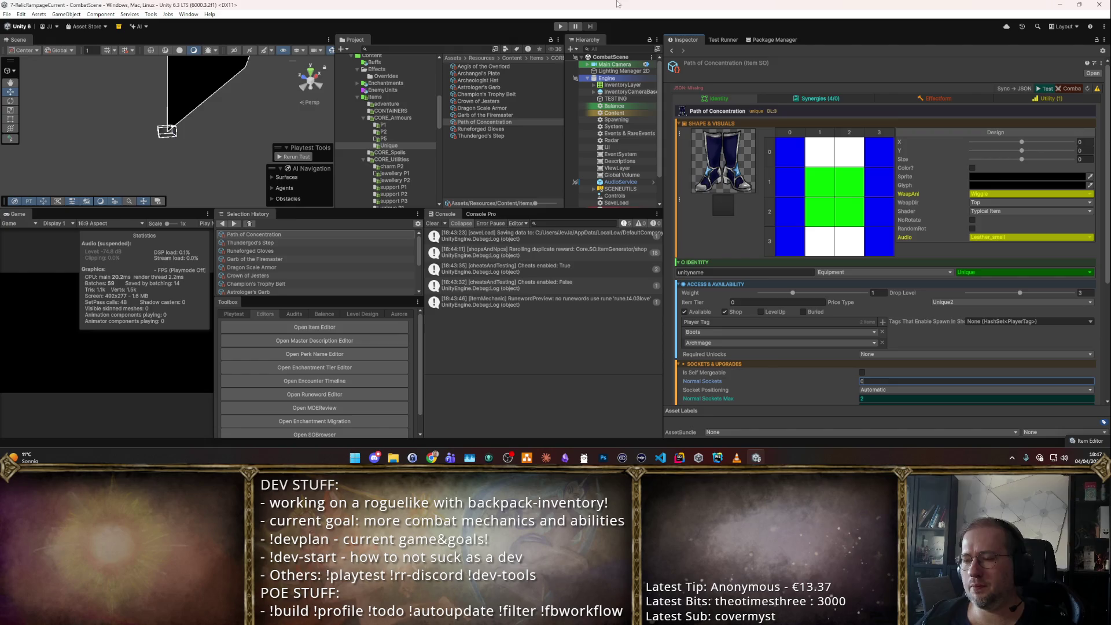
# - Remove the strength and form-impact synergies and set Intelligence to 10
pyautogui.write('1')
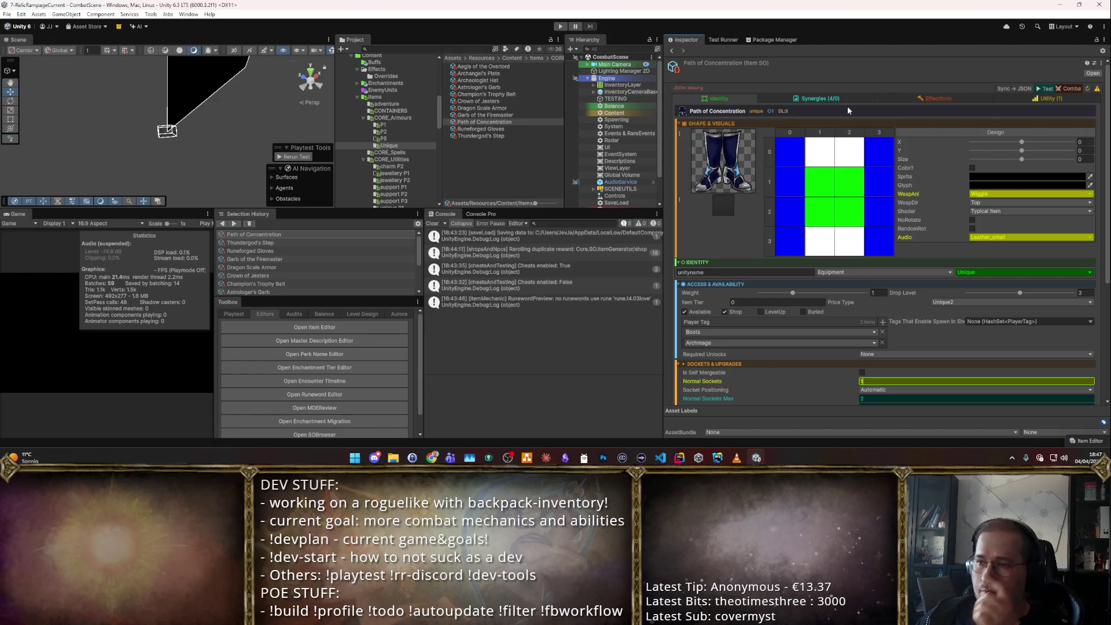
pyautogui.click(845, 97)
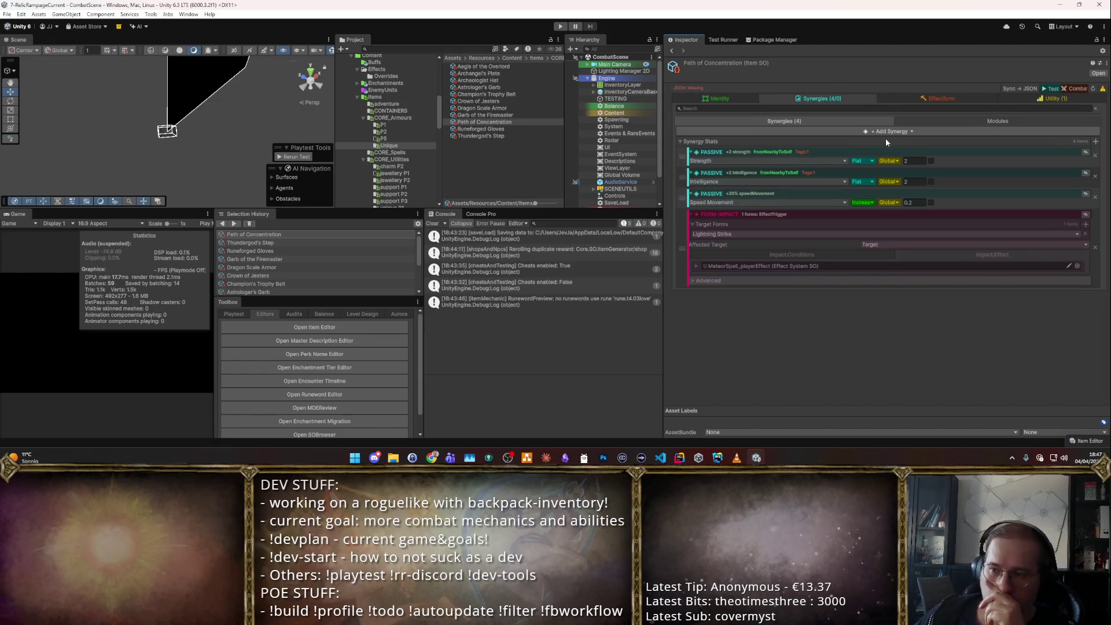
pyautogui.click(1095, 156)
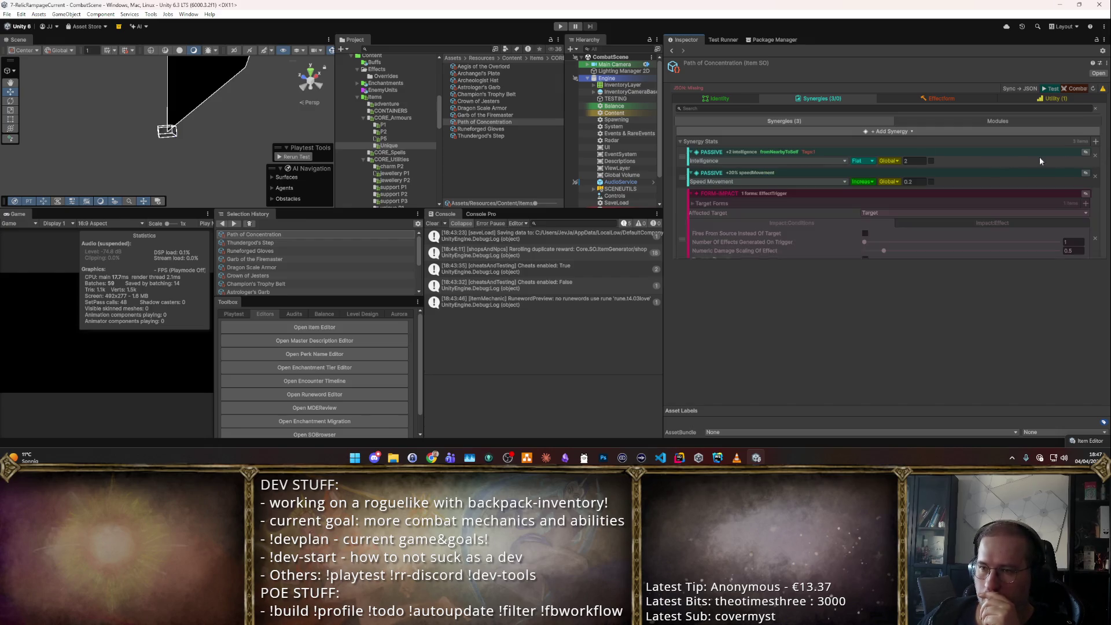
pyautogui.click(914, 160)
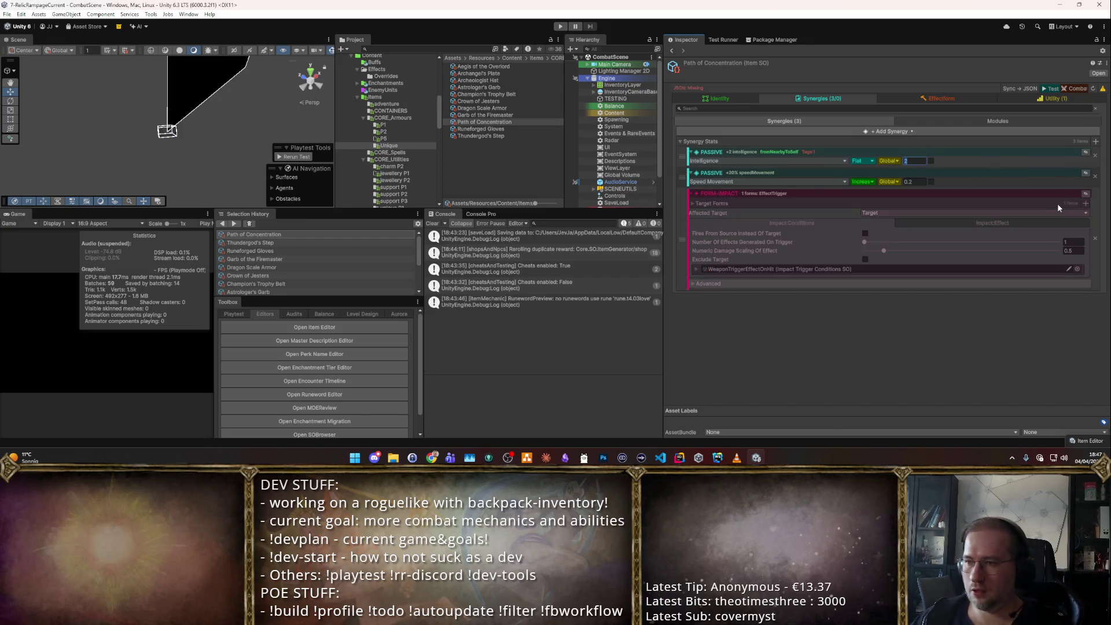
pyautogui.write('10')
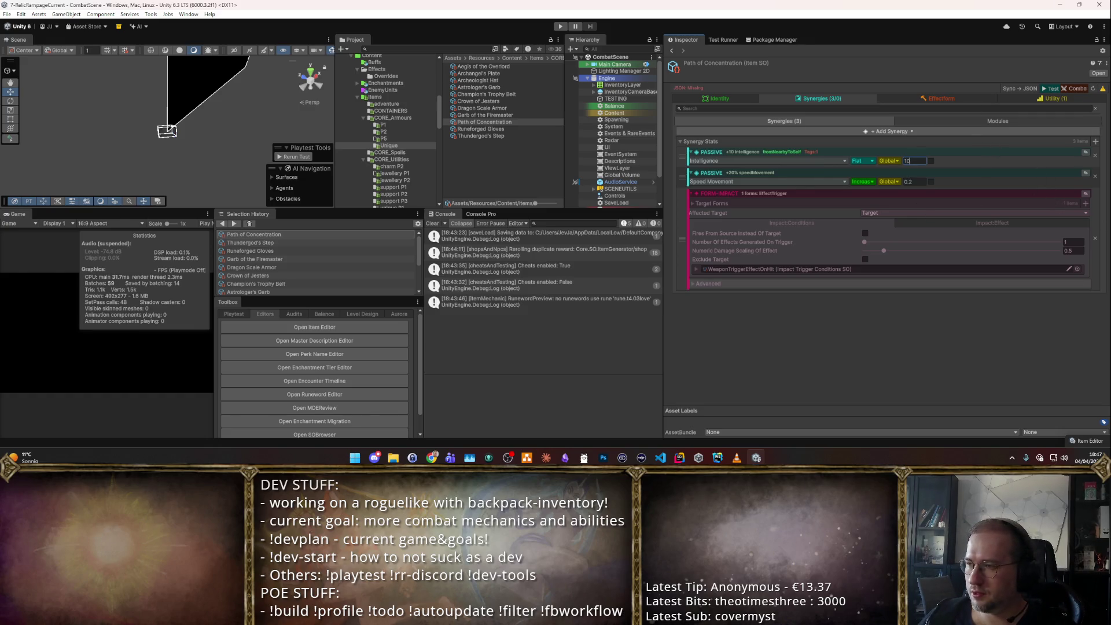
pyautogui.click(1095, 238)
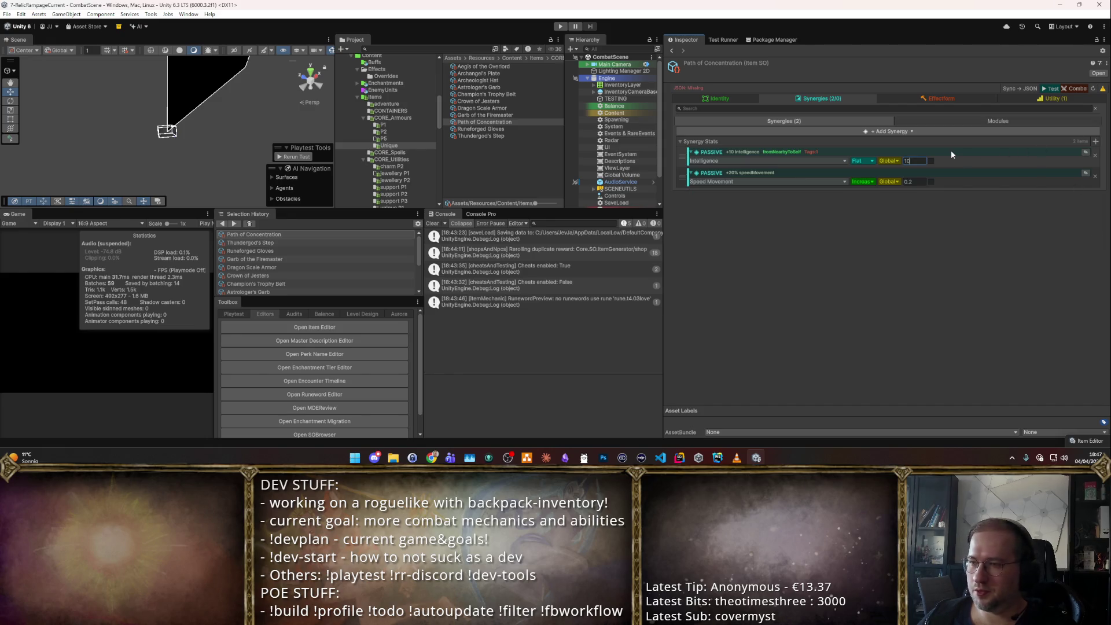
# - Add a META-FORM synergy to the item
pyautogui.click(1094, 142)
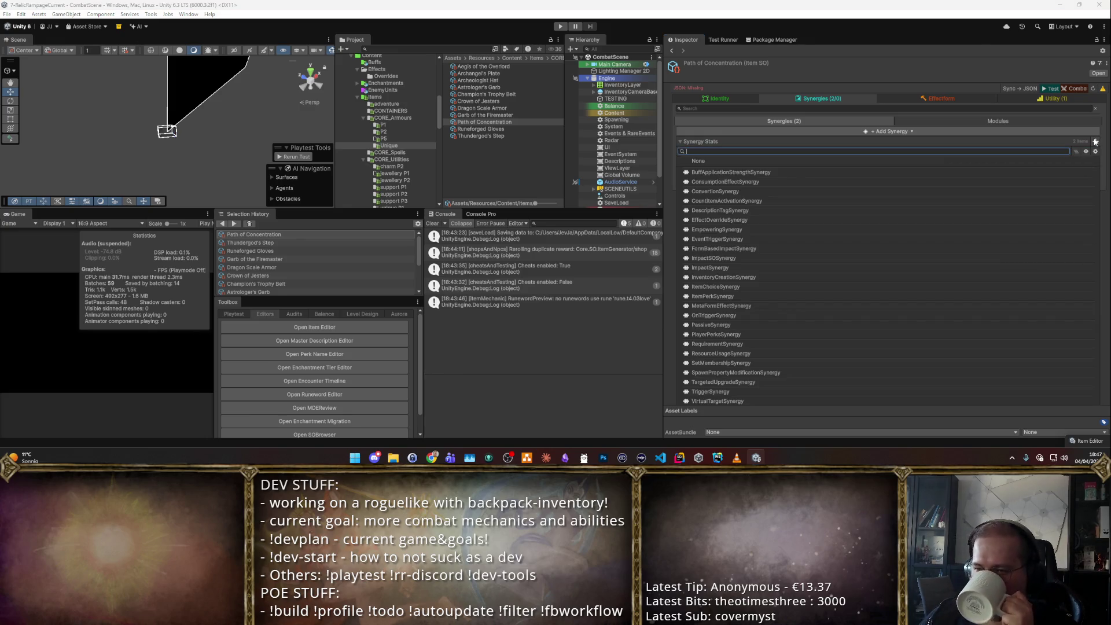
pyautogui.click(1074, 161)
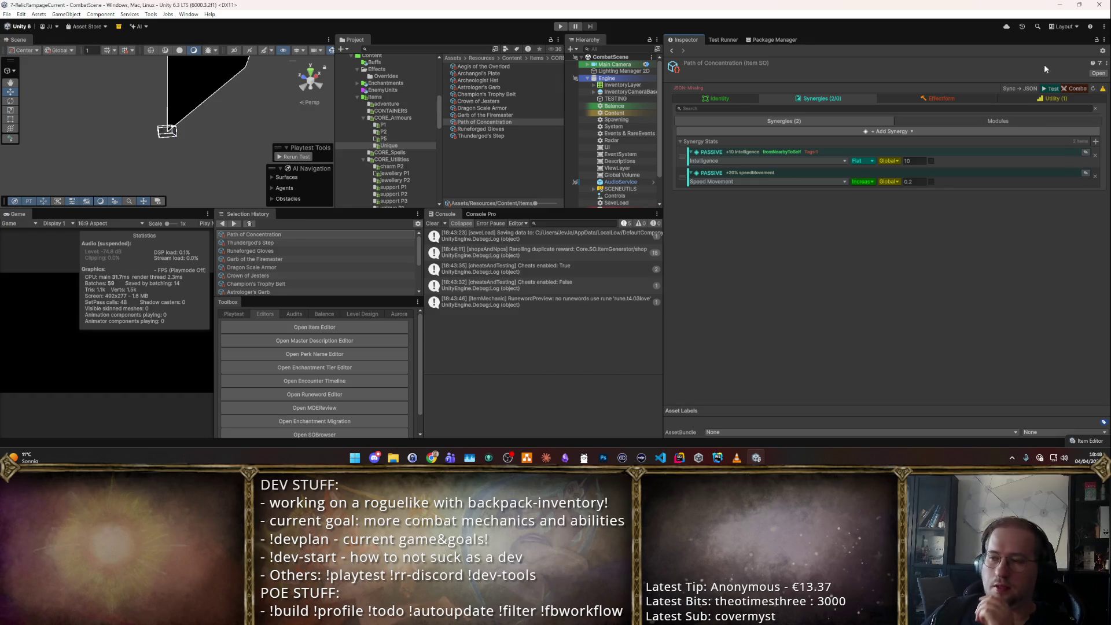
pyautogui.click(1095, 142)
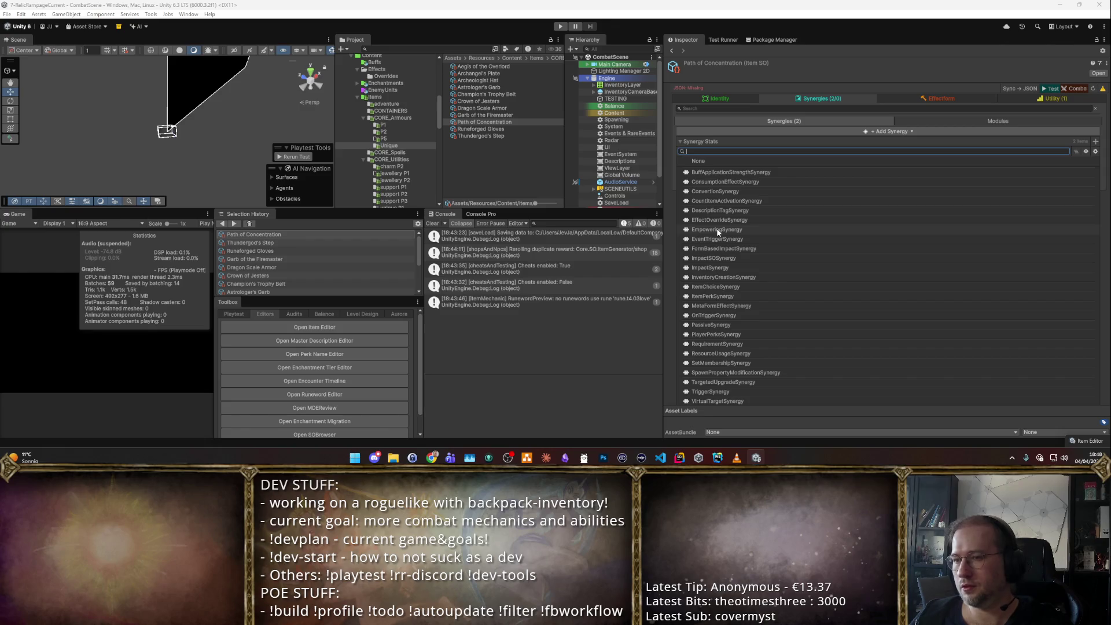
pyautogui.click(817, 265)
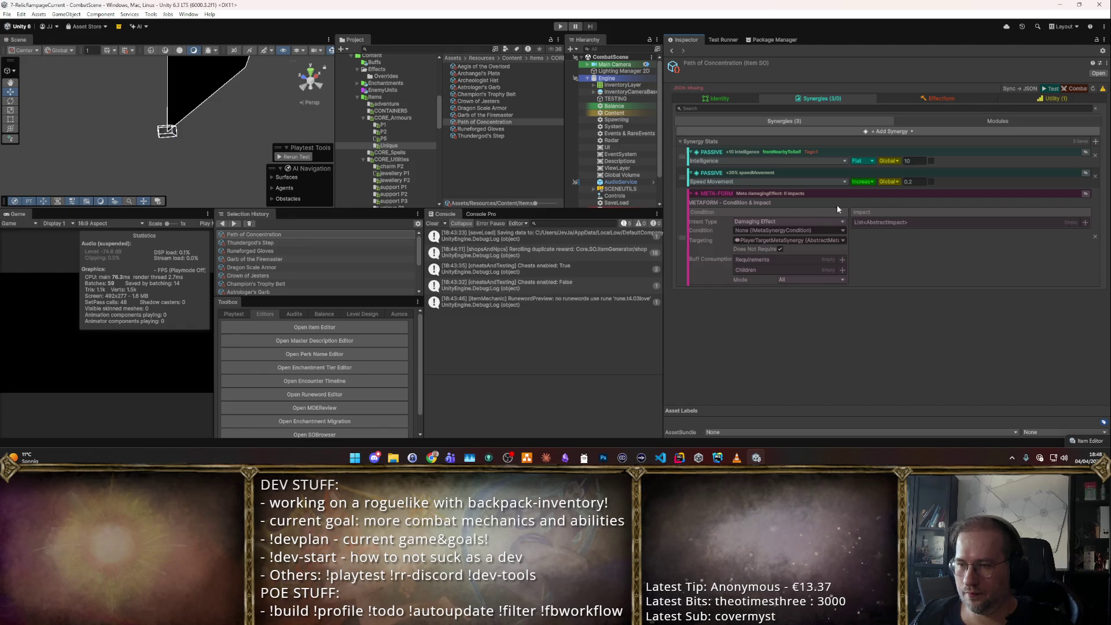
# - Make the Meta-Form condition periodic and add a ForceTriggerImpact
pyautogui.click(844, 231)
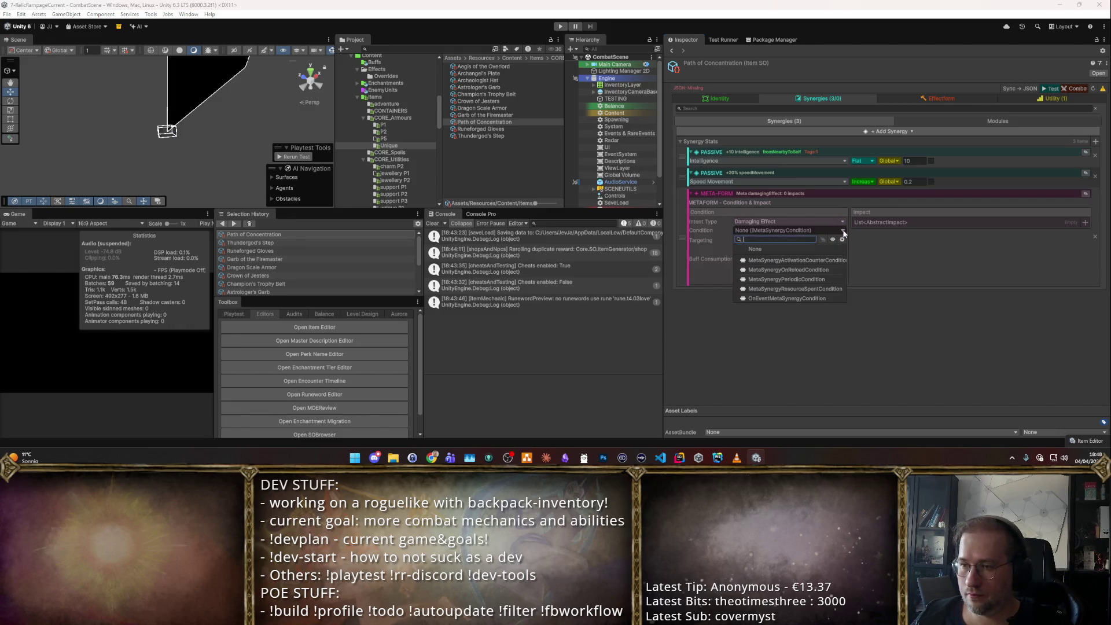
pyautogui.click(829, 279)
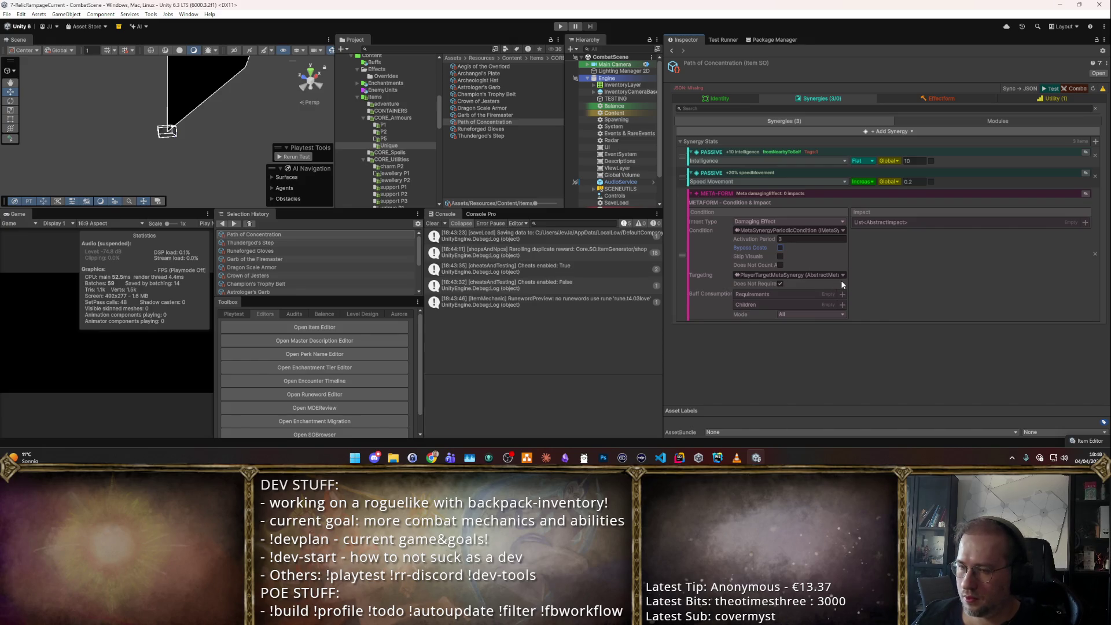
pyautogui.click(1077, 223)
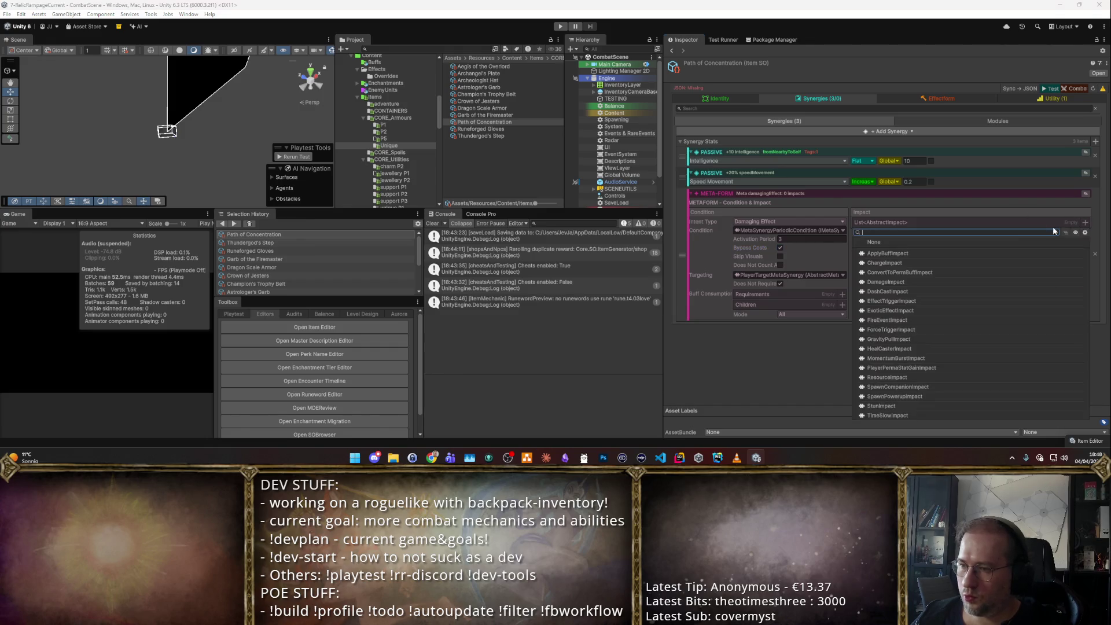
pyautogui.write('tr')
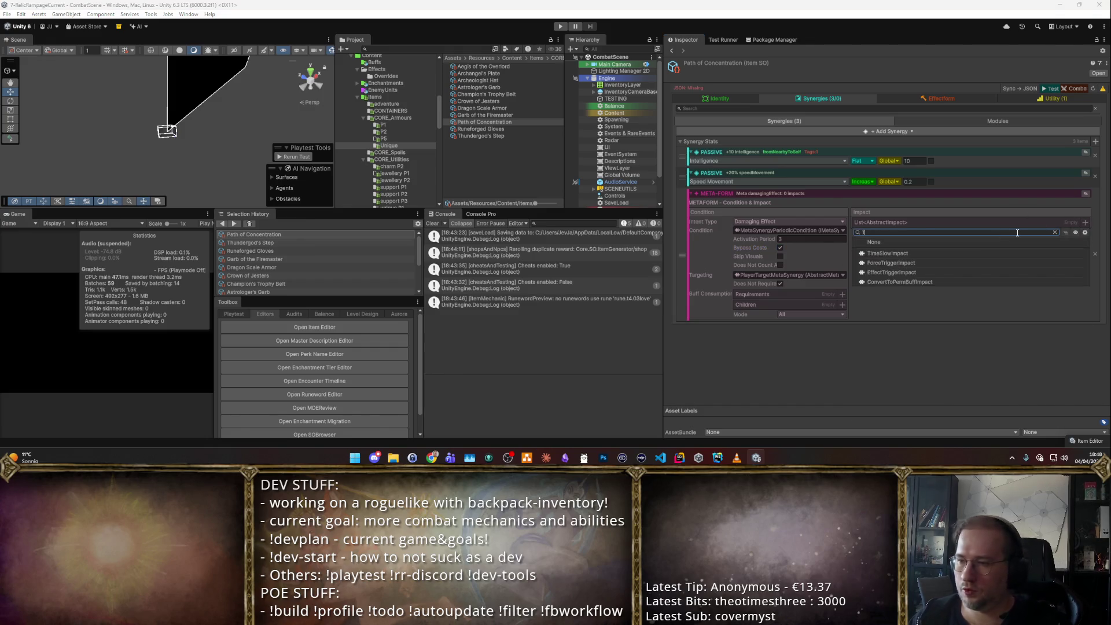
pyautogui.write('i')
pyautogui.press('Down')
pyautogui.press('Down')
pyautogui.press('Down')
pyautogui.press('Up')
pyautogui.press('Up')
pyautogui.press('Up')
pyautogui.press('Return')
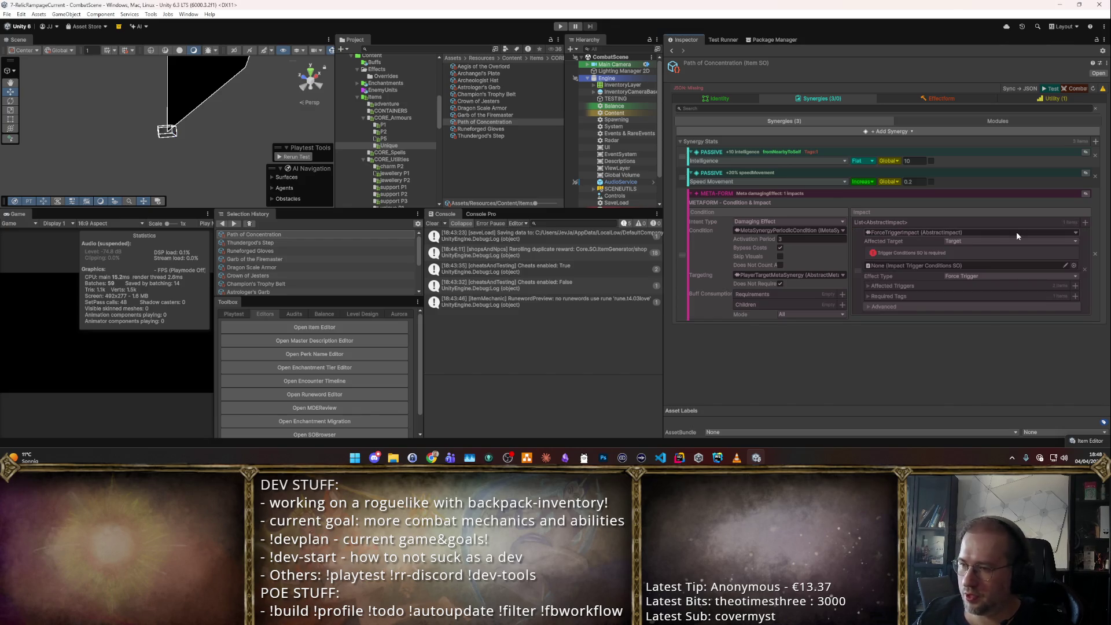
# - Set the affected target to Caster and choose NonWeaponBuffApplicationConfig for trigger conditions
pyautogui.click(998, 241)
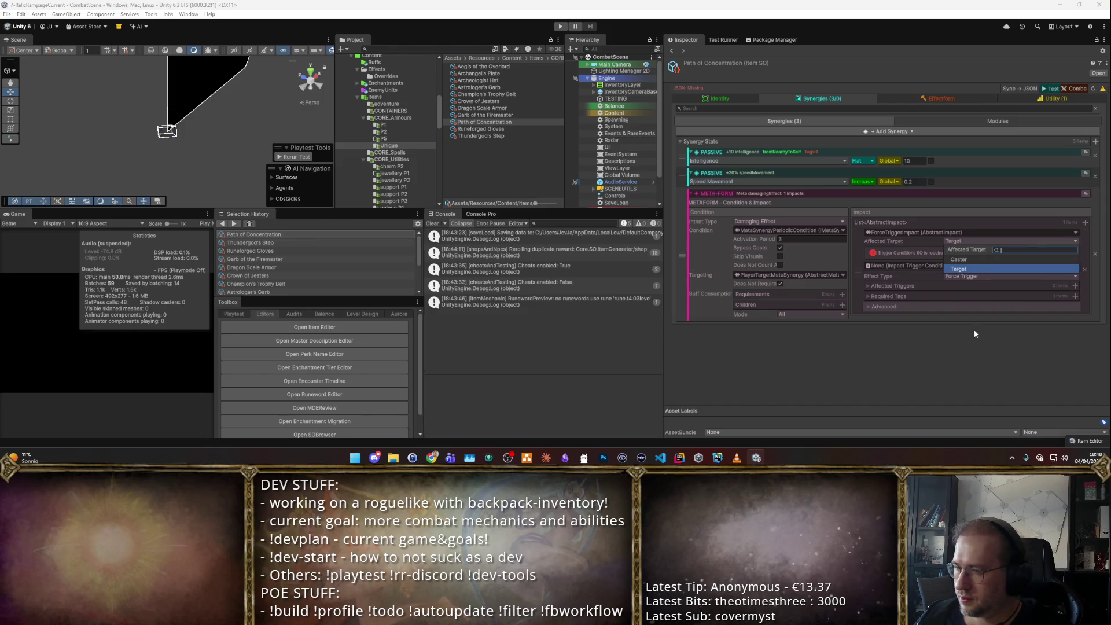
pyautogui.click(972, 258)
pyautogui.click(1073, 265)
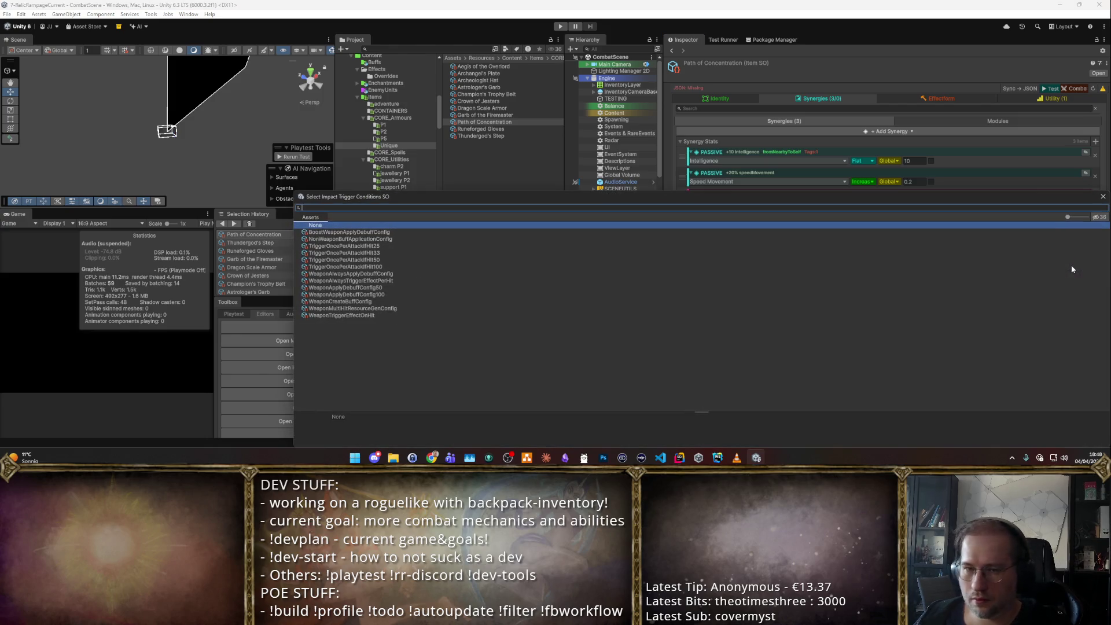
pyautogui.click(403, 239)
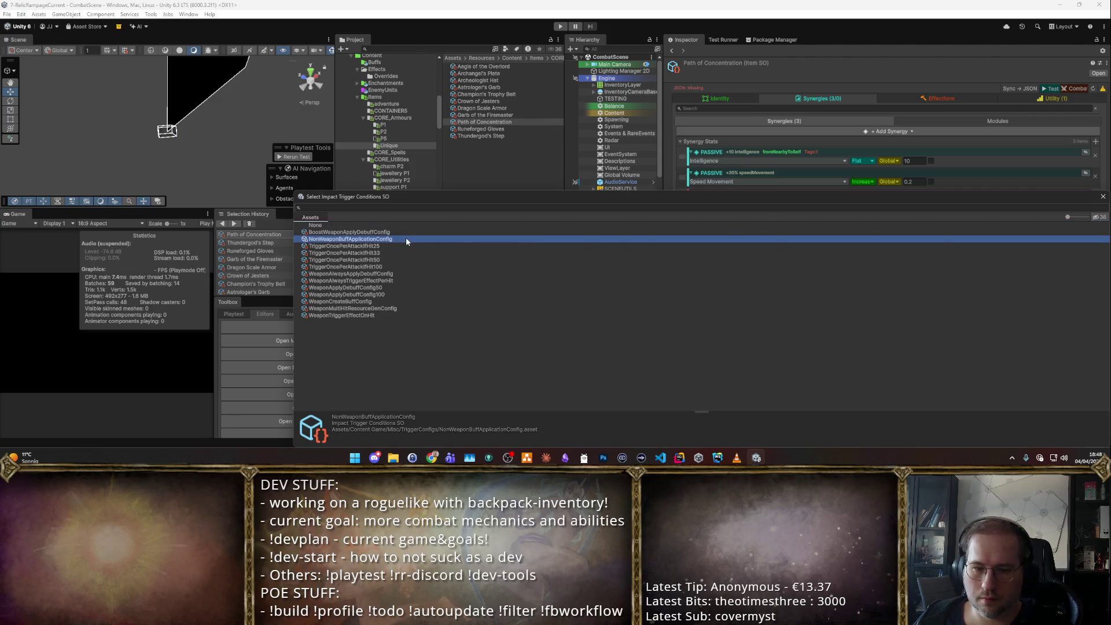
# - Assign NonWeaponBuffApplicationConfig and review its affected triggers and required tags
pyautogui.doubleClick(405, 239)
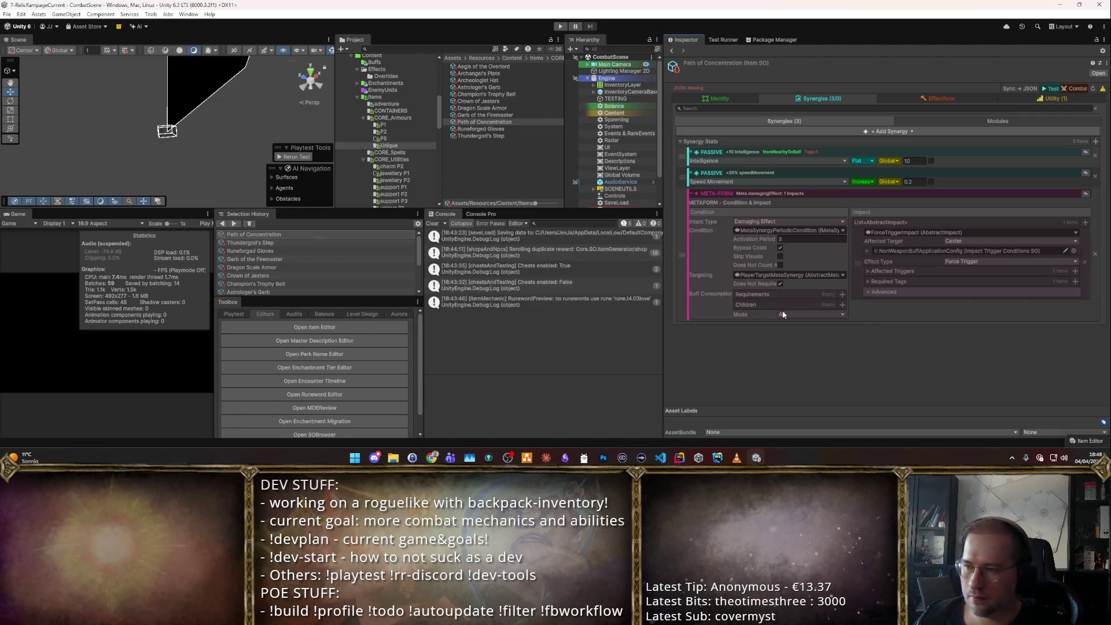
pyautogui.click(867, 271)
pyautogui.click(866, 270)
pyautogui.click(869, 278)
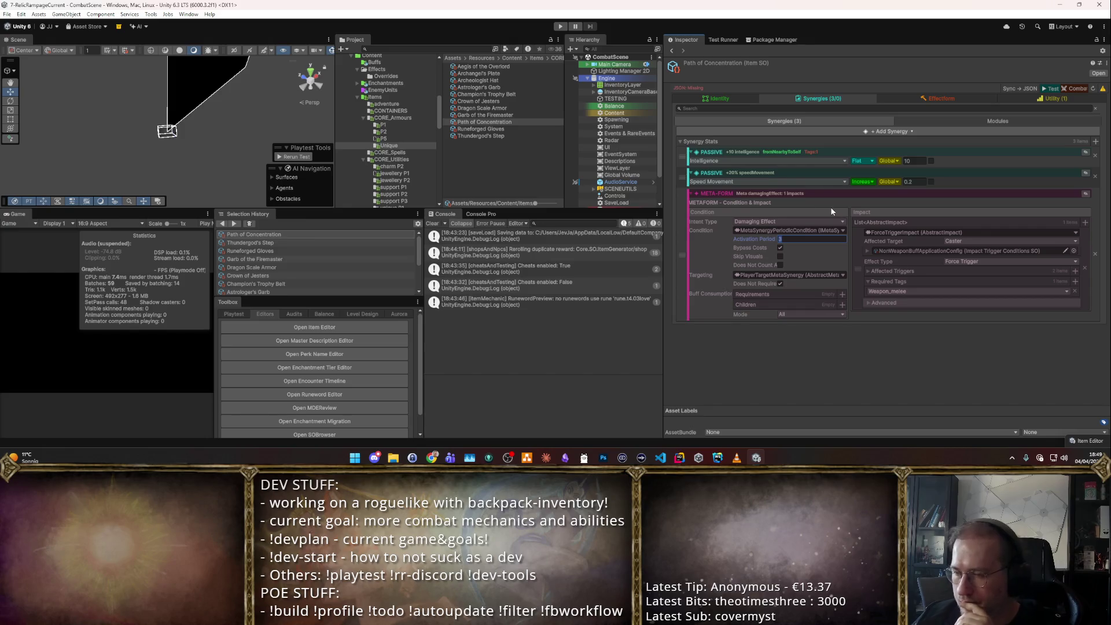
pyautogui.click(868, 272)
pyautogui.click(867, 270)
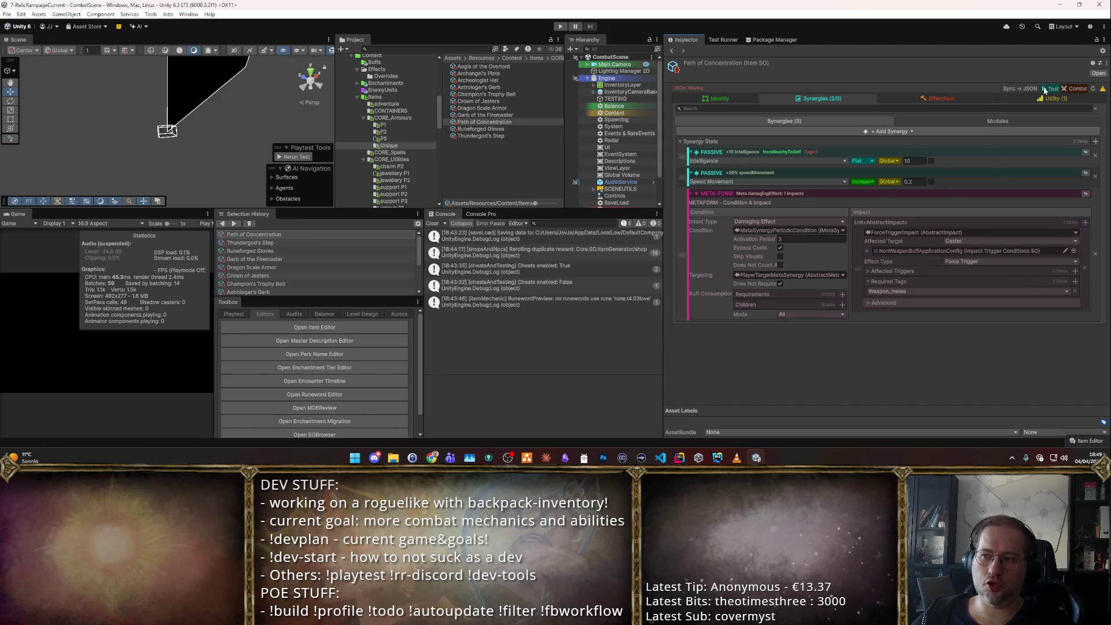
# - Set the activation period to 1 second and start a play-test
pyautogui.click(807, 238)
pyautogui.write('1')
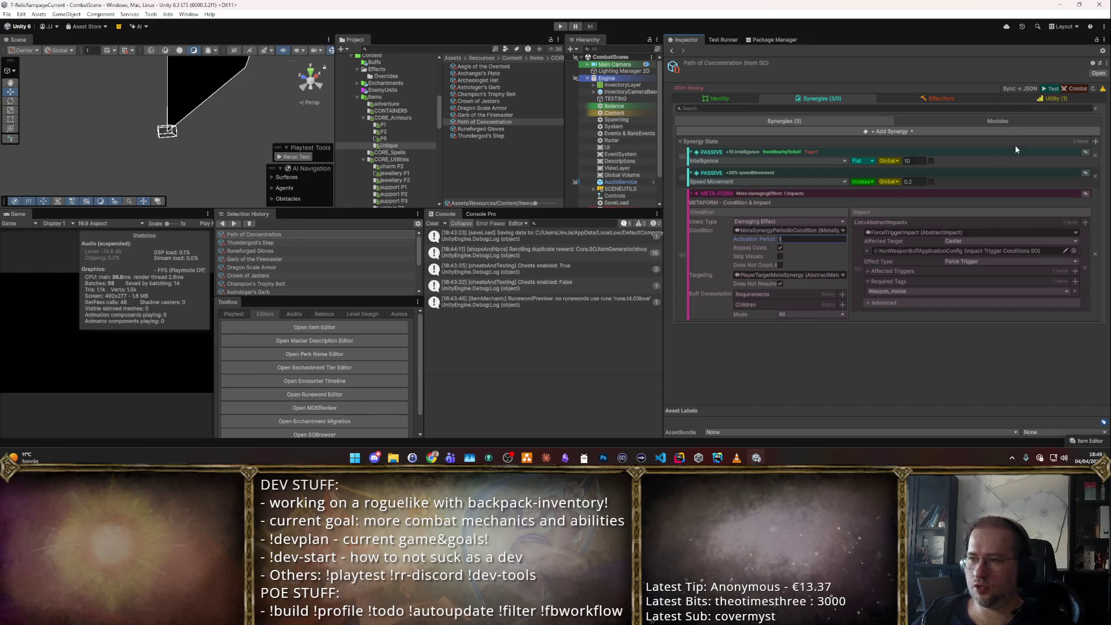
pyautogui.click(1051, 88)
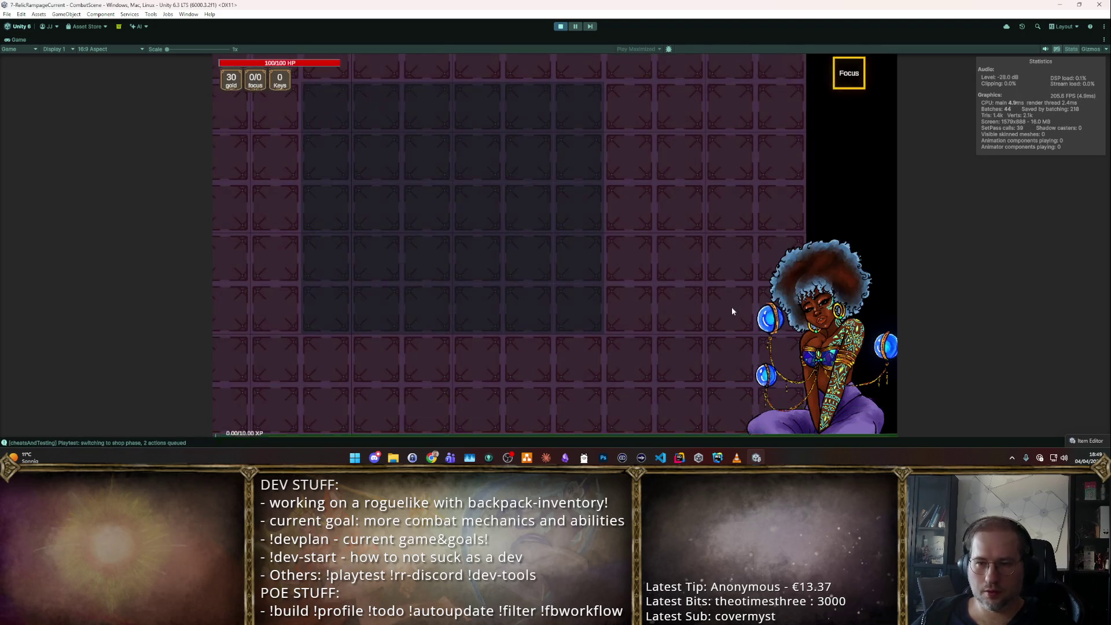
# - Sell the Warlock's Tome and place a cheat-spawned Knight's Claymore horizontally above the boots
pyautogui.moveTo(318, 285)
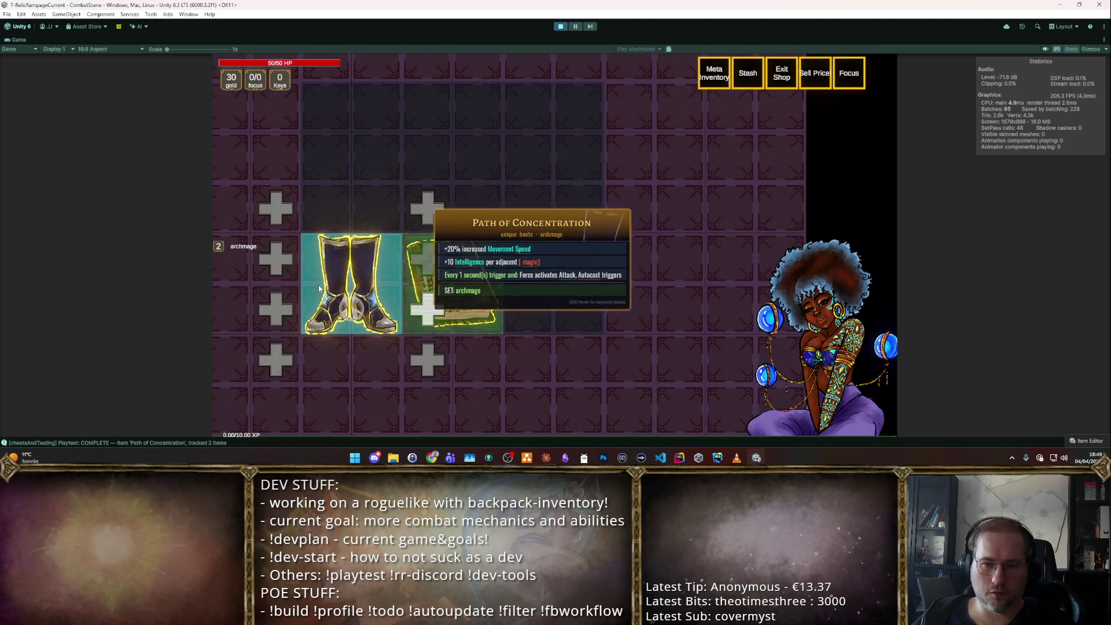
pyautogui.moveTo(452, 284)
pyautogui.mouseDown()
pyautogui.moveTo(706, 283)
pyautogui.moveTo(799, 313)
pyautogui.mouseUp()
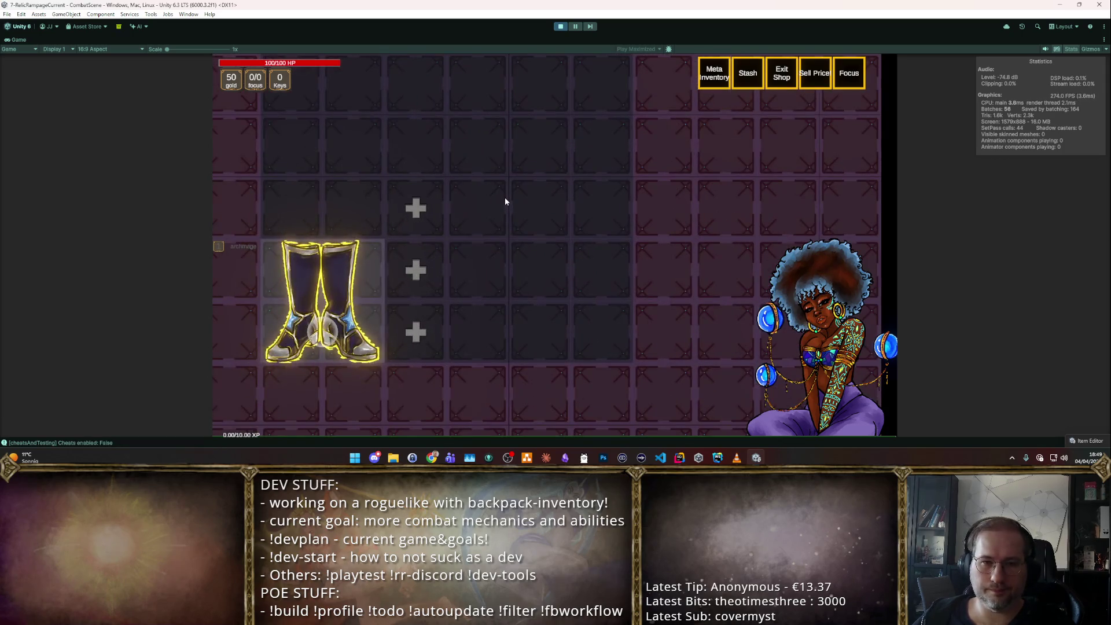
pyautogui.press('F2')
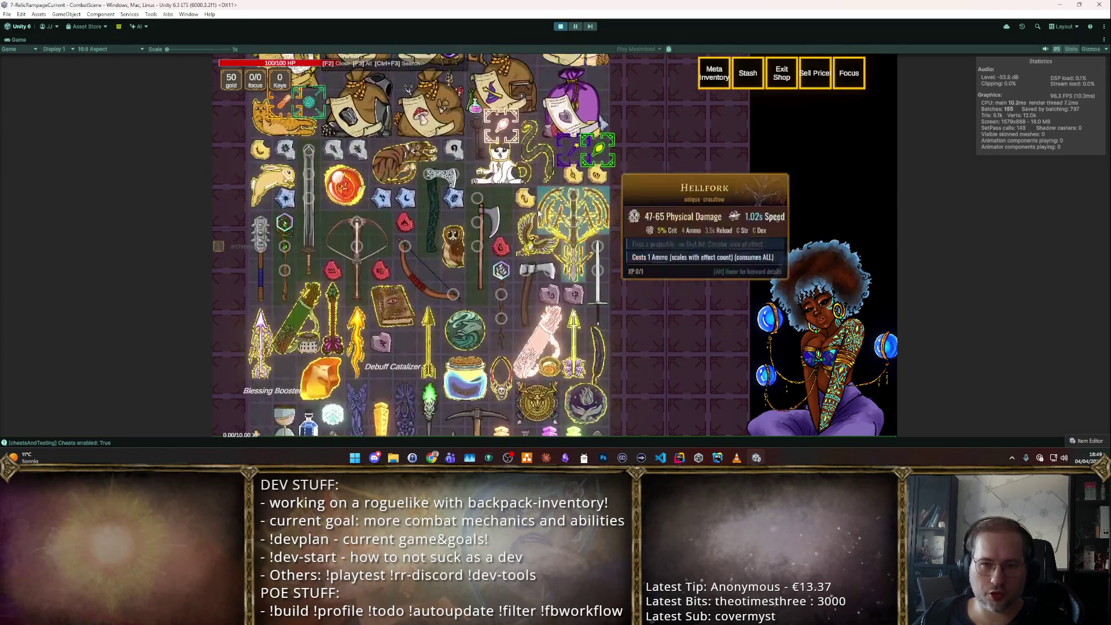
pyautogui.moveTo(315, 226)
pyautogui.mouseDown()
pyautogui.moveTo(519, 179)
pyautogui.moveTo(451, 169)
pyautogui.moveTo(455, 202)
pyautogui.mouseUp()
pyautogui.press('r')
# - Run combat, take level-up upgrades including Boost Wisdom, then stop Play mode
pyautogui.press('Tab')
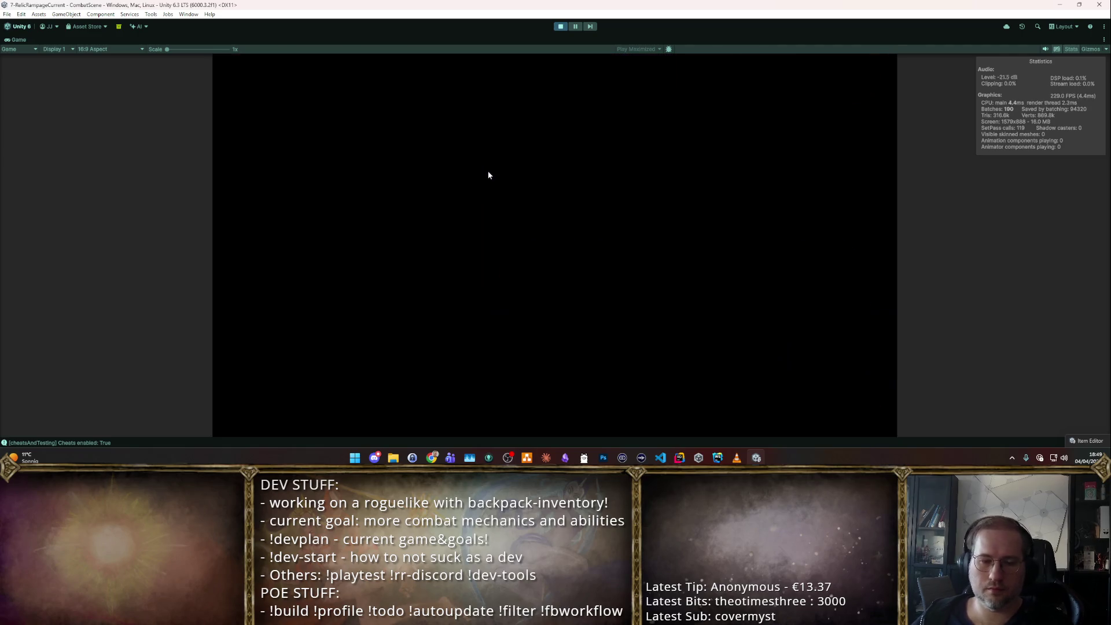
pyautogui.click(495, 147)
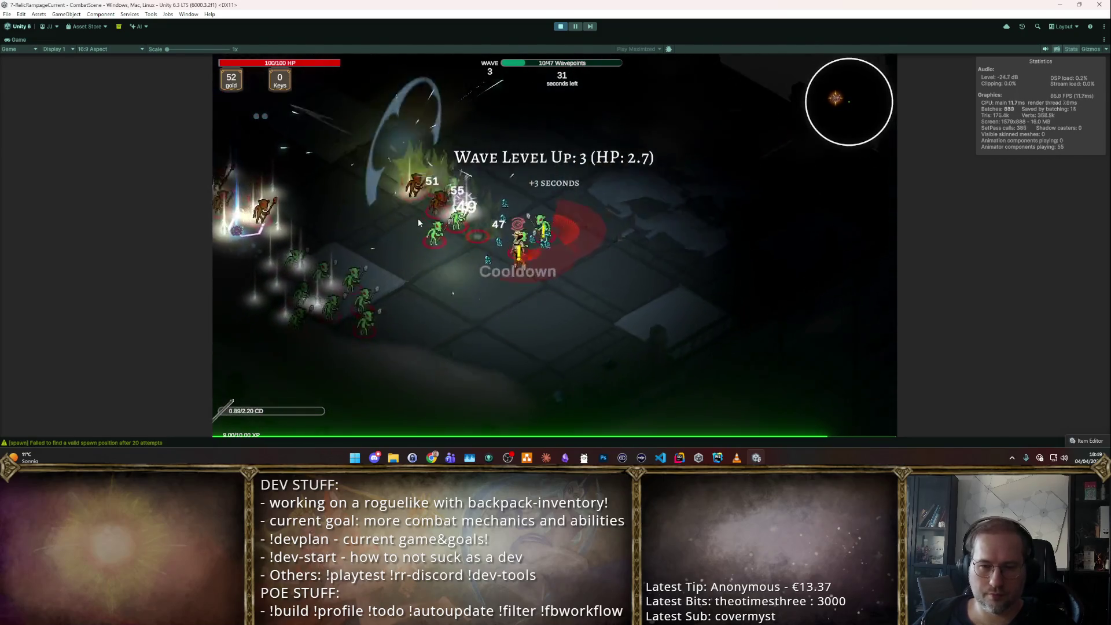
pyautogui.click(413, 236)
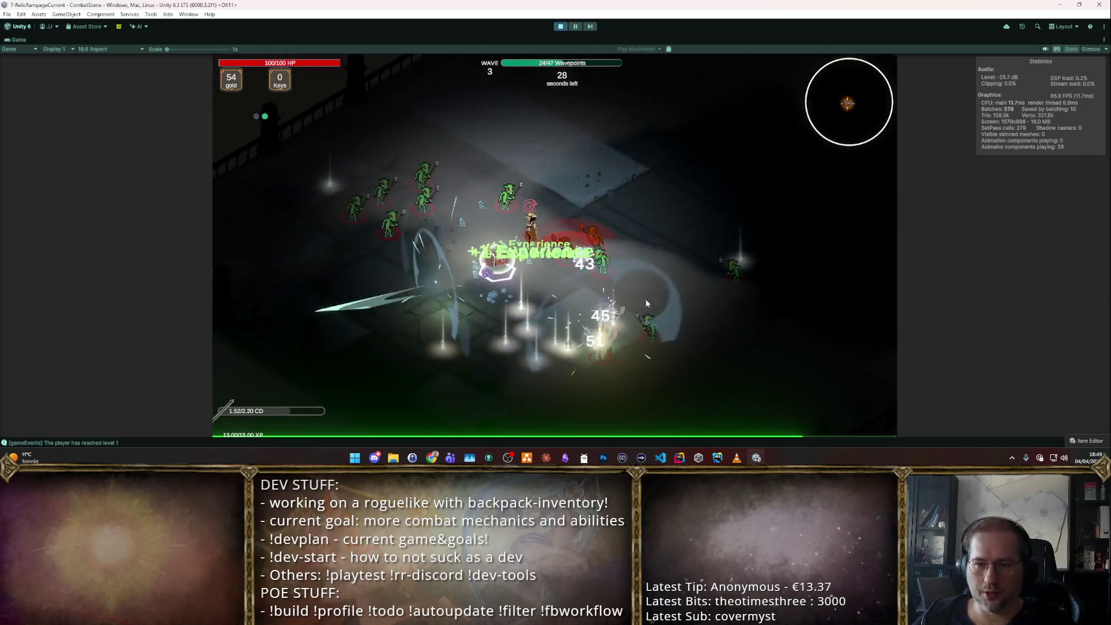
pyautogui.click(511, 166)
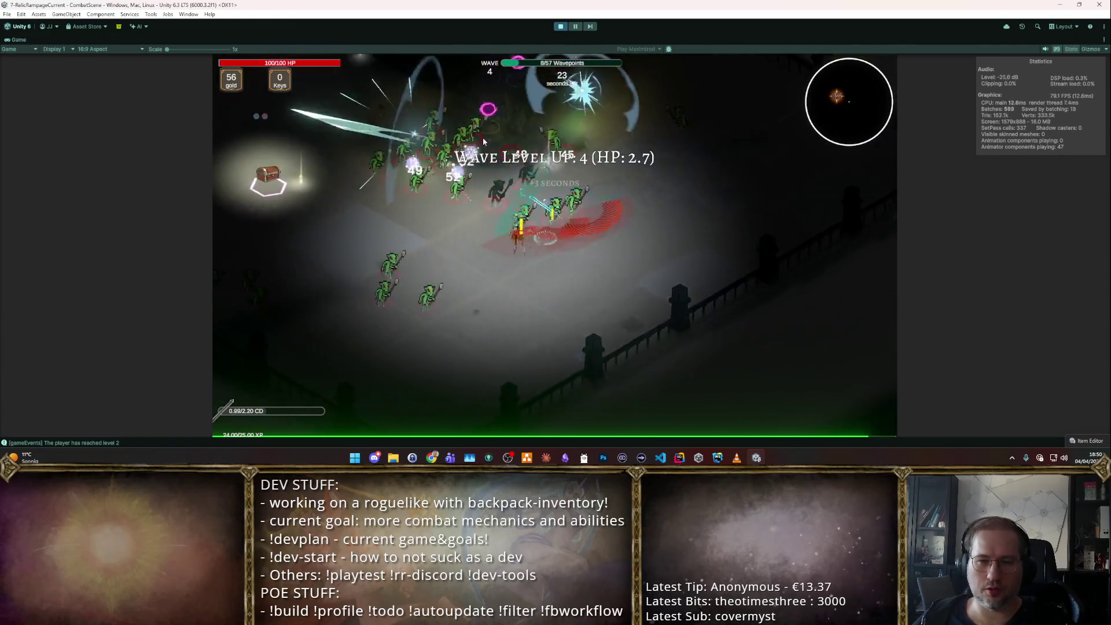
pyautogui.press('1')
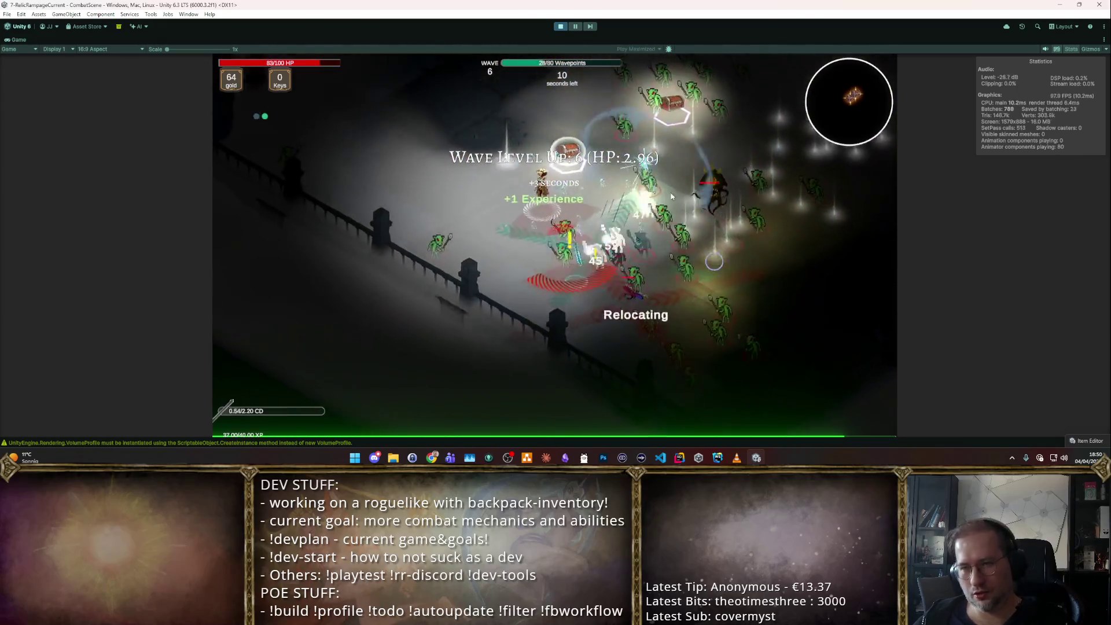
pyautogui.click(566, 27)
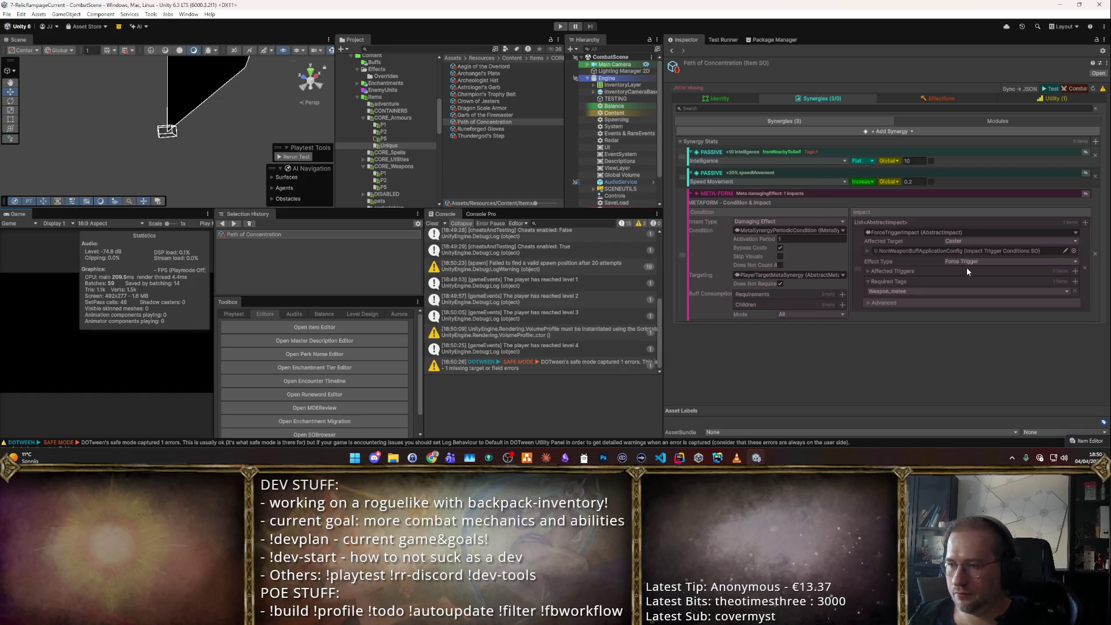
# - Remove Autocast from the affected triggers, then run and stop a play-test
pyautogui.click(891, 272)
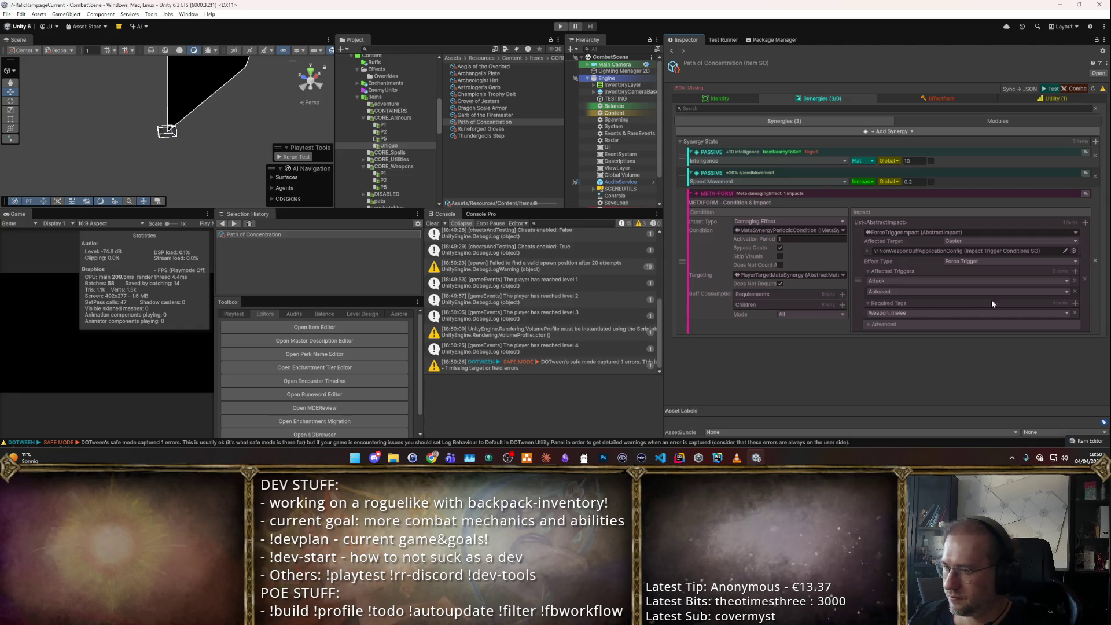
pyautogui.click(1075, 292)
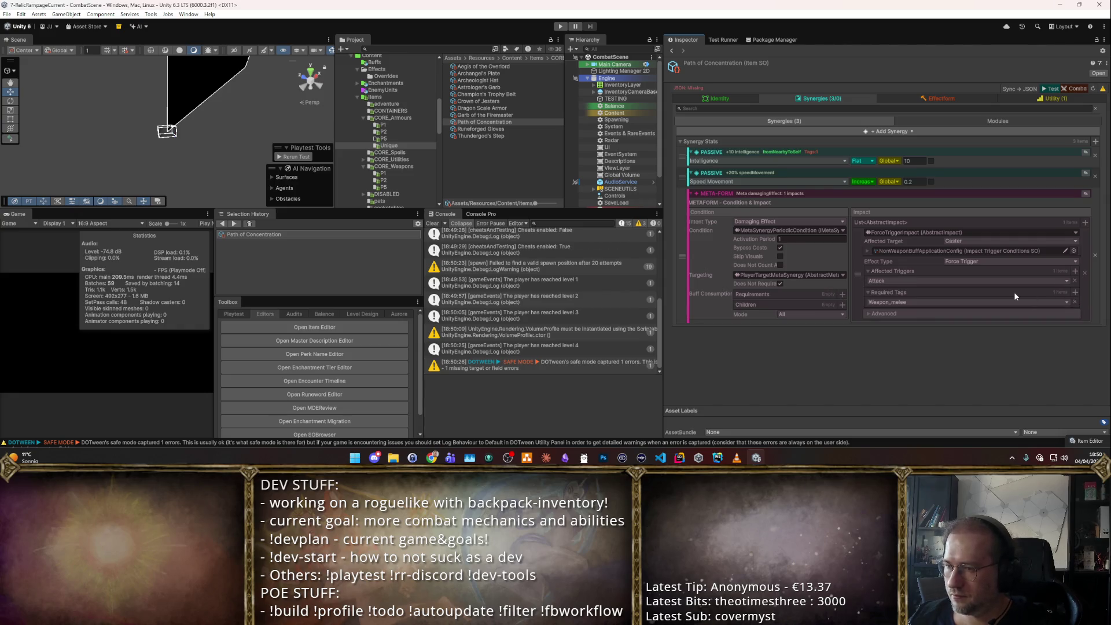
pyautogui.click(1055, 90)
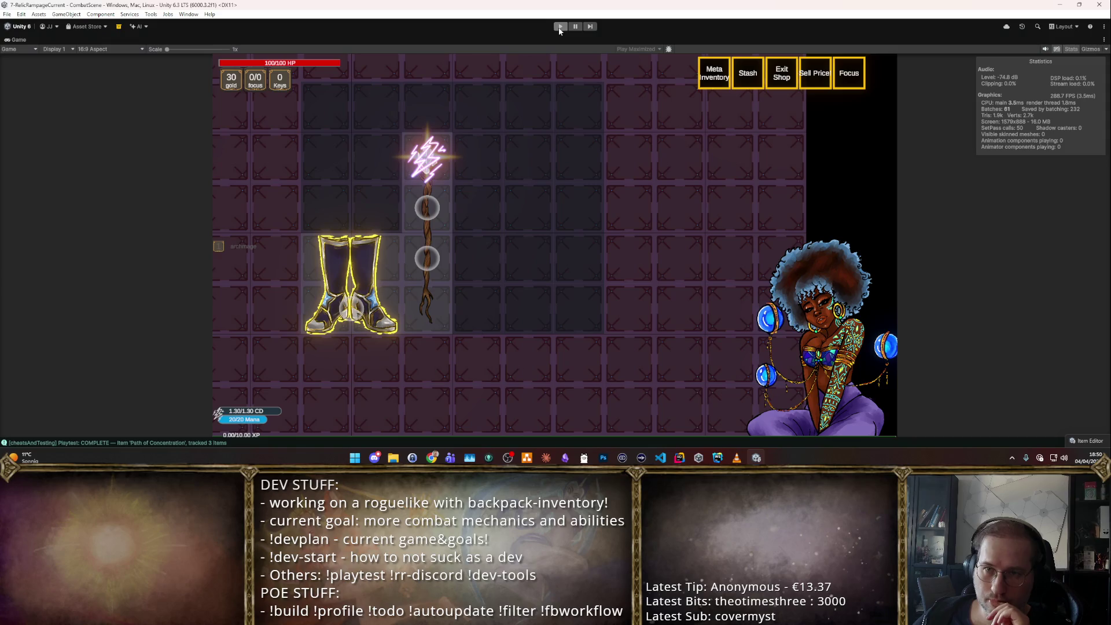
pyautogui.hotkey('ctrl', 'p')
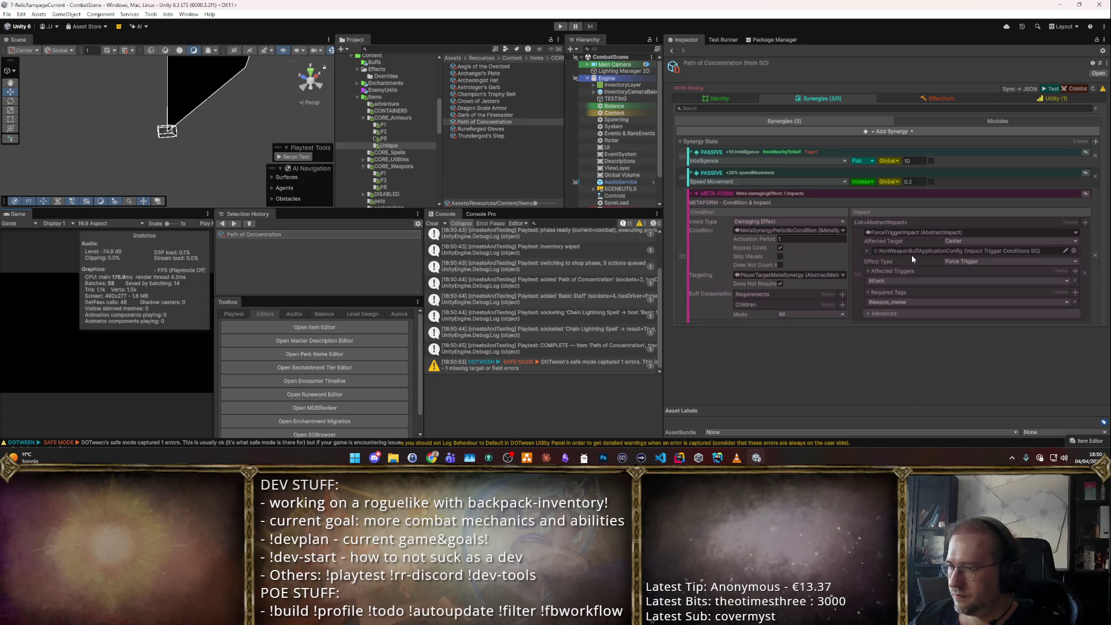
# - Redraw the shape grid as a 2×2 block covering rows 2–3, columns 0–1
pyautogui.click(866, 252)
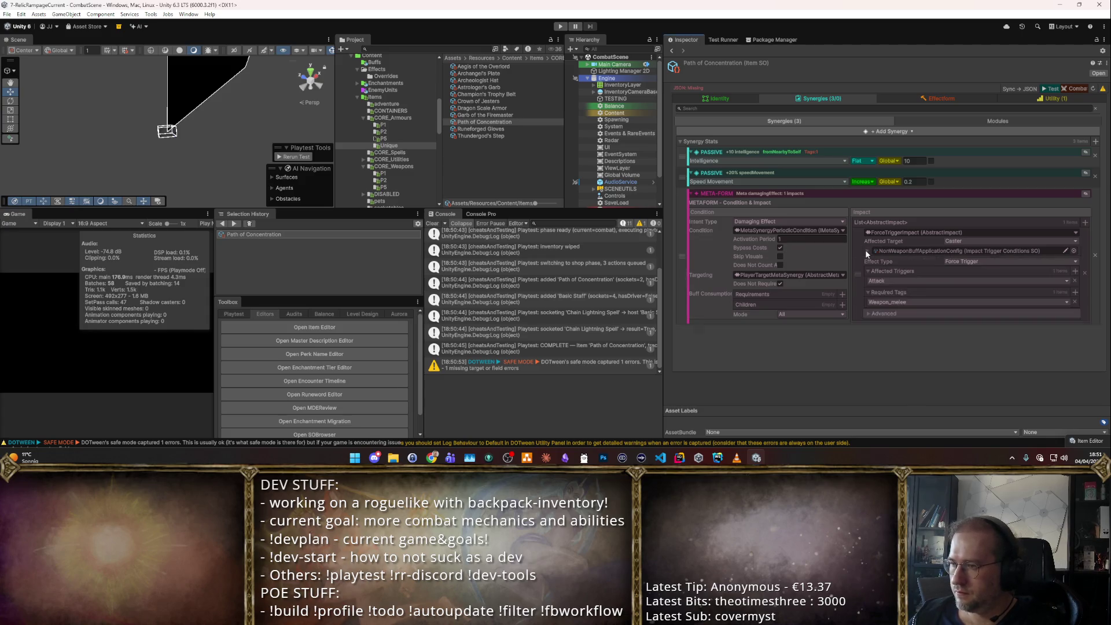
pyautogui.click(866, 250)
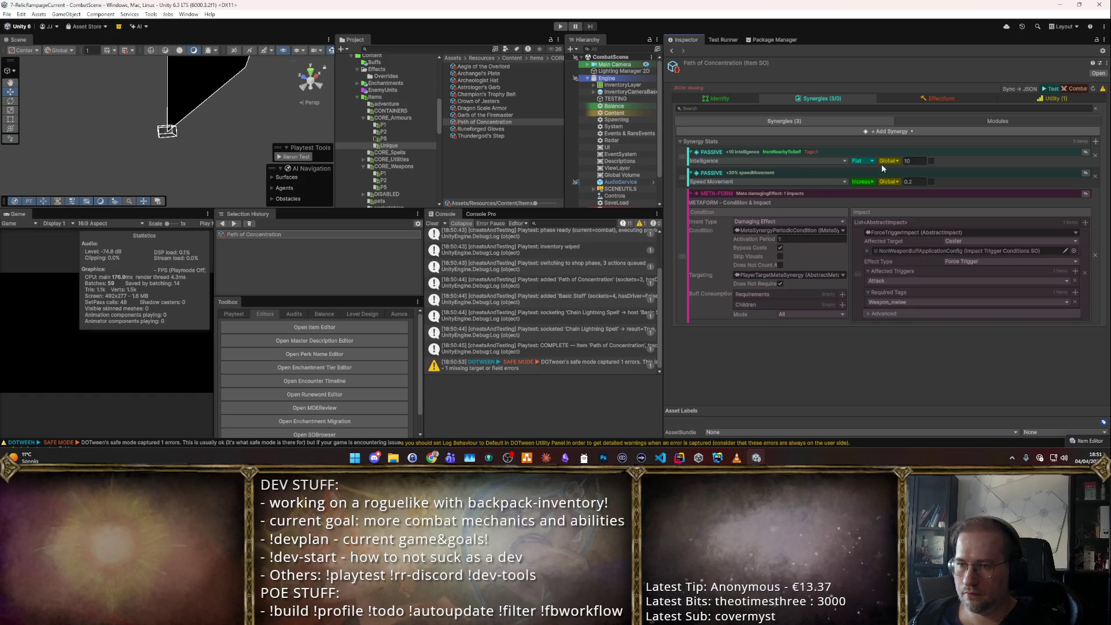
pyautogui.click(747, 99)
pyautogui.click(793, 160)
pyautogui.click(789, 182)
pyautogui.click(790, 212)
pyautogui.click(790, 212)
pyautogui.click(790, 241)
pyautogui.click(790, 241)
pyautogui.click(880, 164)
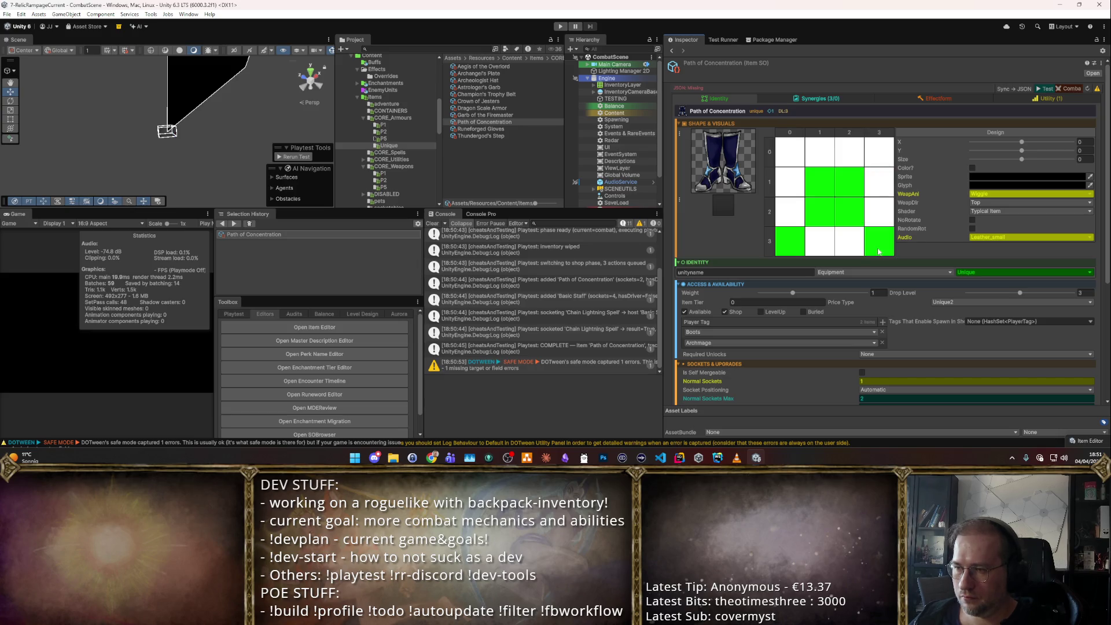
pyautogui.click(820, 244)
pyautogui.click(796, 226)
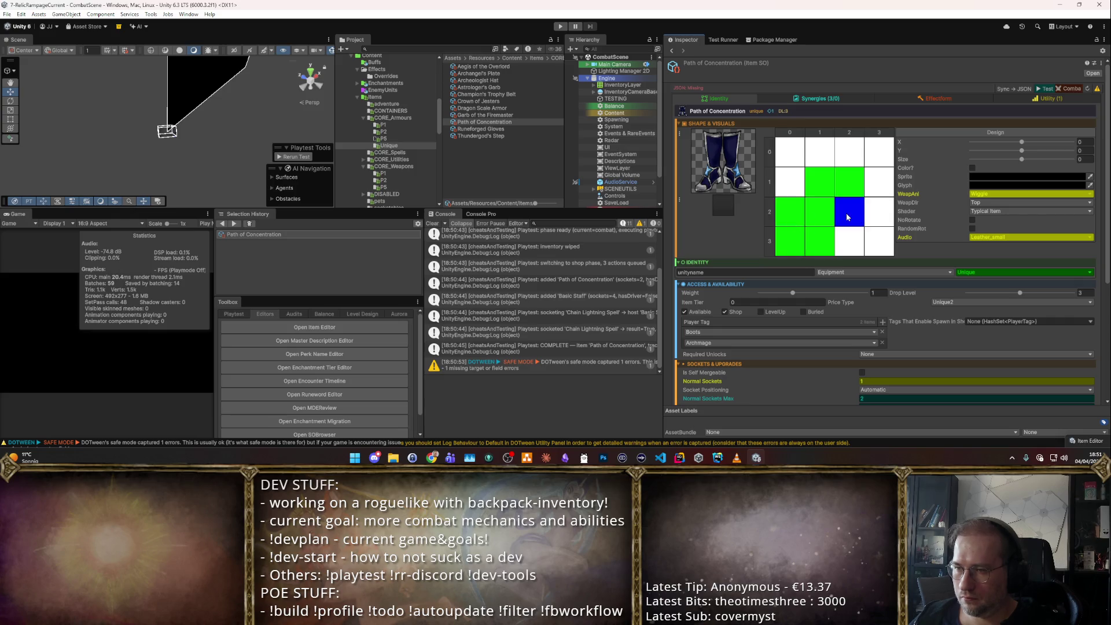
pyautogui.click(814, 183)
# - Return to Synergies and review the modules and the impact's advanced options
pyautogui.click(939, 98)
pyautogui.click(822, 98)
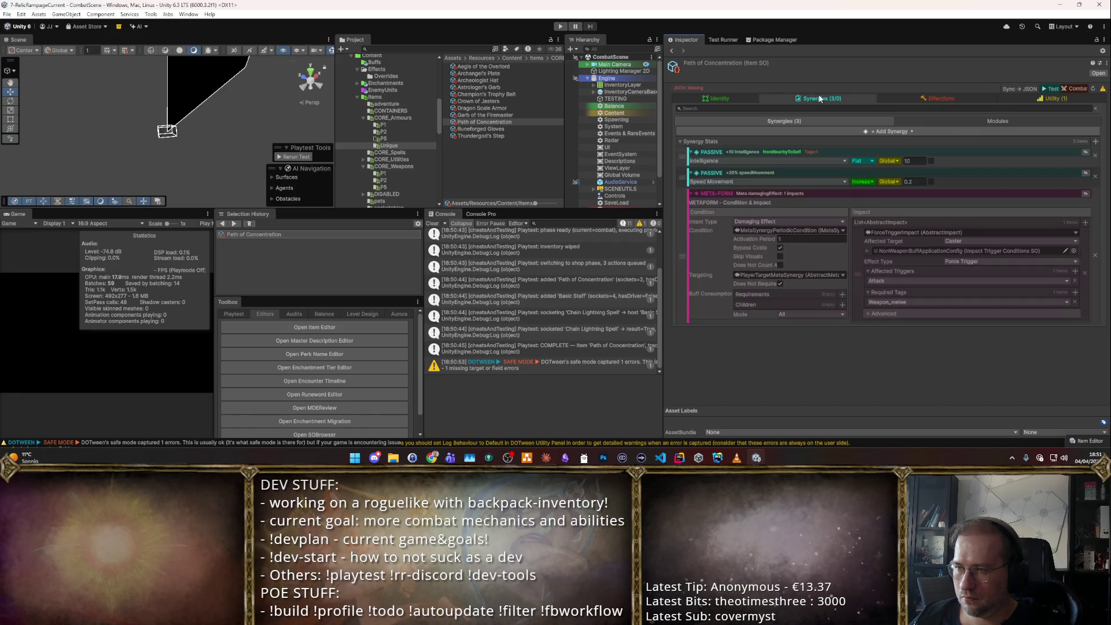
pyautogui.click(984, 119)
pyautogui.click(866, 121)
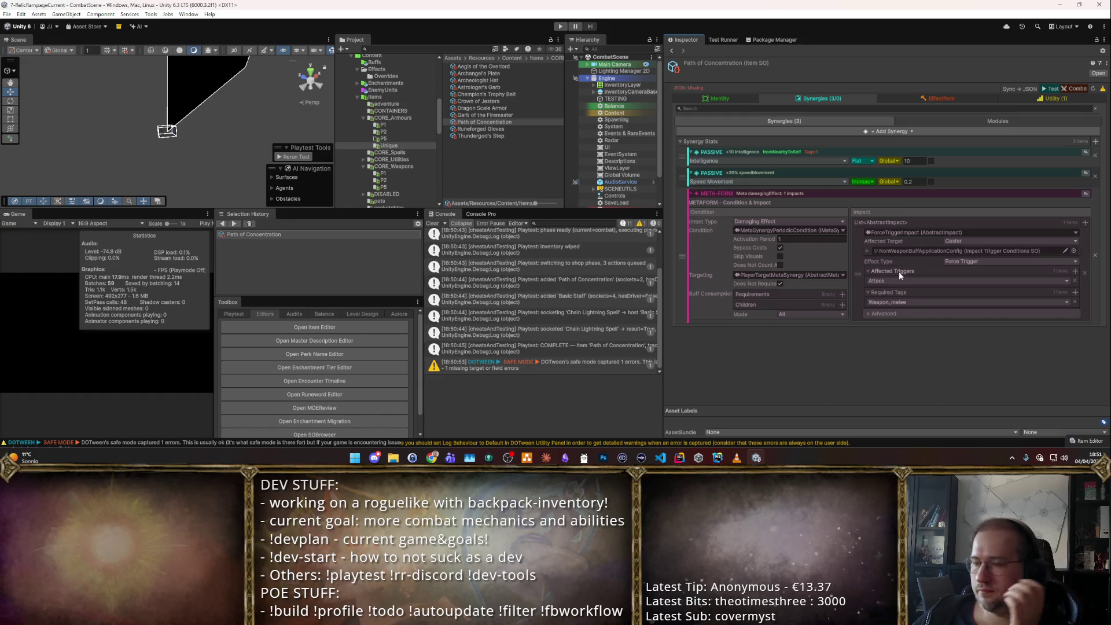
pyautogui.click(873, 315)
pyautogui.click(873, 316)
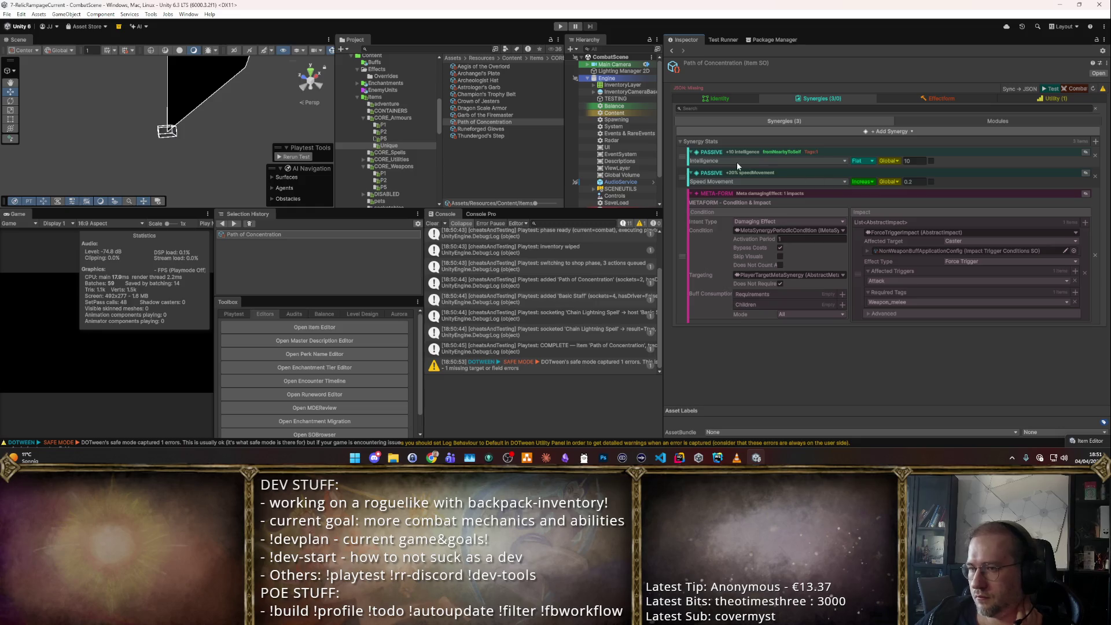
# - Review the intelligence passive and the item's Identity shape, then restart the Path of Concentration play test
pyautogui.click(1087, 153)
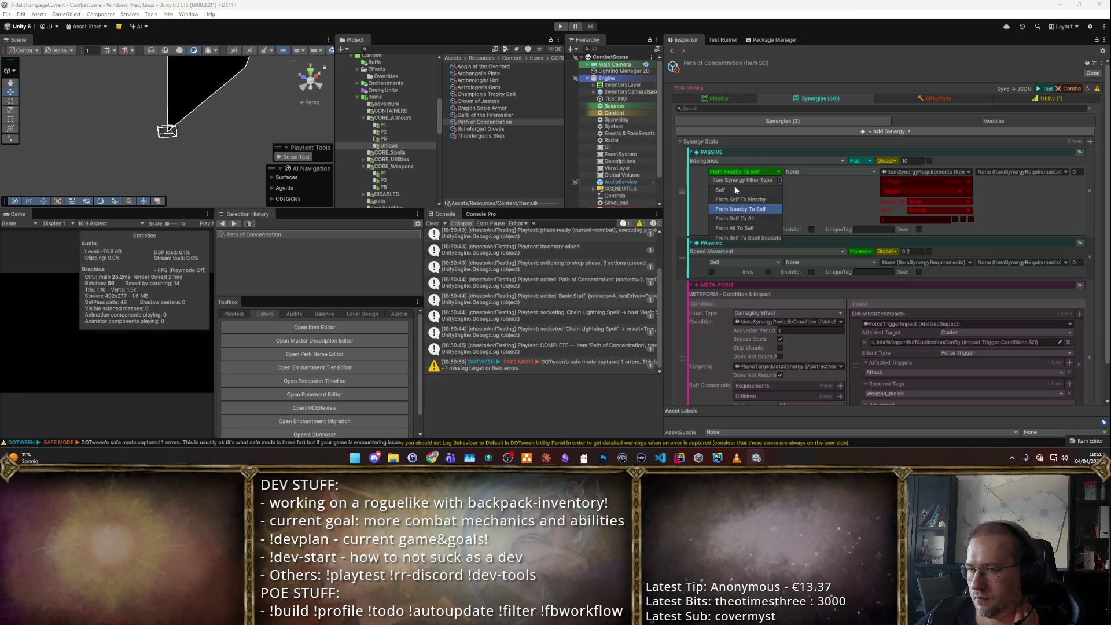
pyautogui.click(1079, 154)
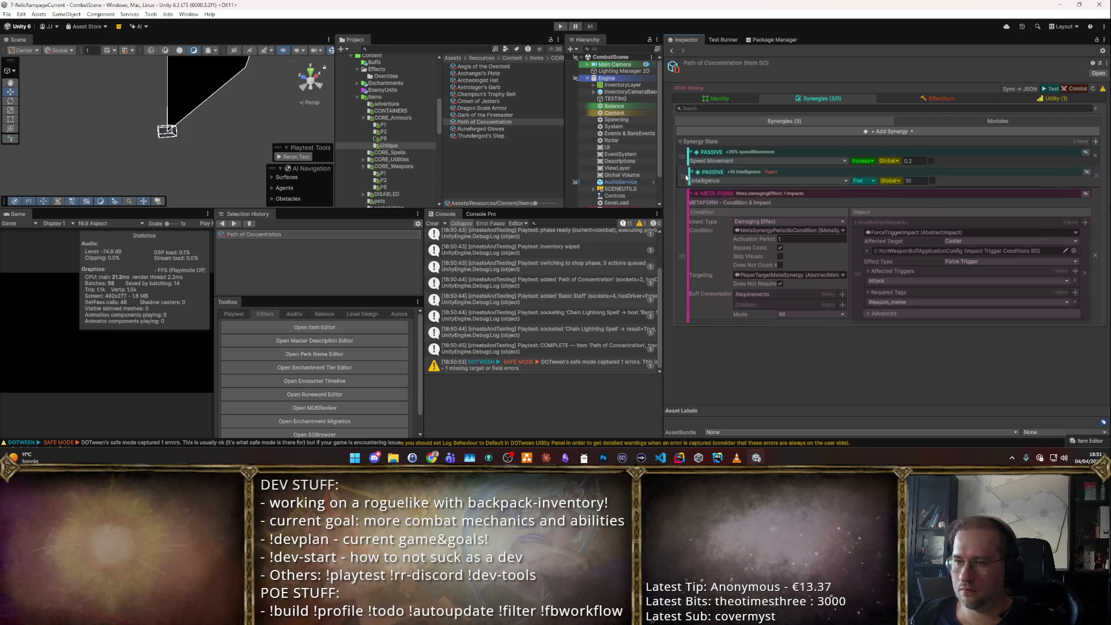
pyautogui.click(730, 97)
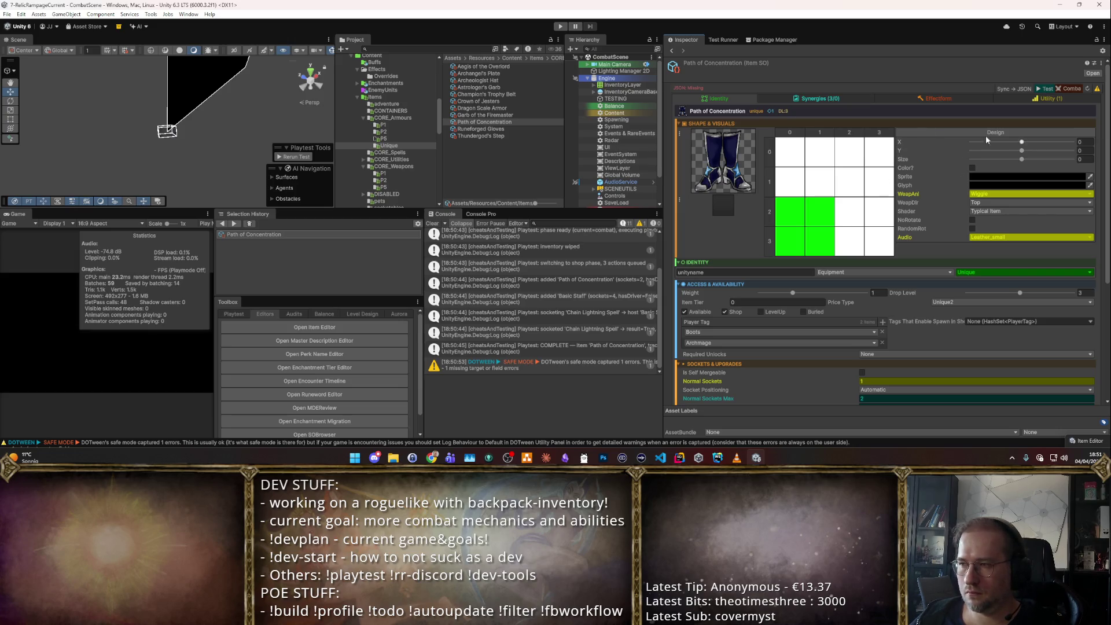
pyautogui.scroll(-5, 909, 266)
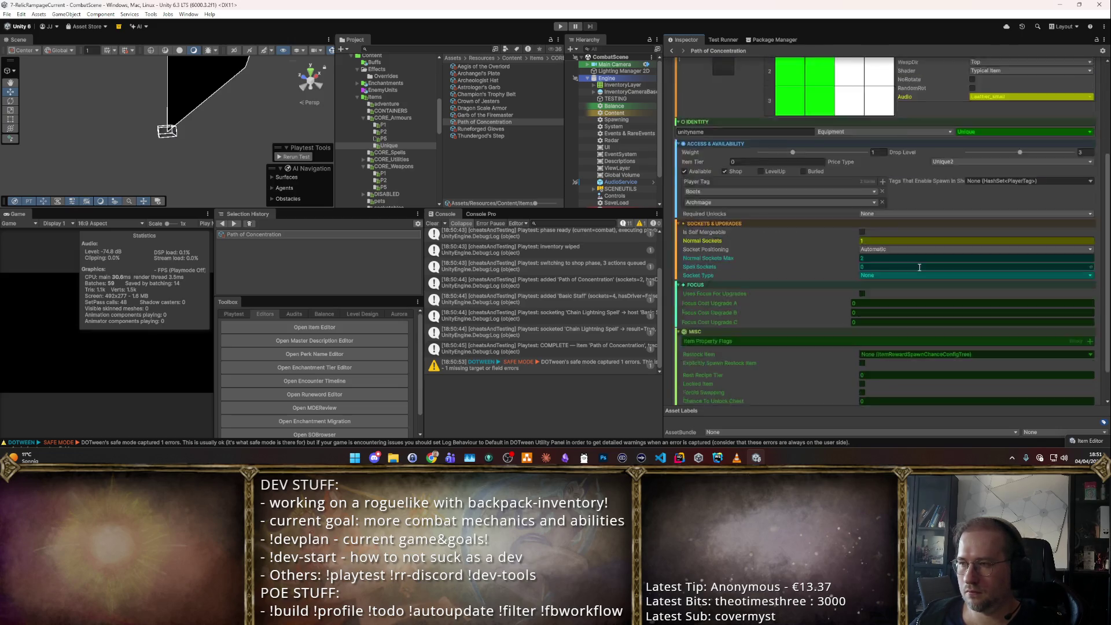
pyautogui.scroll(5, 926, 232)
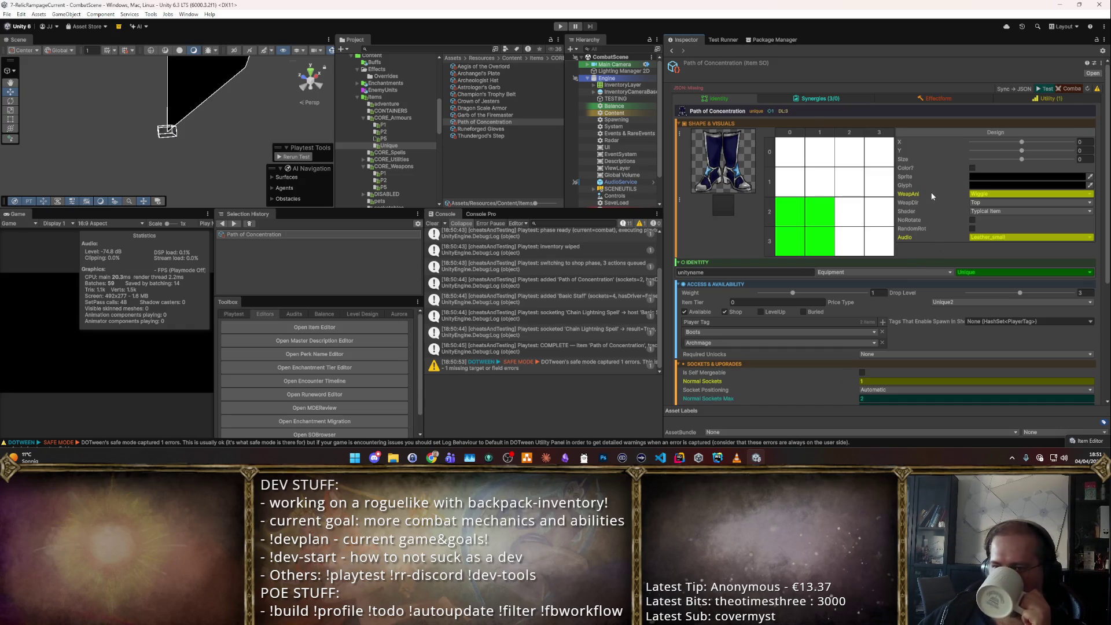
pyautogui.scroll(-3, 930, 213)
pyautogui.scroll(3, 934, 207)
pyautogui.click(852, 99)
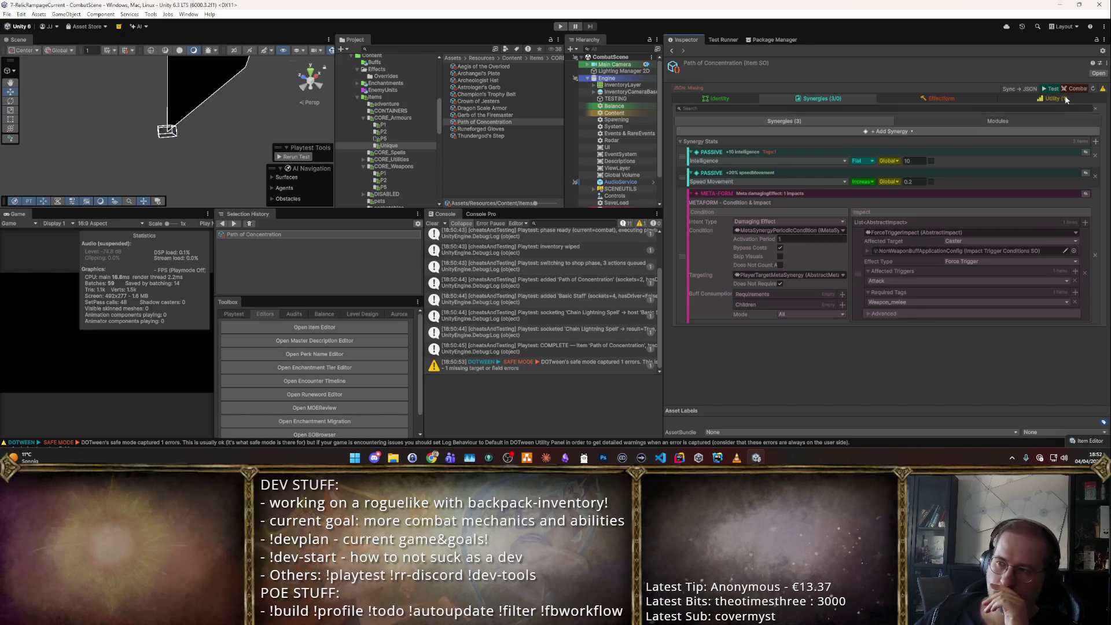
pyautogui.click(1045, 89)
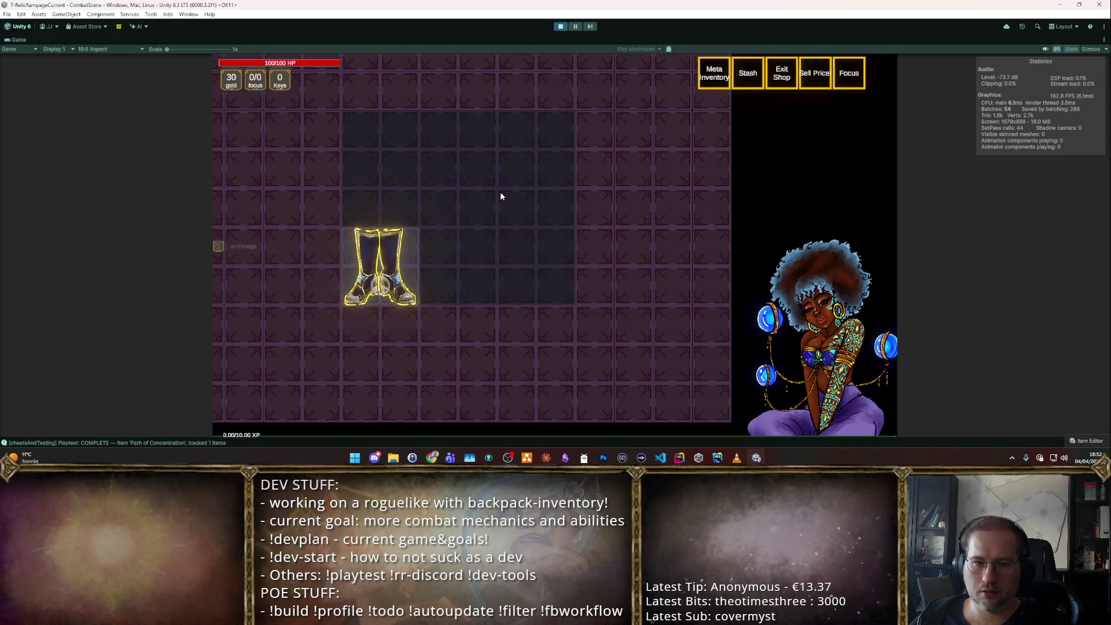
# - Enable cheats, then place the Storm Cleaver axe upright in the inventory grid beside the boots
pyautogui.press('F1')
pyautogui.press('F3')
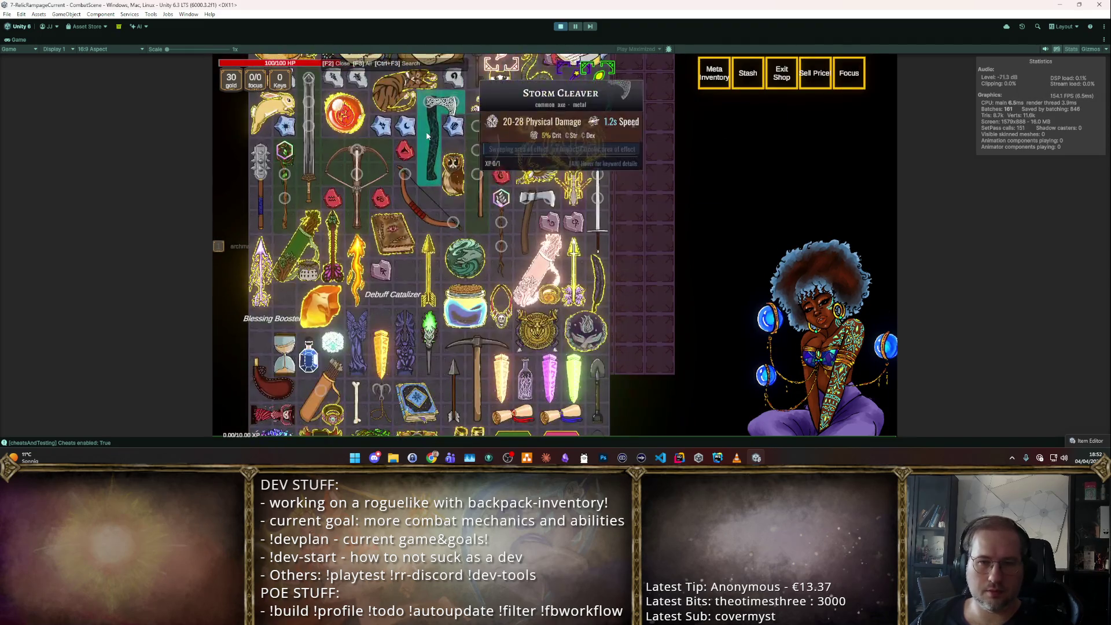
pyautogui.press('F2')
pyautogui.click(491, 202)
pyautogui.click(492, 203)
pyautogui.press('r')
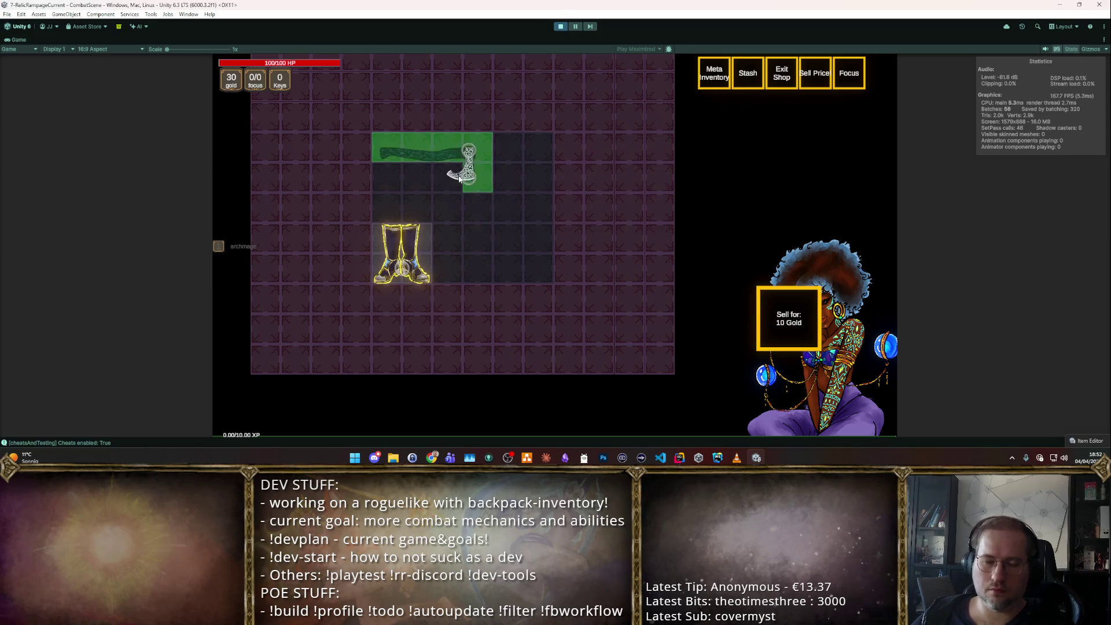
pyautogui.click(474, 152)
pyautogui.click(475, 151)
pyautogui.press('r')
pyautogui.press('r')
pyautogui.click(464, 210)
pyautogui.press('Escape')
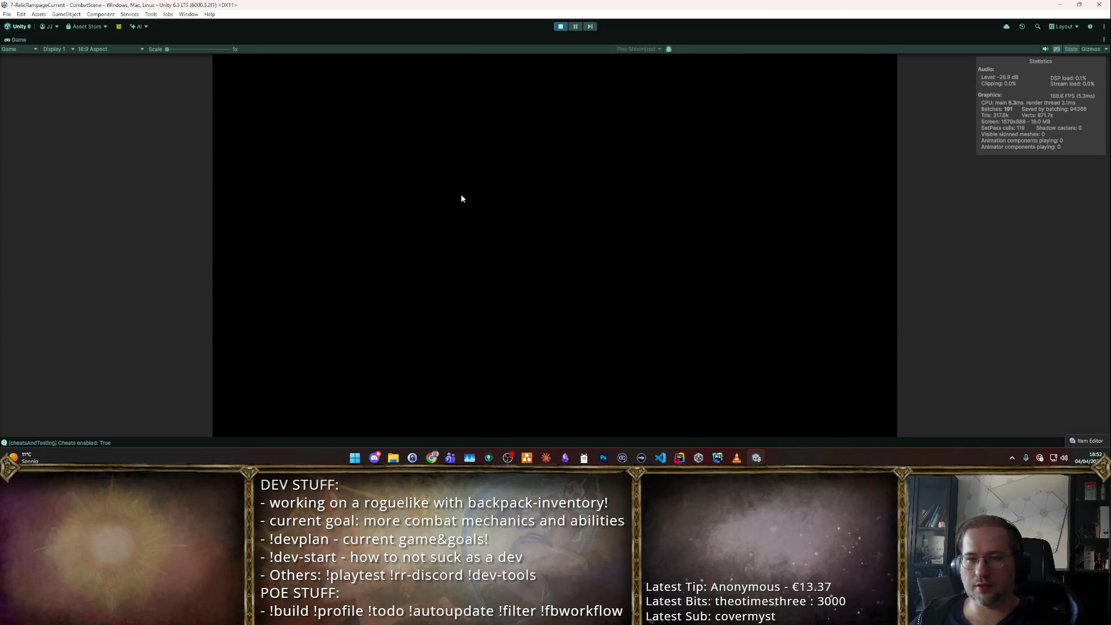
# - Move on into the next combat room and pick an upgrade after levelling up
pyautogui.press('w')
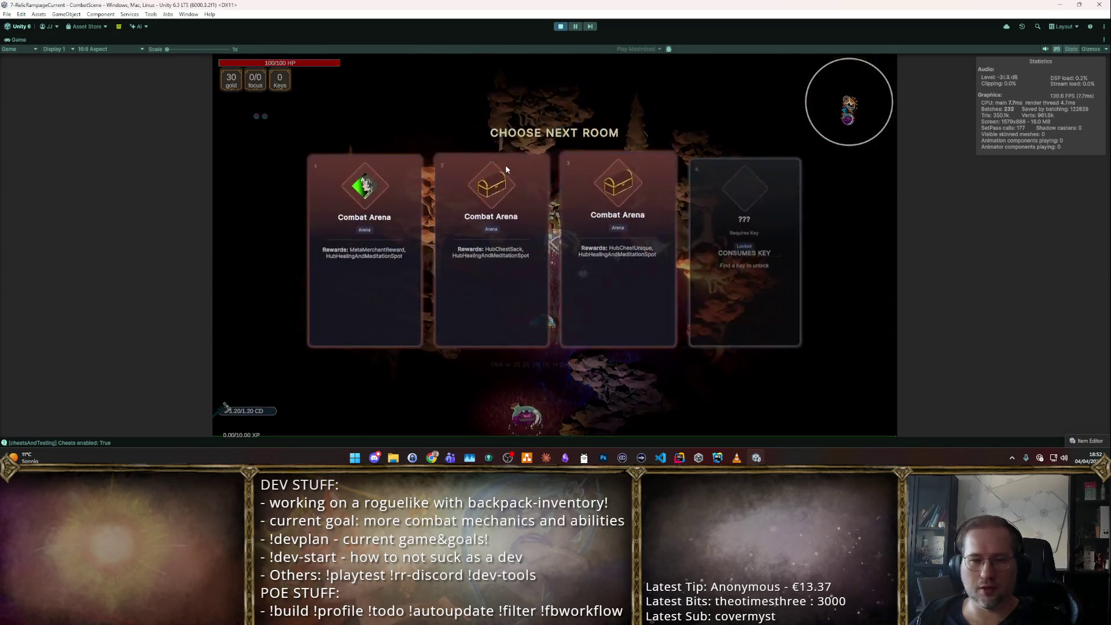
pyautogui.press('Return')
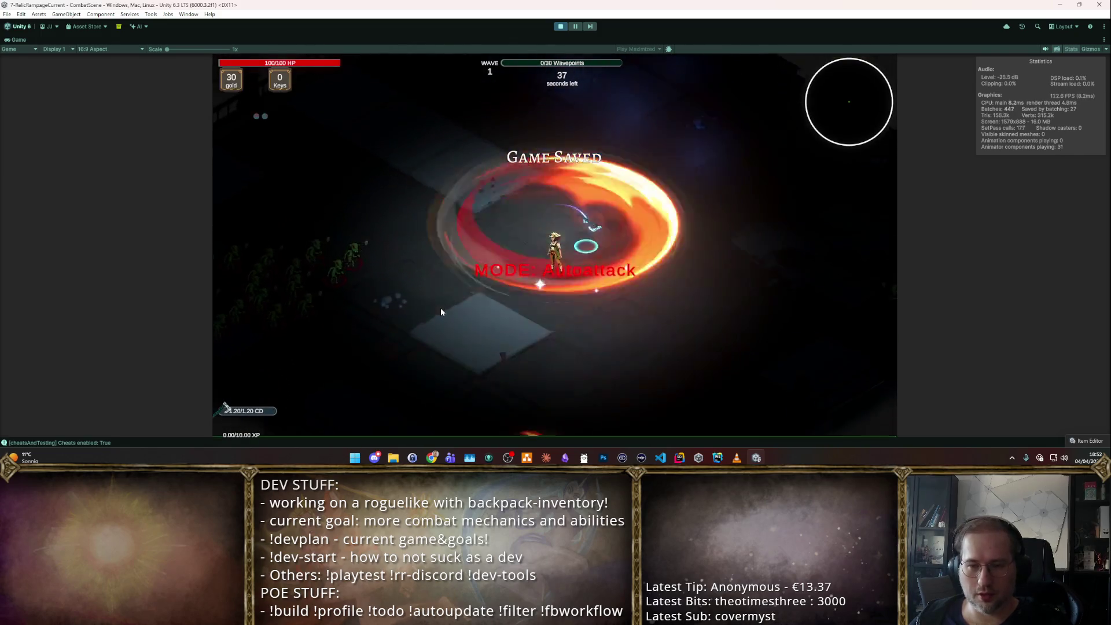
pyautogui.press('w')
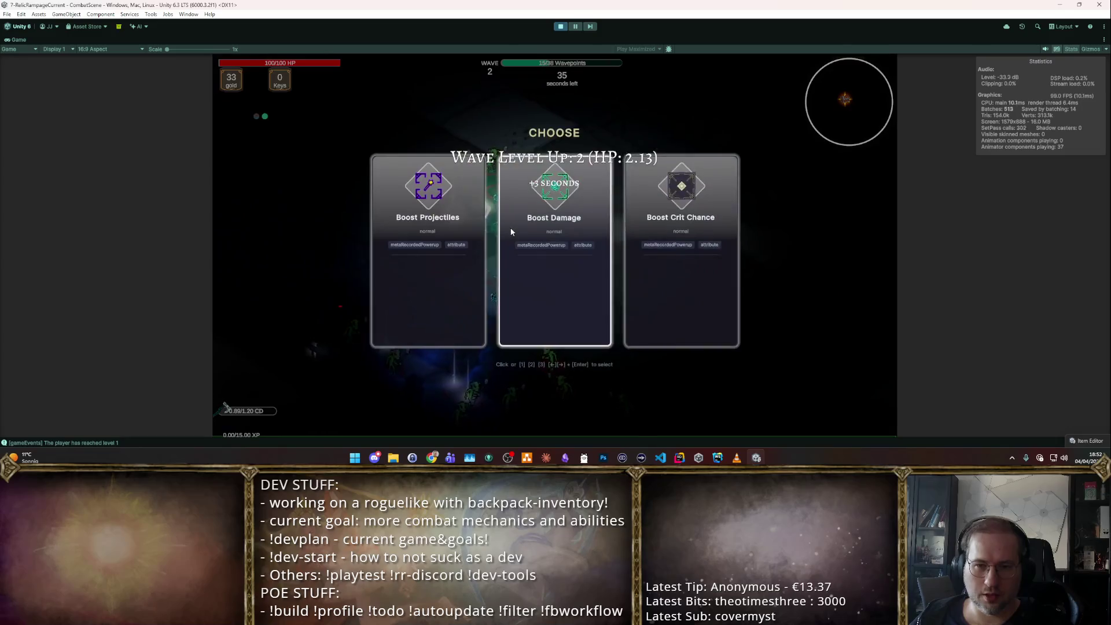
pyautogui.click(496, 231)
# - Sell the Storm Cleaver to the merchant and move the Mace into the inventory
pyautogui.press('F2')
pyautogui.press('F2')
pyautogui.press('F2')
pyautogui.press('F2')
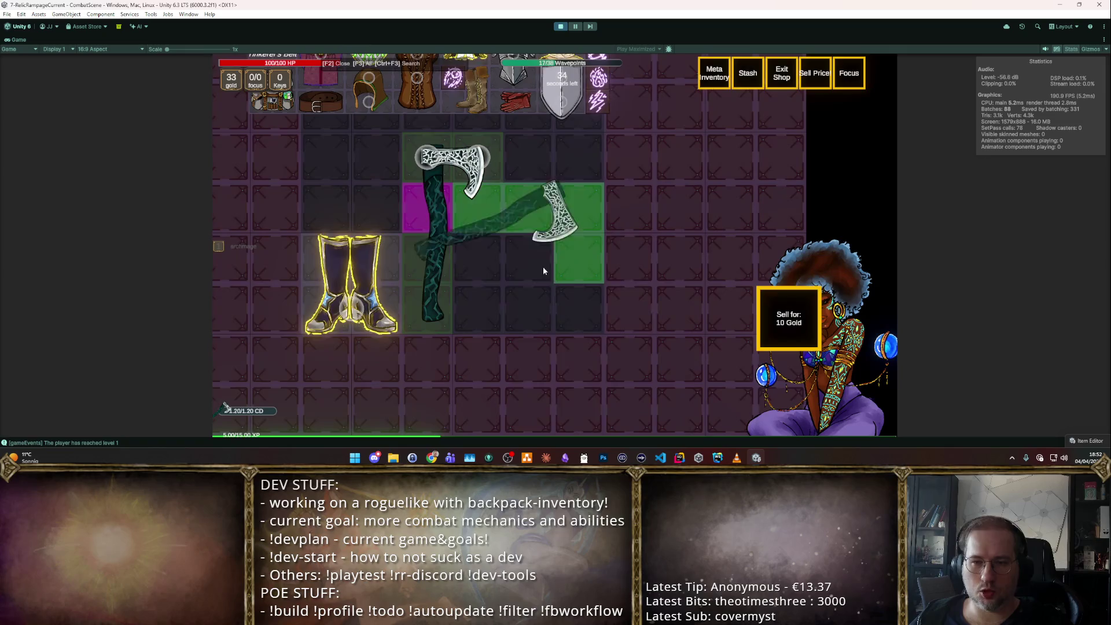
pyautogui.moveTo(565, 223); pyautogui.dragTo(770, 301)
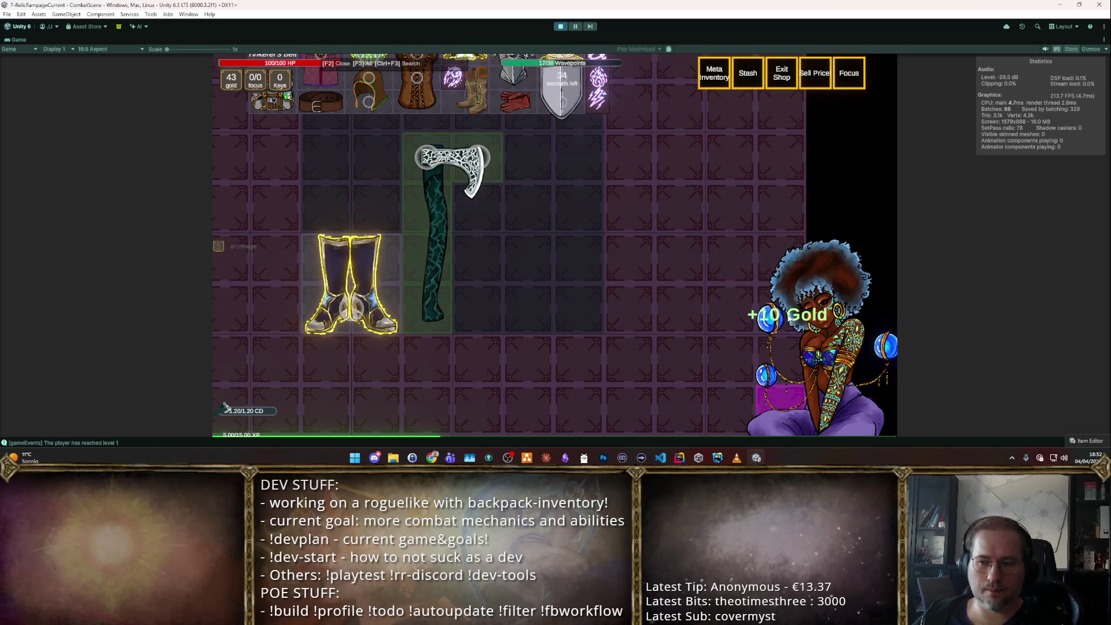
pyautogui.press('F3')
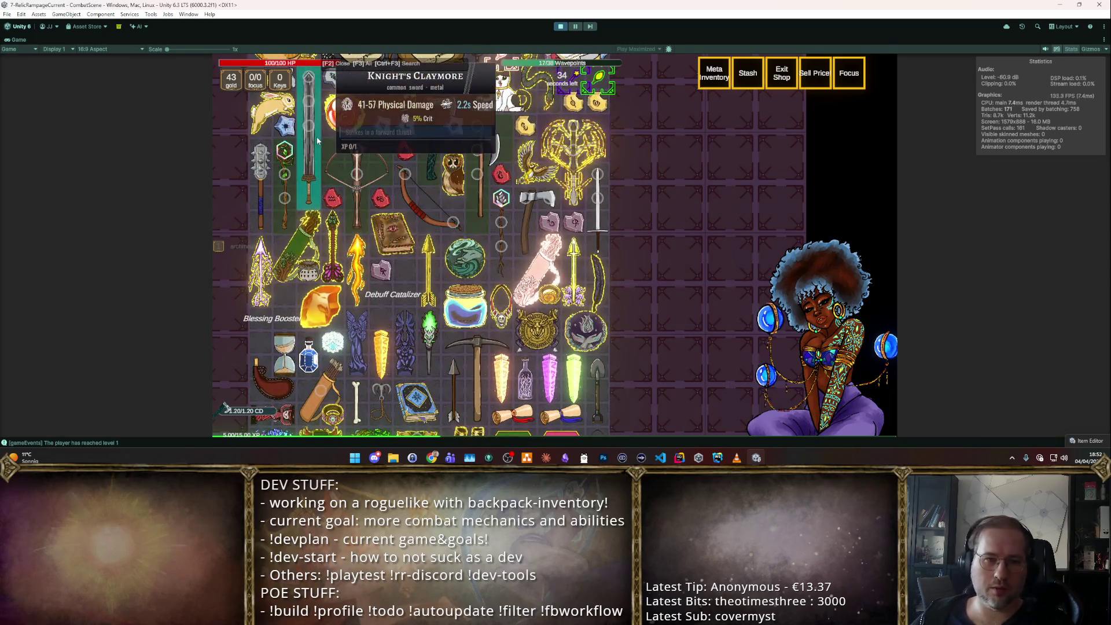
pyautogui.moveTo(263, 197)
pyautogui.mouseDown()
pyautogui.moveTo(633, 199)
pyautogui.moveTo(579, 197)
pyautogui.mouseUp()
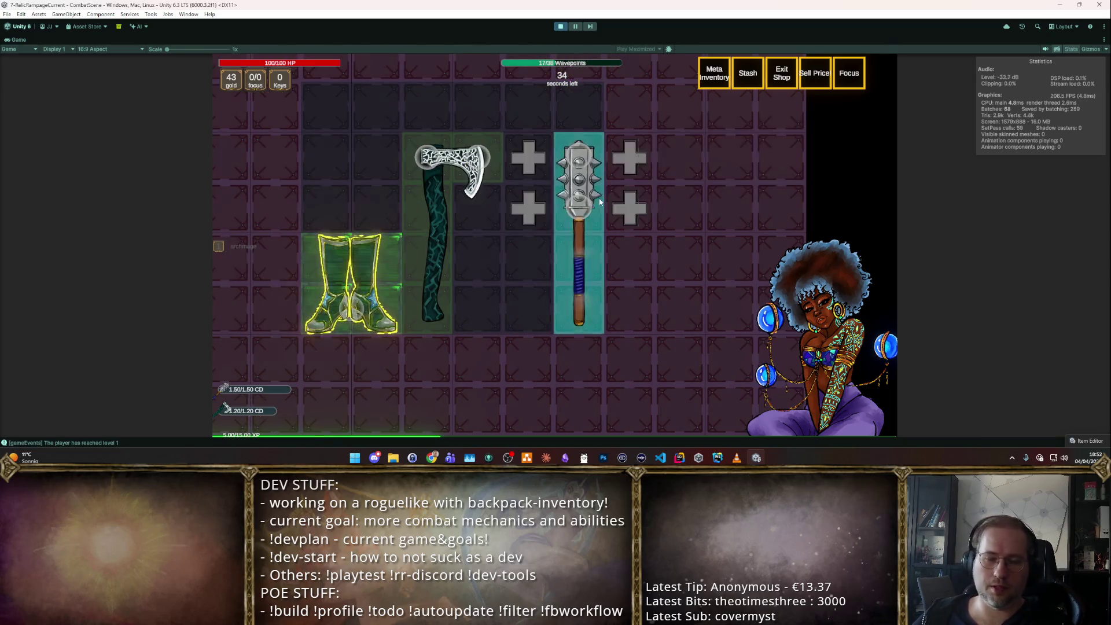
pyautogui.press('F2')
# - Continue through the room, pick a level-up boost card, and stop the play test
pyautogui.press('w')
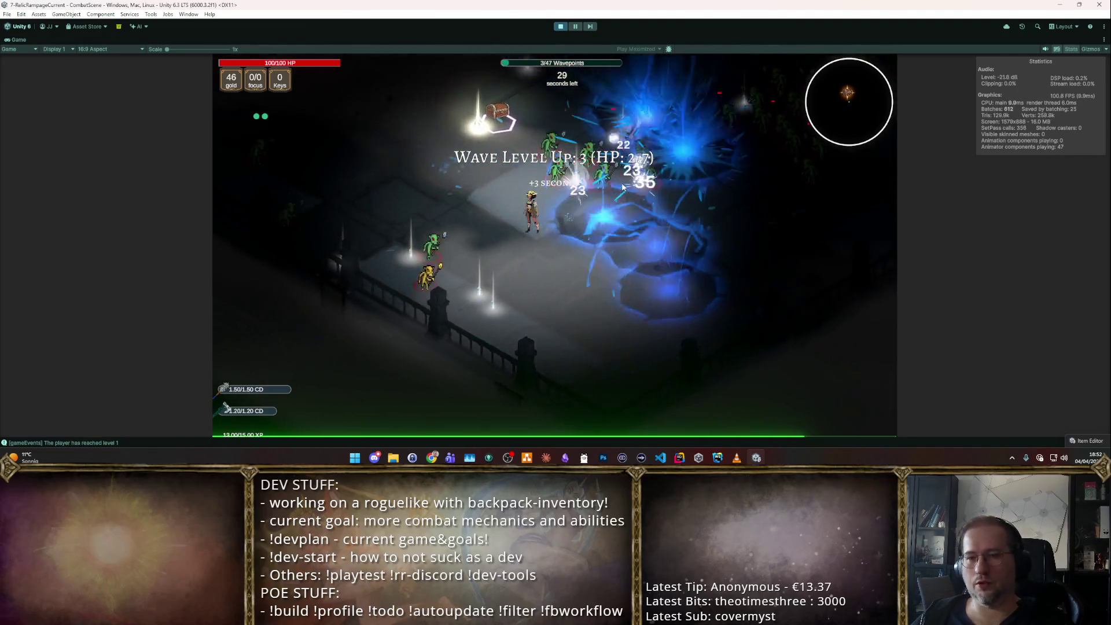
pyautogui.click(612, 215)
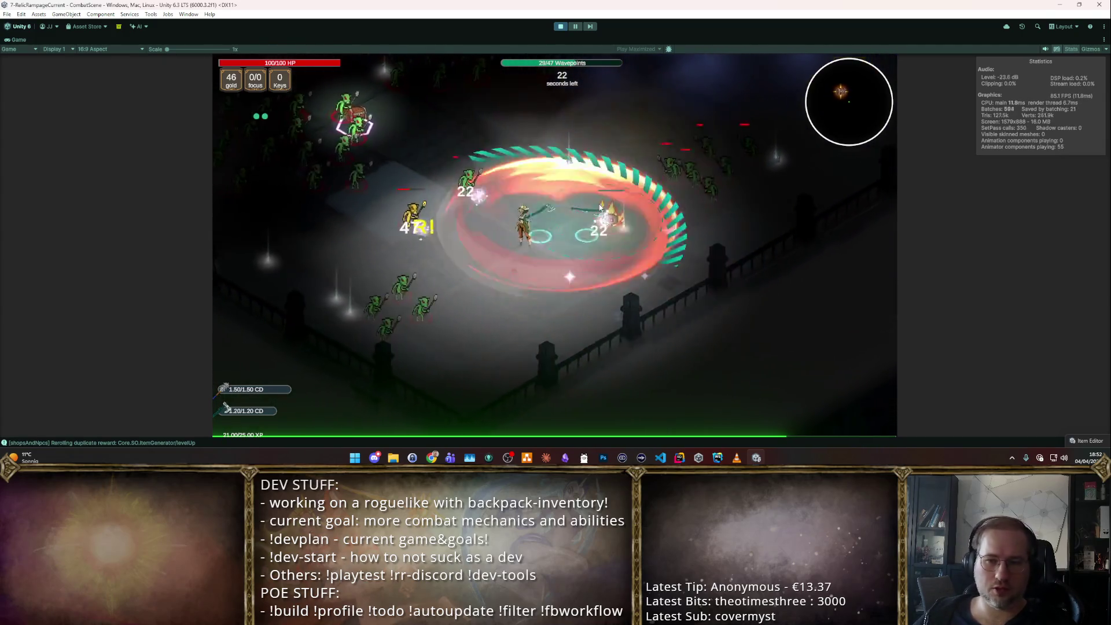
pyautogui.click(560, 26)
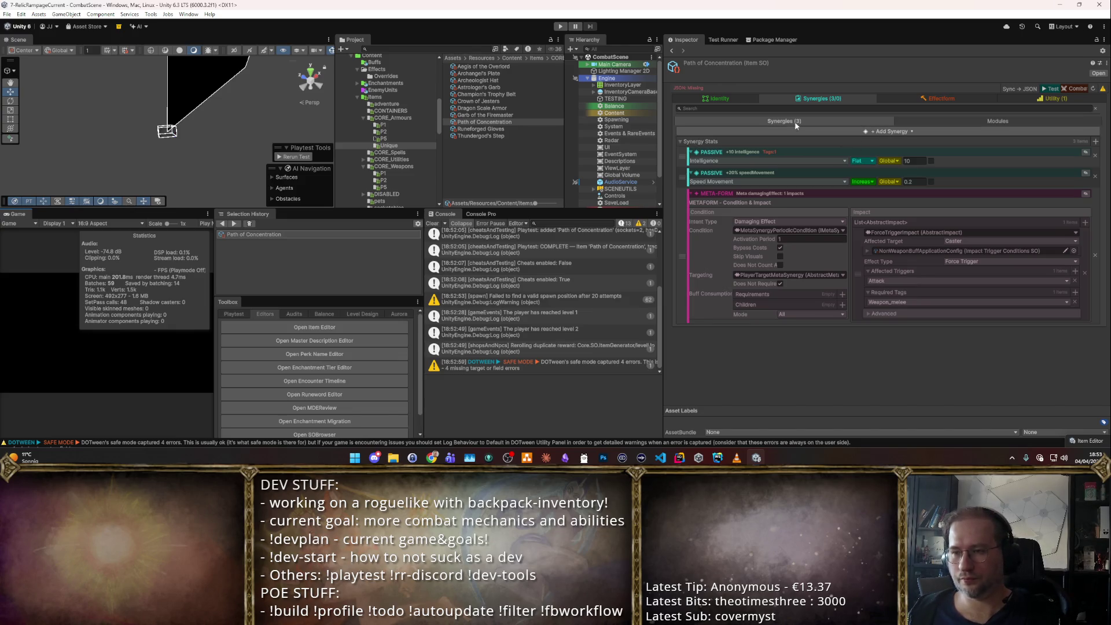
# - Check the Identity tab, return to Synergies, and add a Convert synergy to Path of Concentration
pyautogui.click(720, 98)
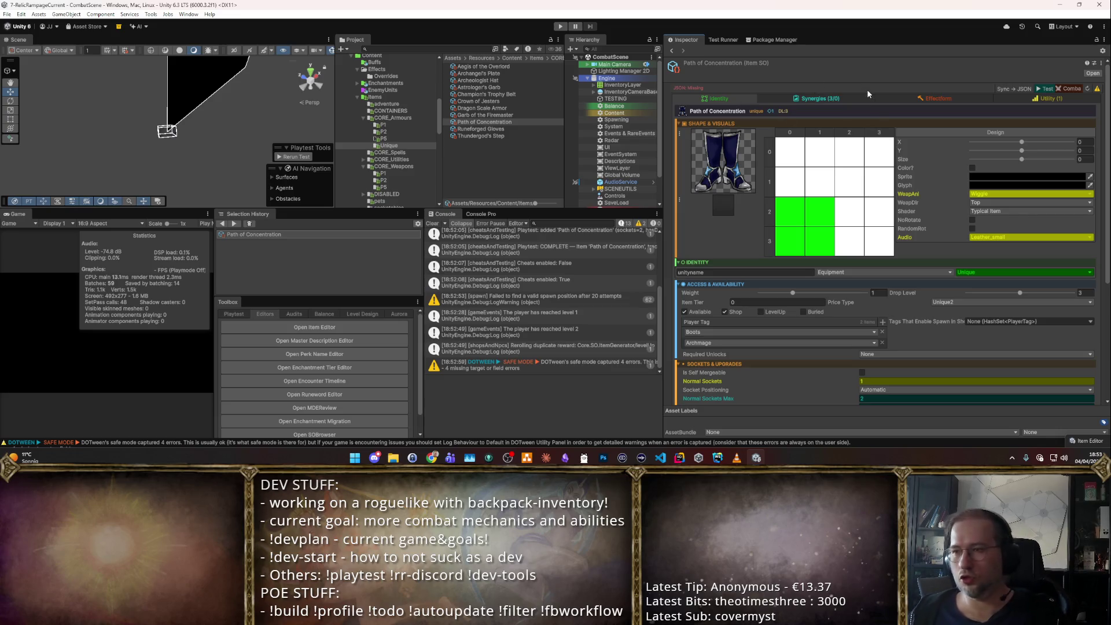
pyautogui.click(852, 97)
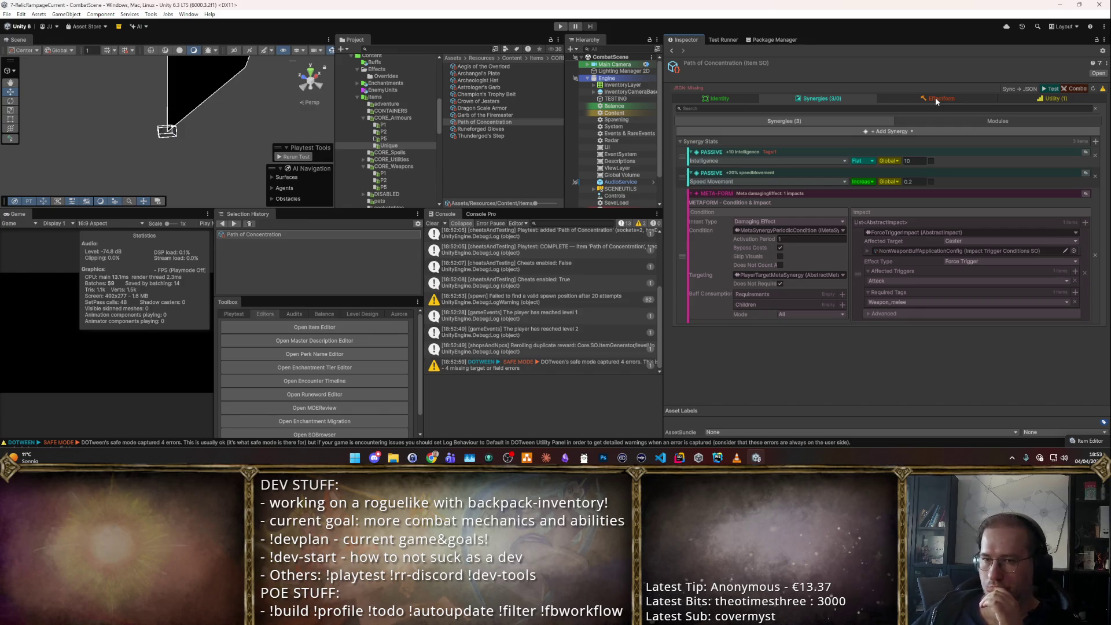
pyautogui.click(819, 99)
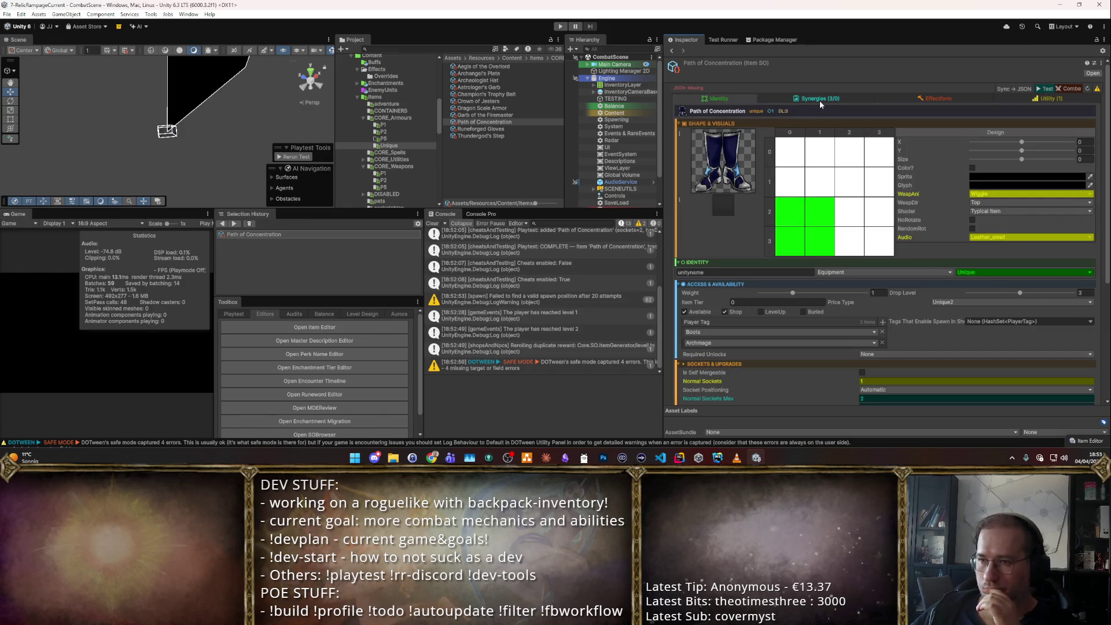
pyautogui.click(819, 100)
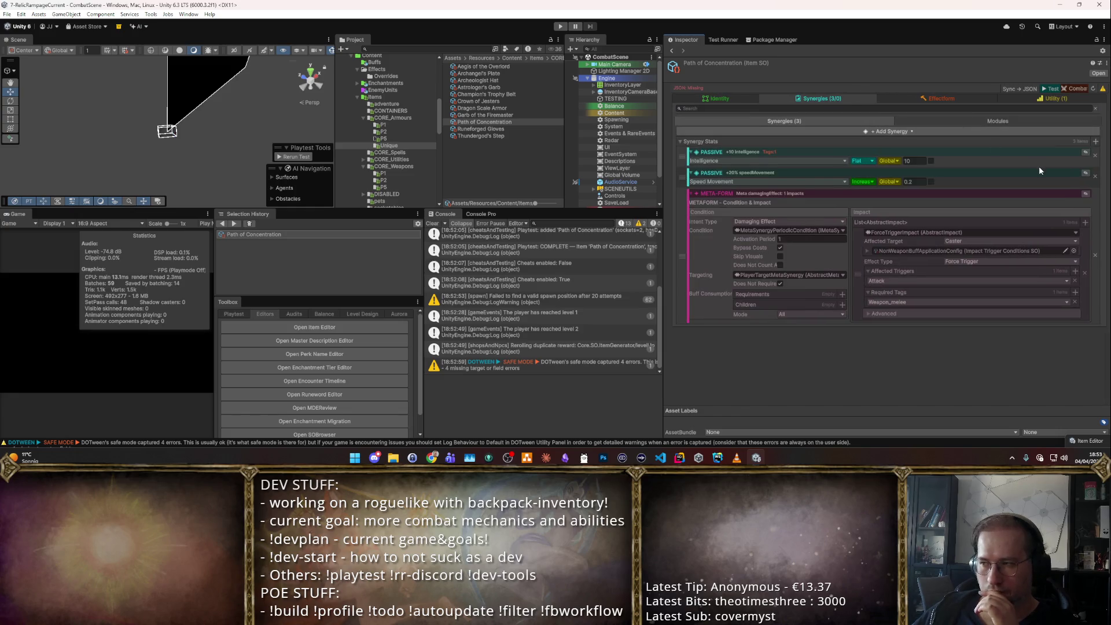
pyautogui.click(1095, 141)
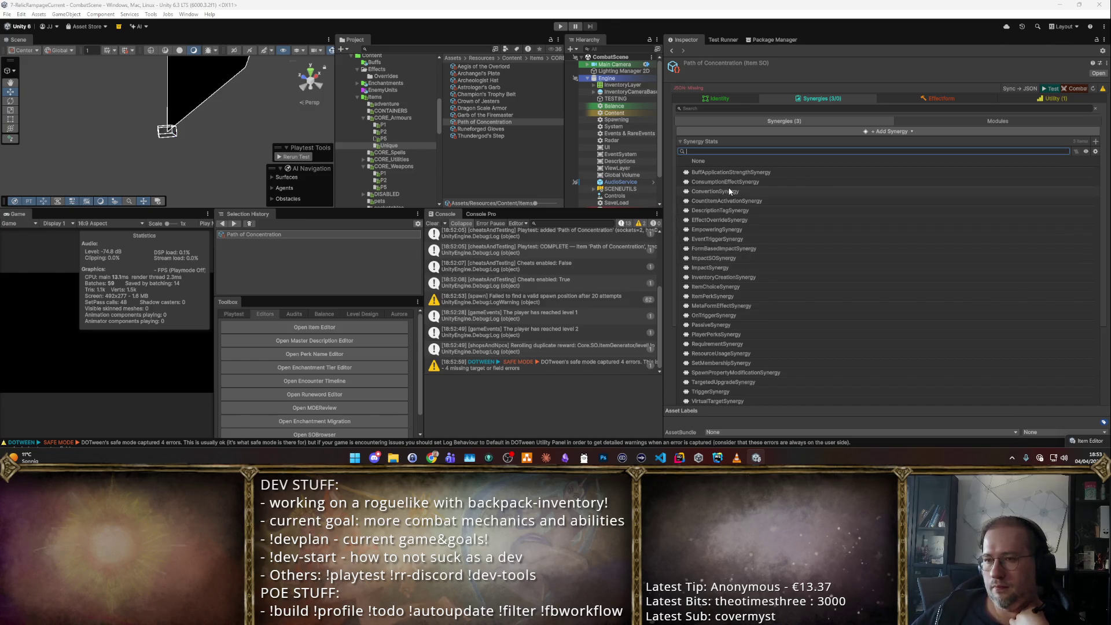
pyautogui.click(730, 191)
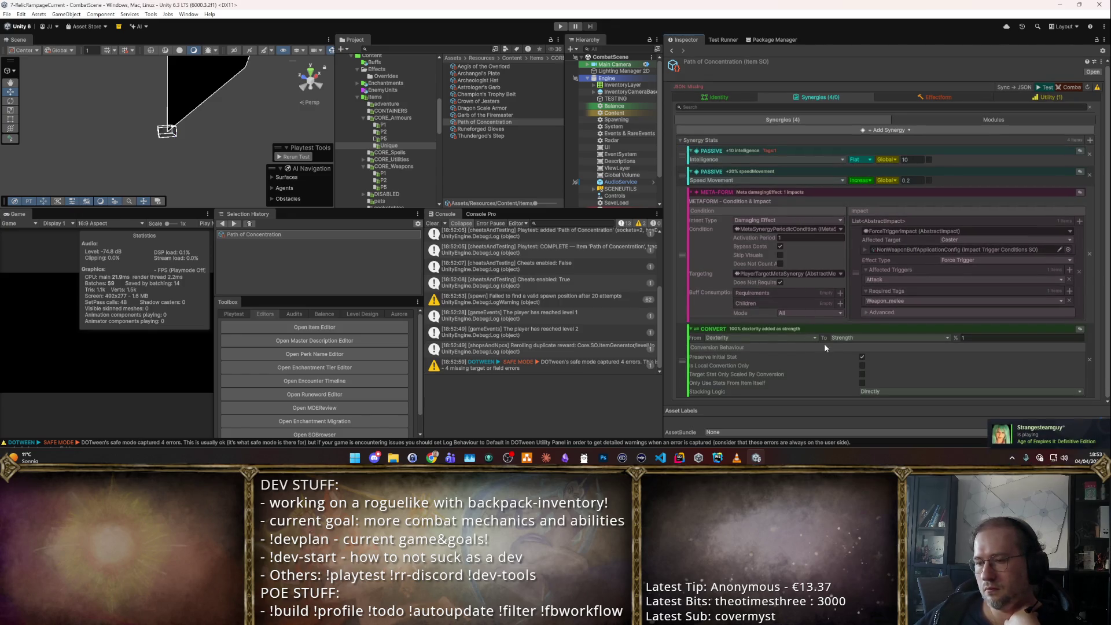
# - Untick preserving the initial stat on the Convert synergy, then remove the Convert synergy
pyautogui.click(861, 357)
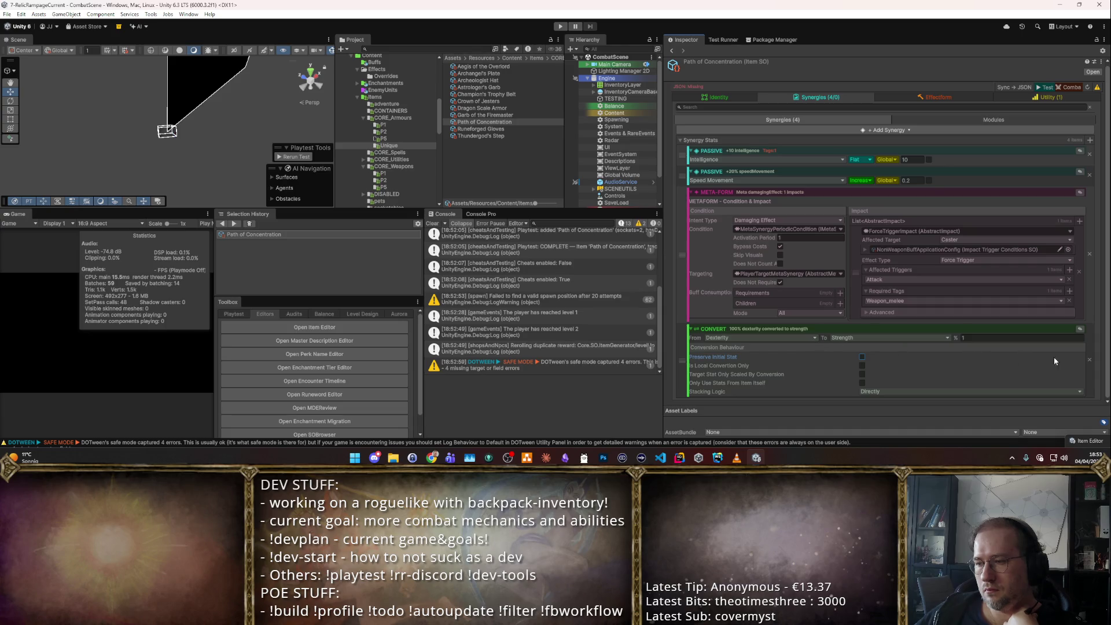
pyautogui.click(788, 338)
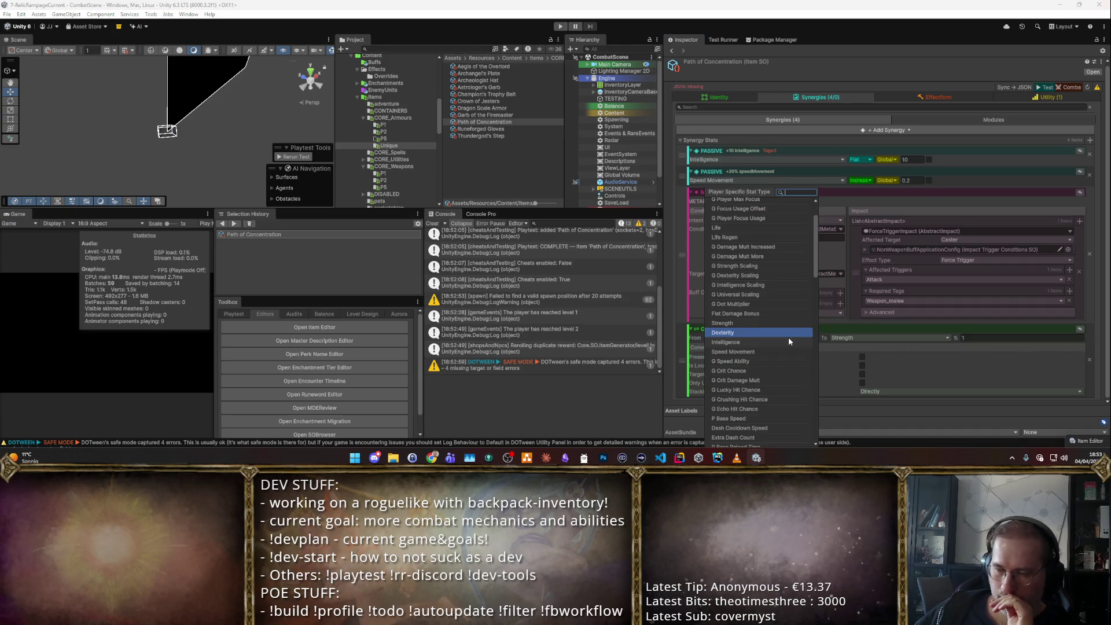
pyautogui.click(1090, 361)
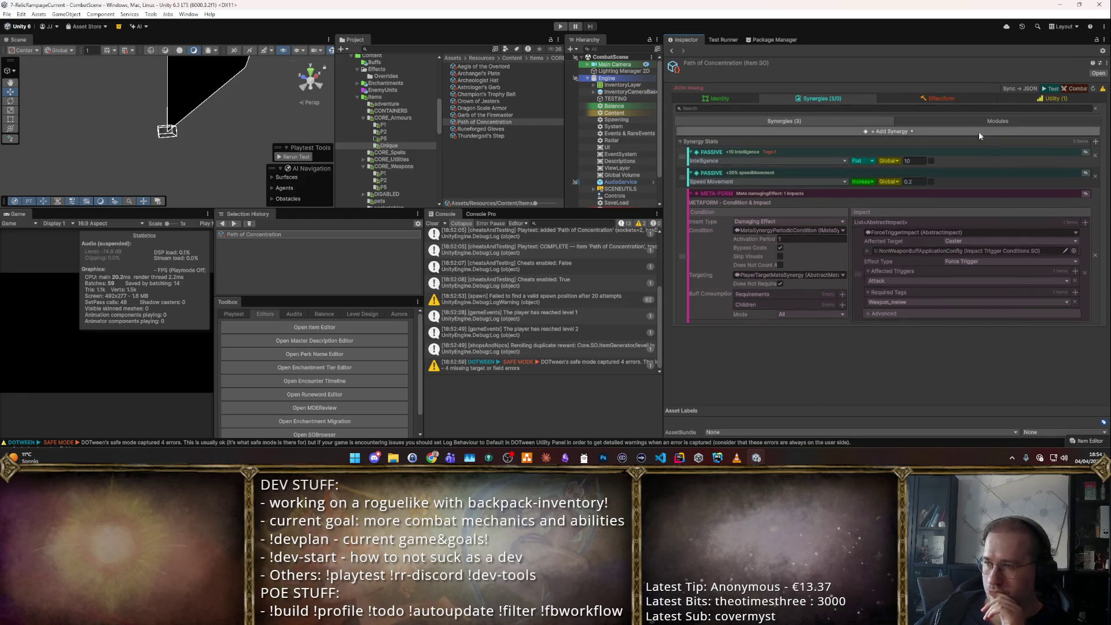
# - Add a PassiveSynergy and set its stat to G Crit Chance
pyautogui.click(1095, 141)
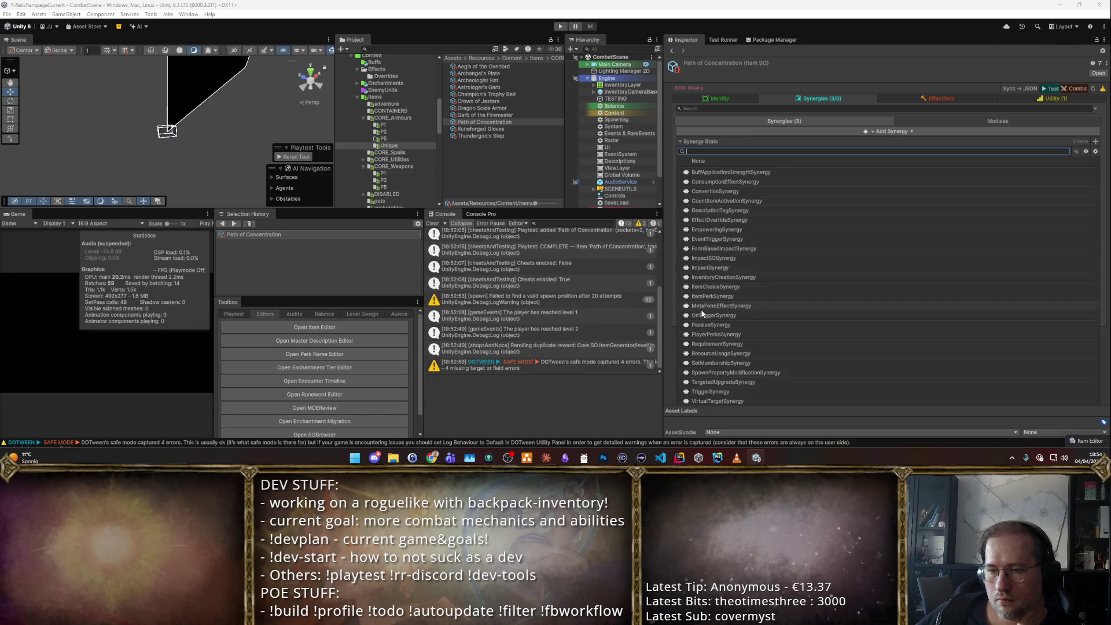
pyautogui.click(707, 323)
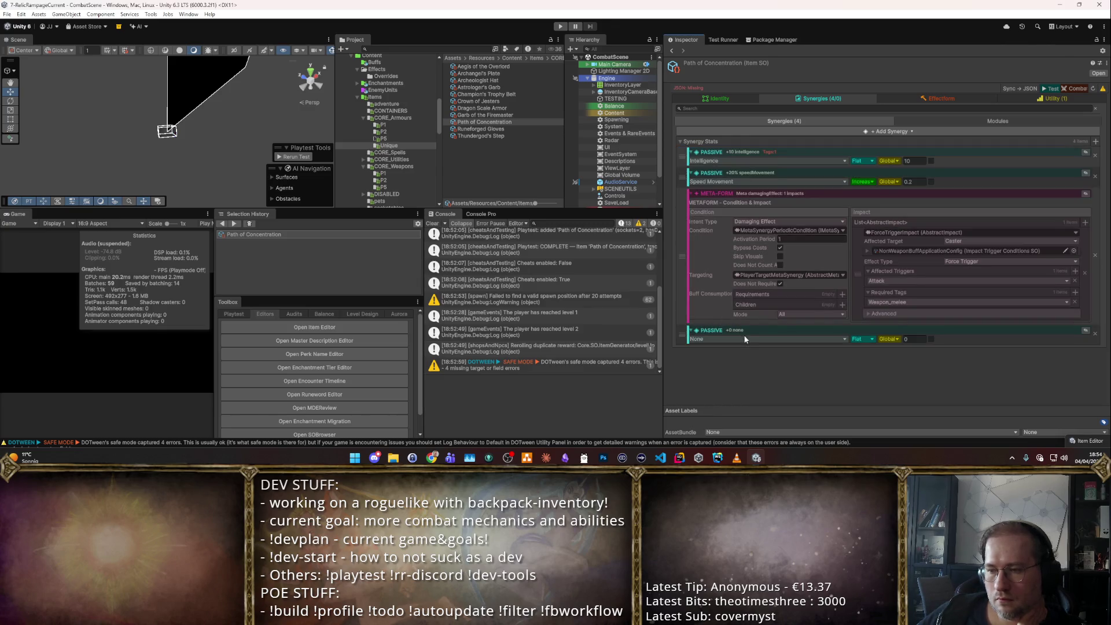
pyautogui.click(745, 337)
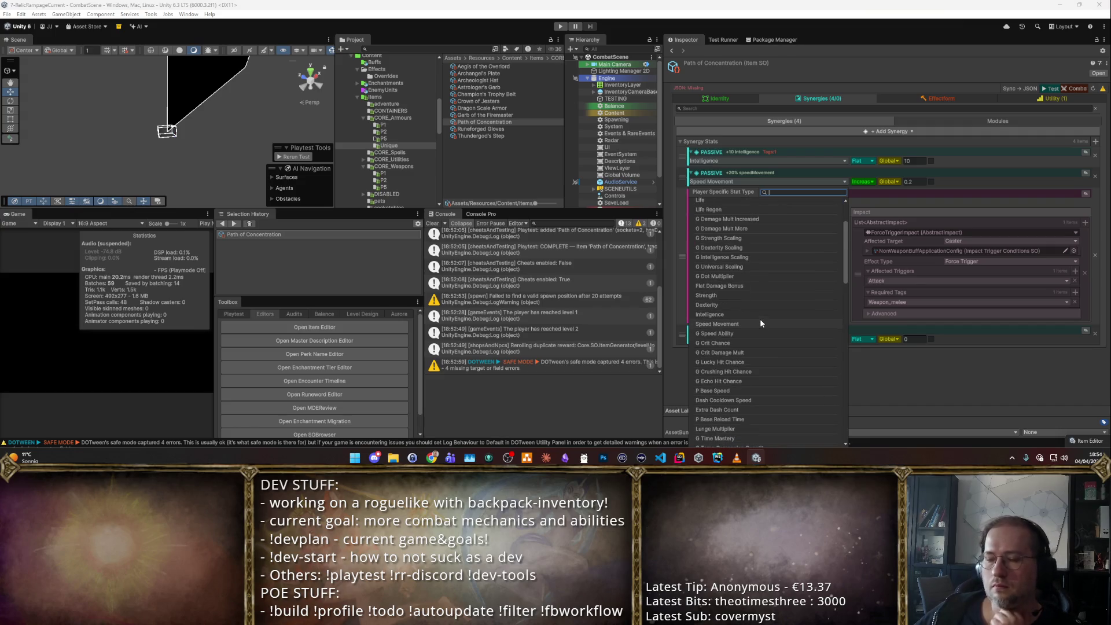
pyautogui.scroll(-8, 761, 324)
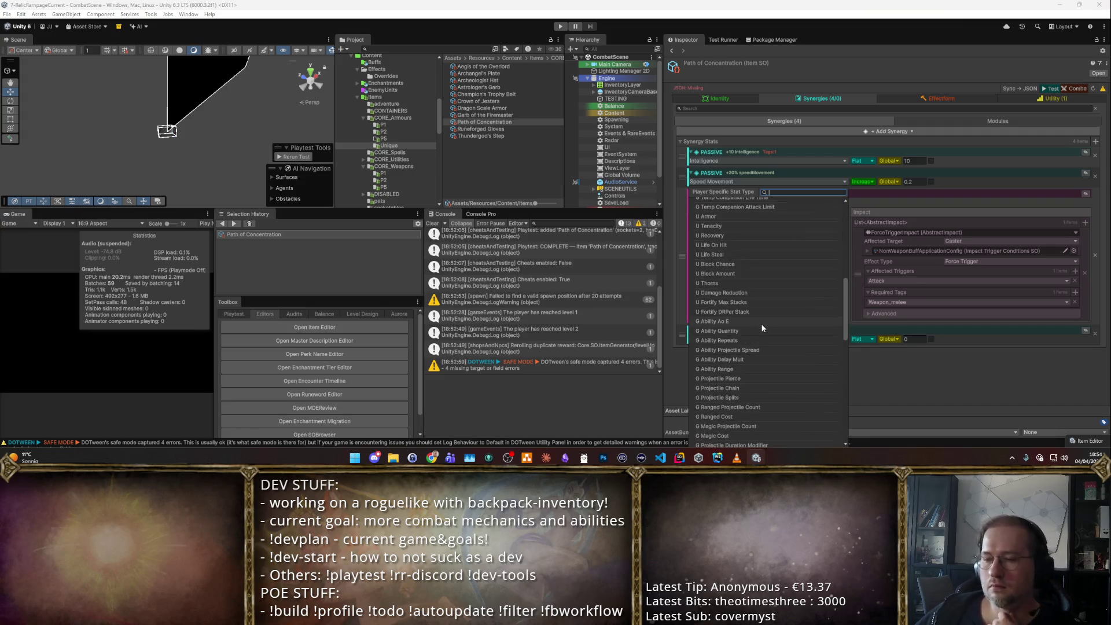
pyautogui.scroll(-10, 762, 328)
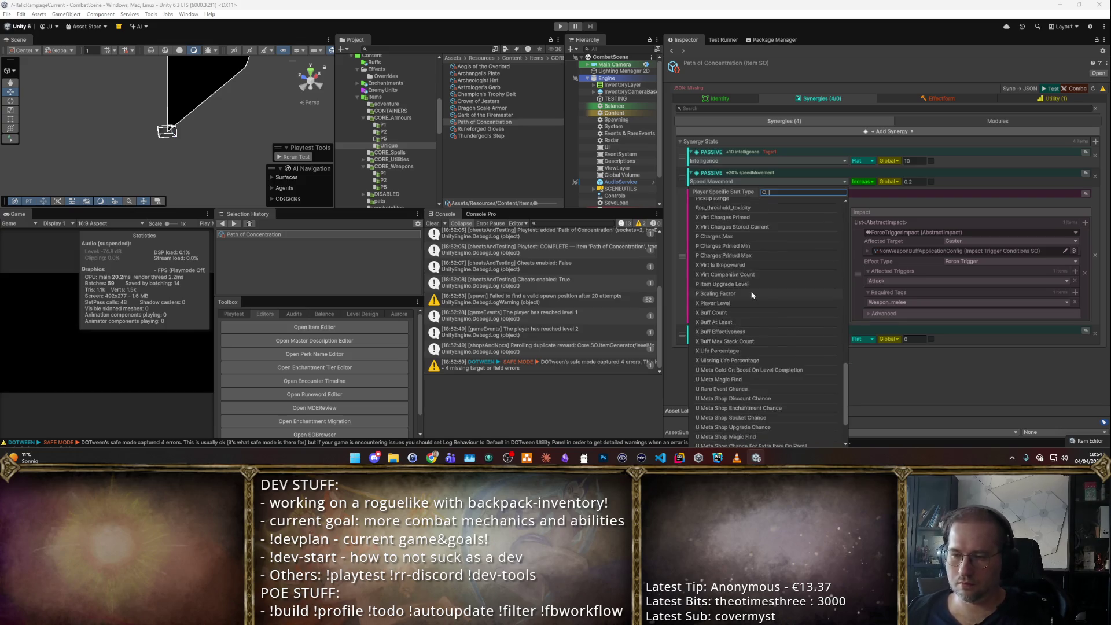
pyautogui.write('Cr')
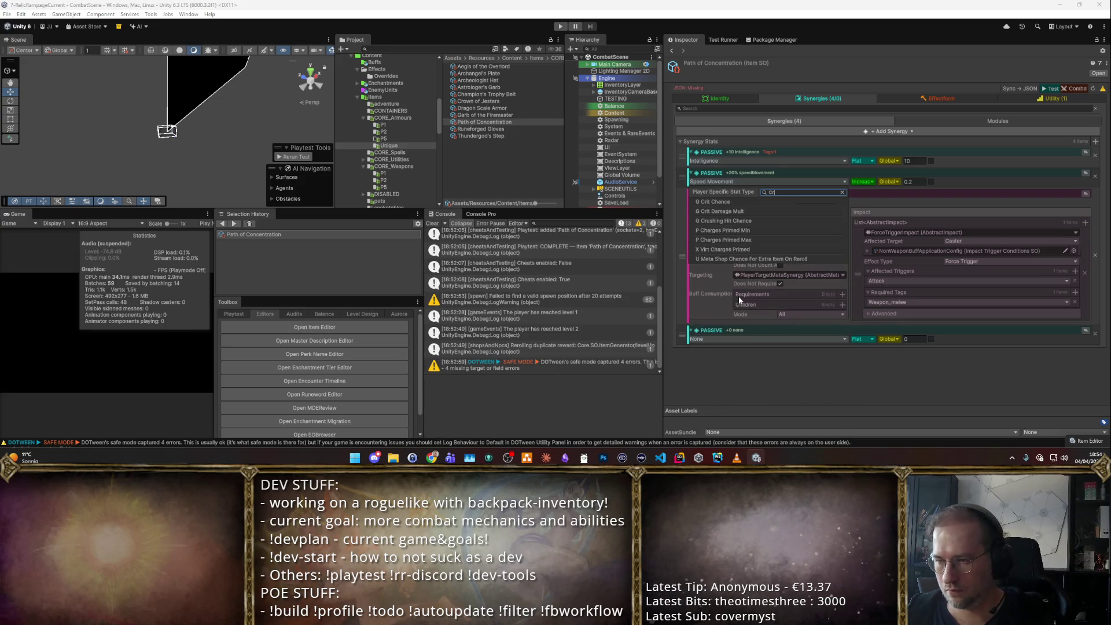
pyautogui.press('Down')
pyautogui.press('Down')
pyautogui.press('BackSpace')
pyautogui.press('BackSpace')
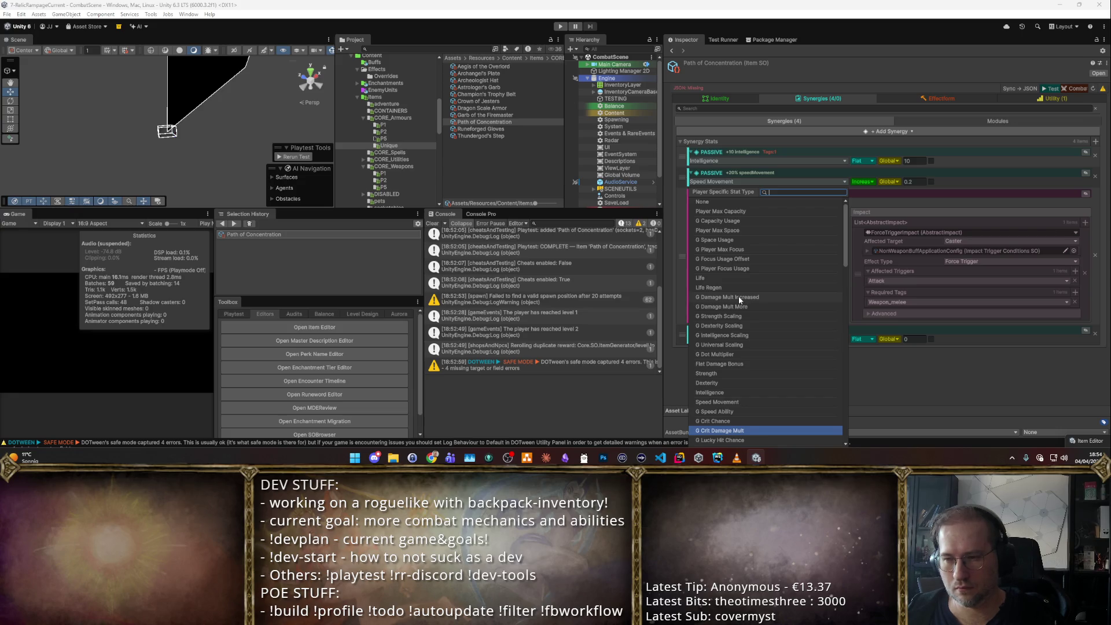
pyautogui.write('Cri')
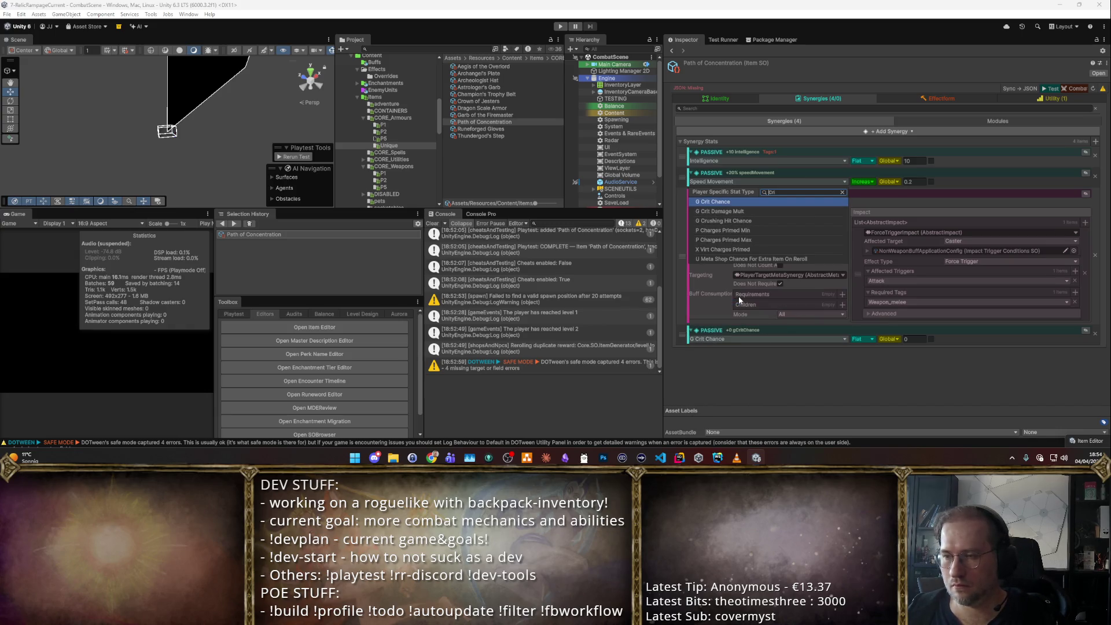
pyautogui.press('Return')
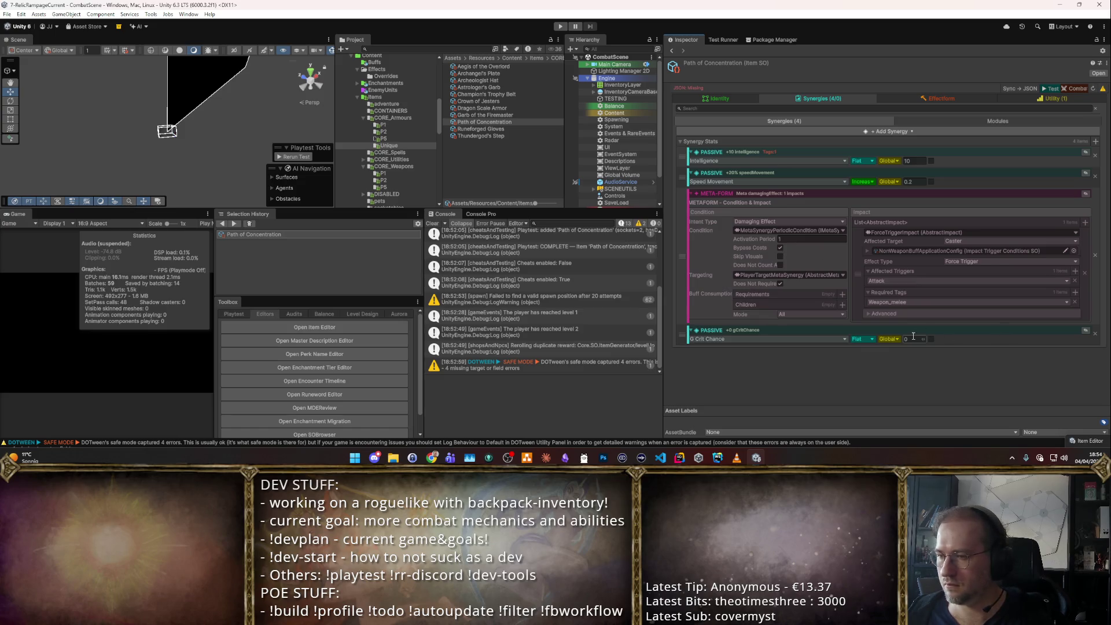
# - Set the G Crit Chance passive's value to 0.2 and show its detailed fields
pyautogui.click(917, 342)
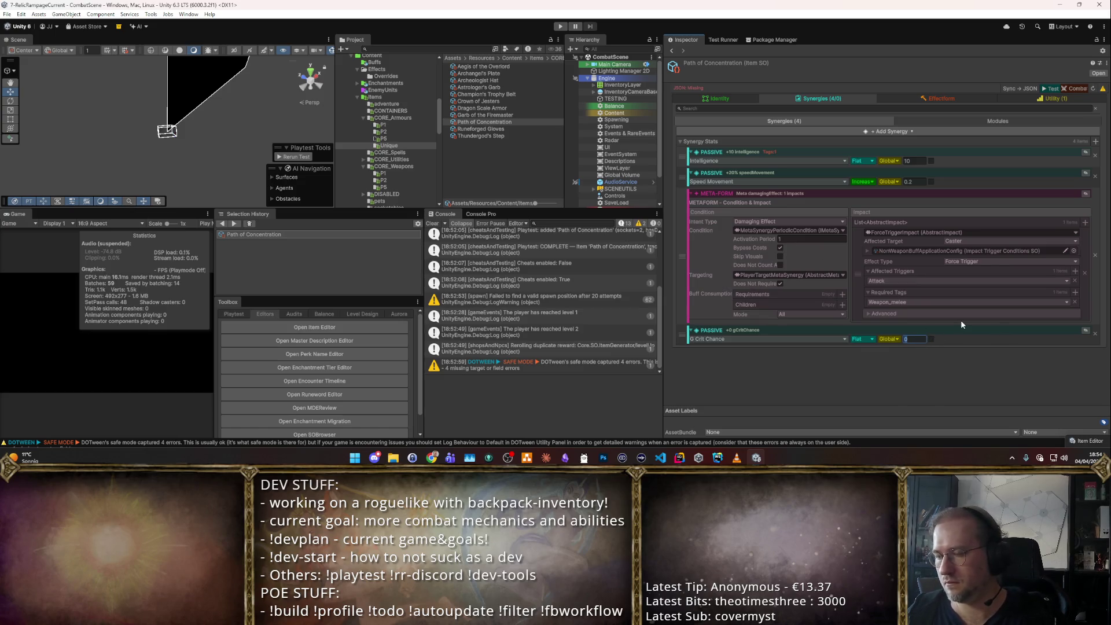
pyautogui.write('.2')
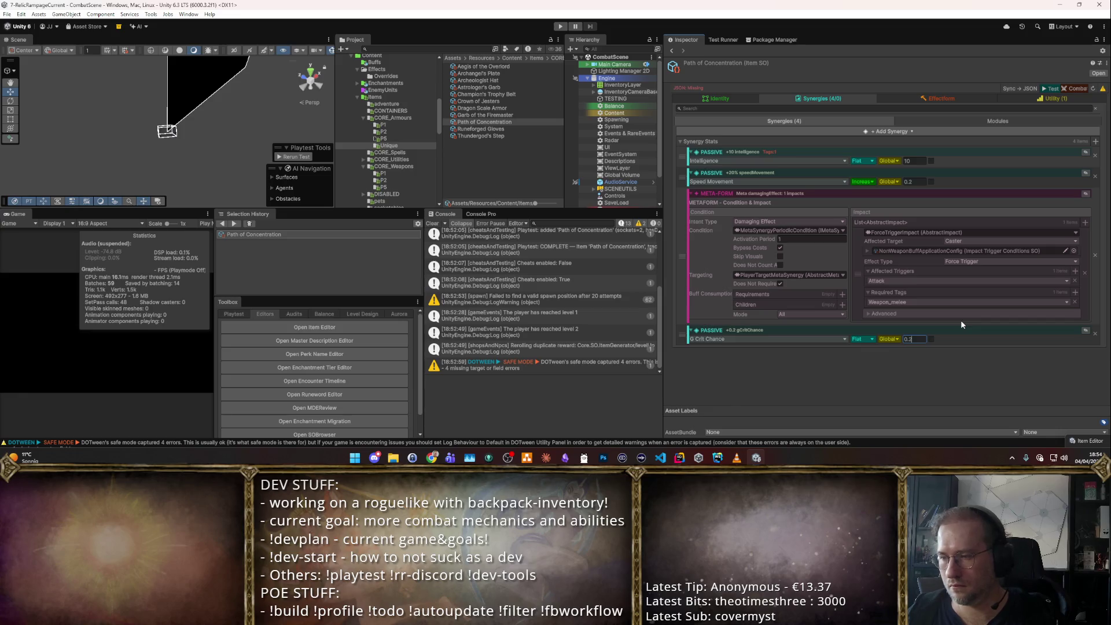
pyautogui.click(1086, 331)
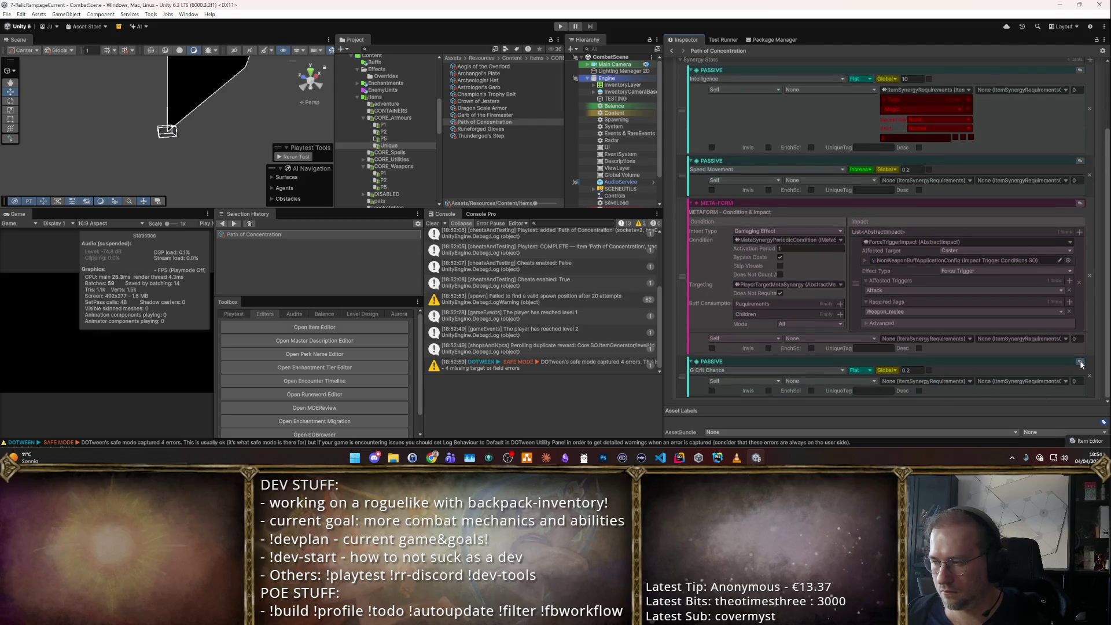
# - Give the Crit Chance passive an ItemSynergyRequirements requirement, then view the item's Identity settings
pyautogui.click(1080, 362)
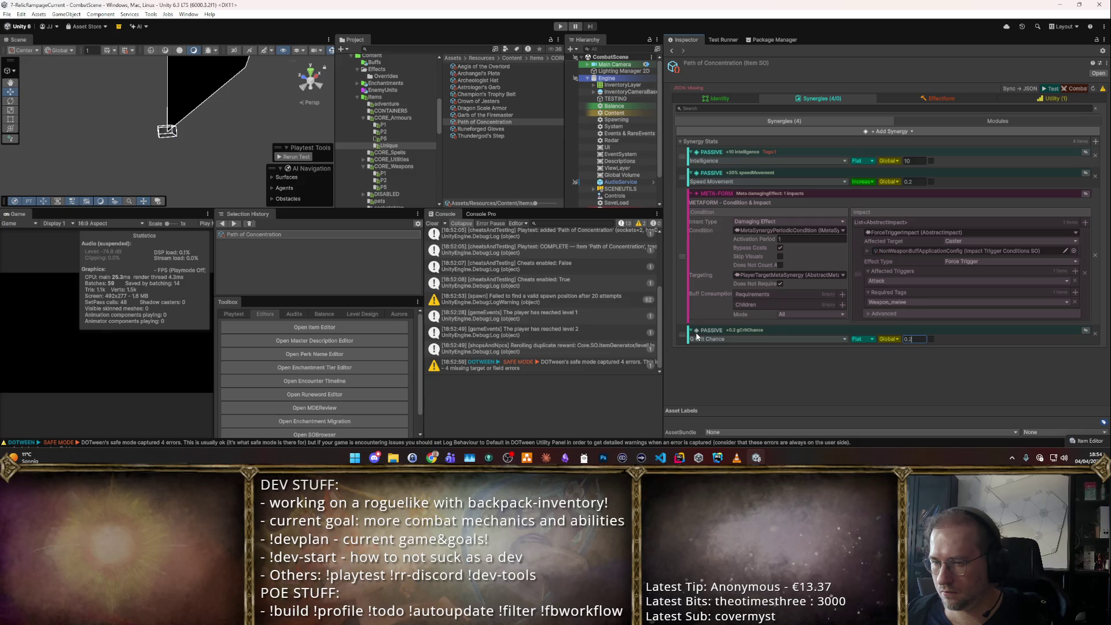
pyautogui.click(1087, 332)
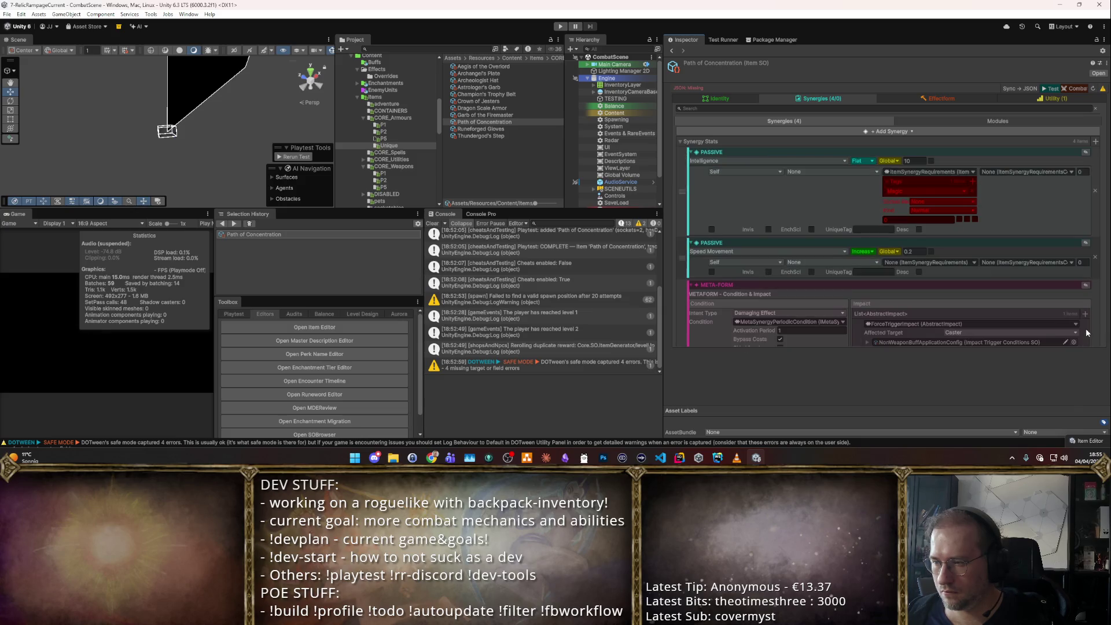
pyautogui.scroll(-3, 870, 258)
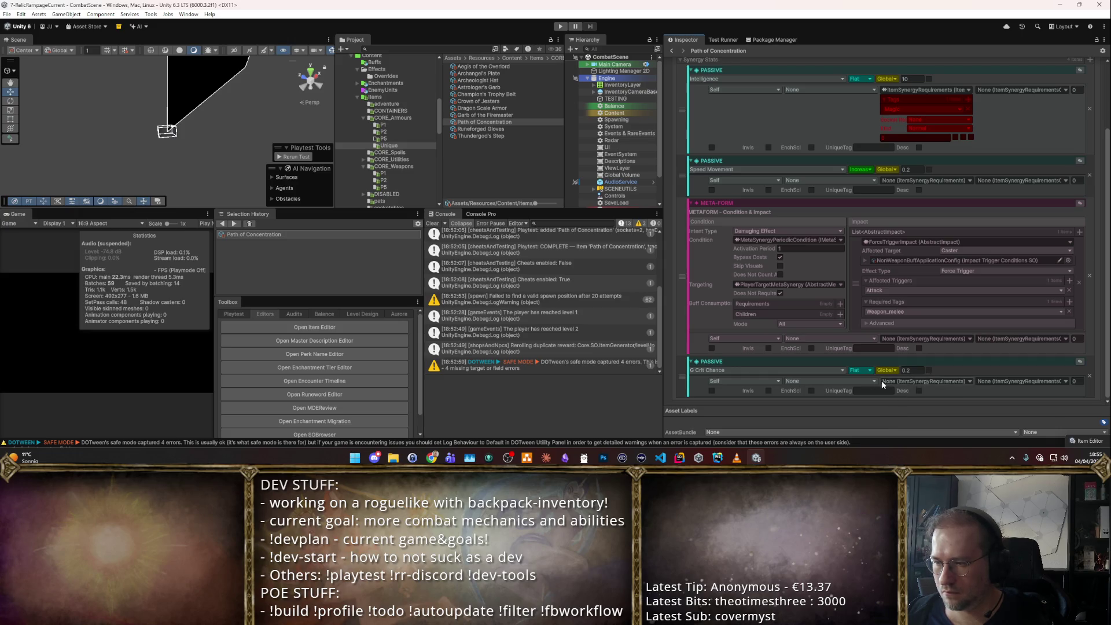
pyautogui.click(960, 381)
pyautogui.click(932, 411)
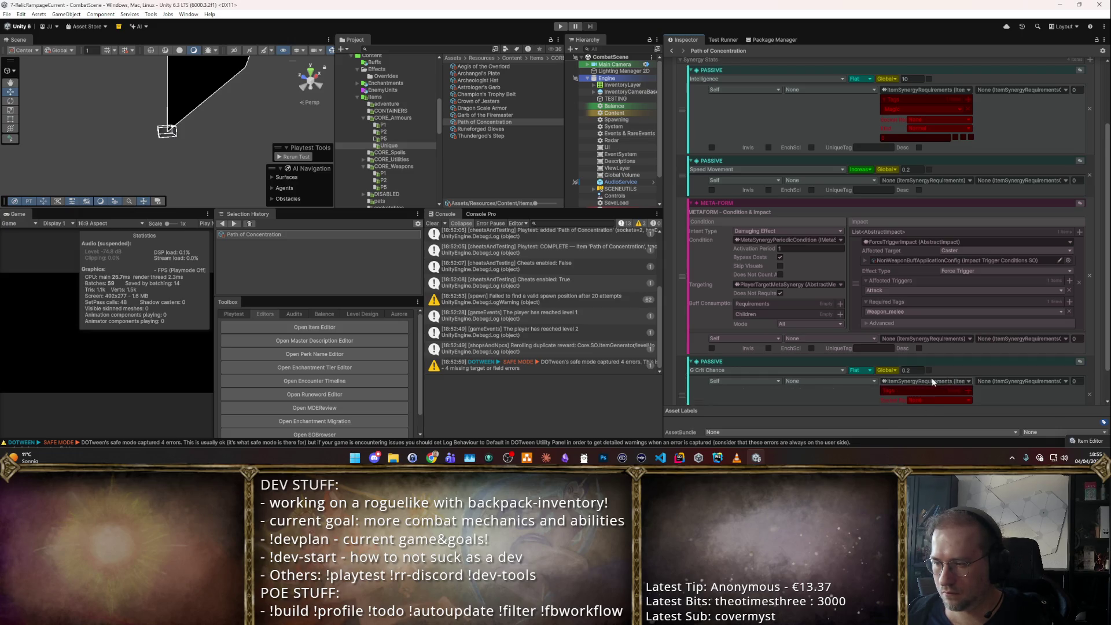
pyautogui.scroll(-1, 932, 380)
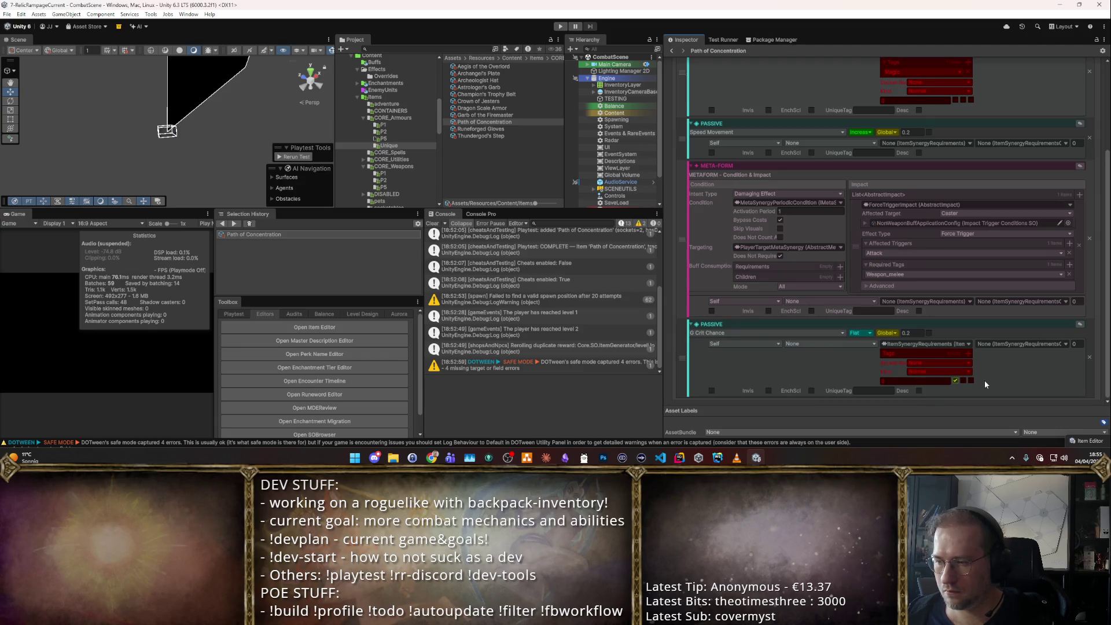
pyautogui.scroll(4, 957, 356)
pyautogui.click(730, 98)
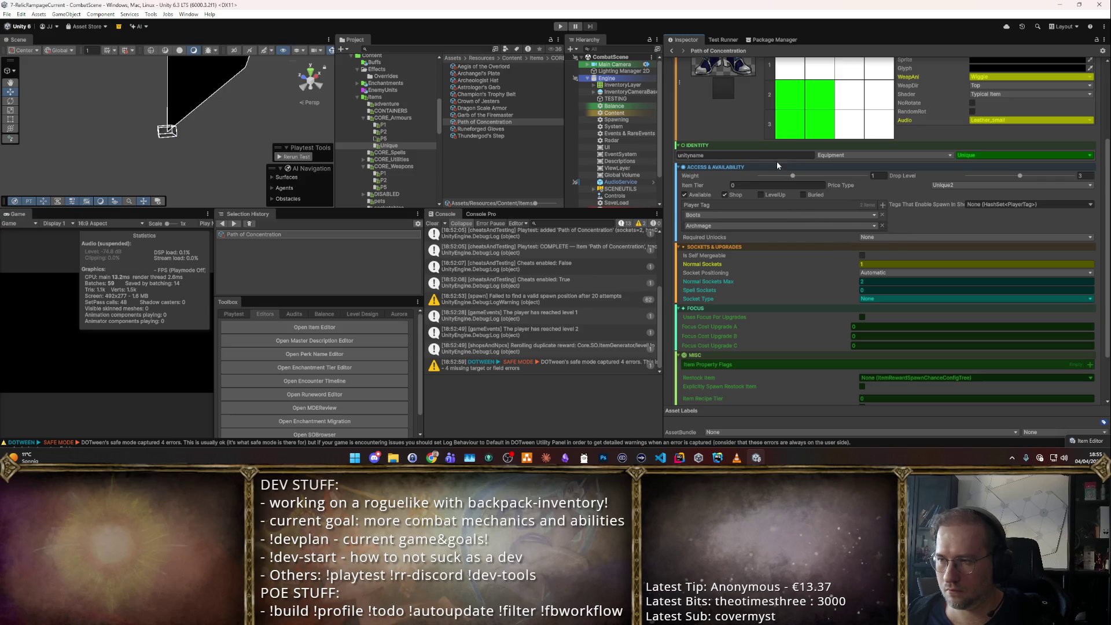
# - Set Focus Cost Upgrade A to 4 and its Glyph Visual Type to Crit Boost
pyautogui.scroll(3, 823, 255)
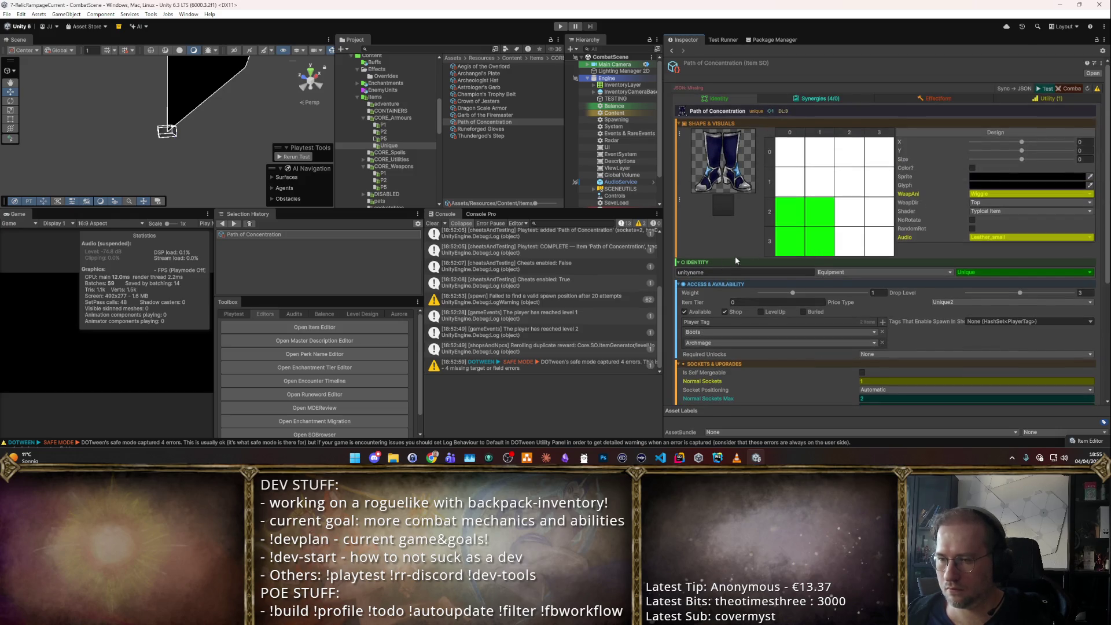
pyautogui.scroll(-3, 737, 261)
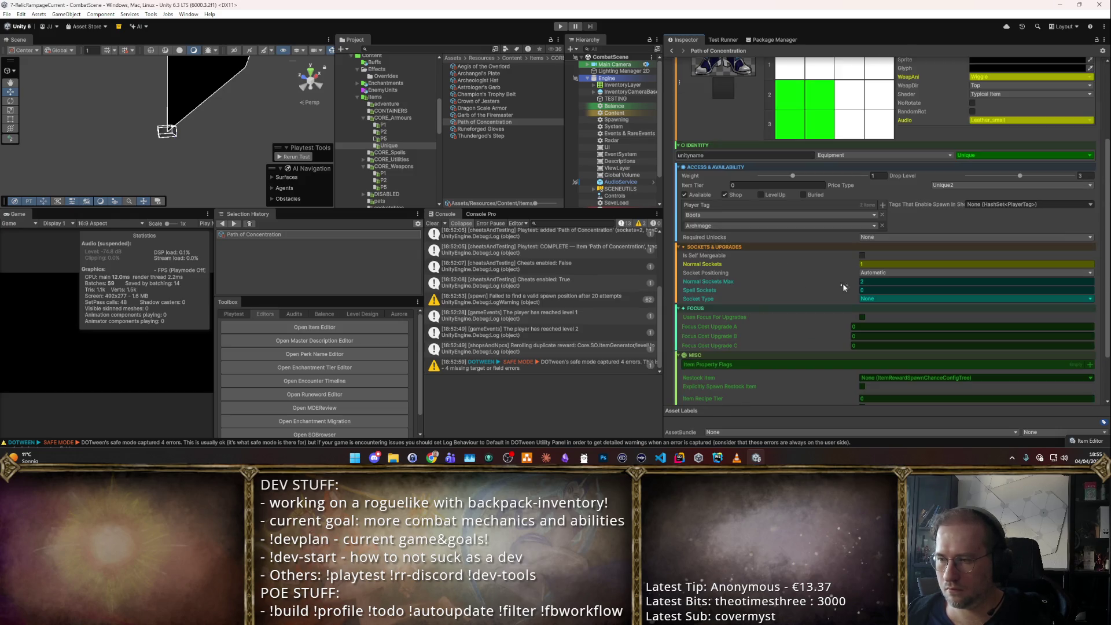
pyautogui.click(871, 327)
pyautogui.write('4')
pyautogui.click(991, 326)
pyautogui.write('c')
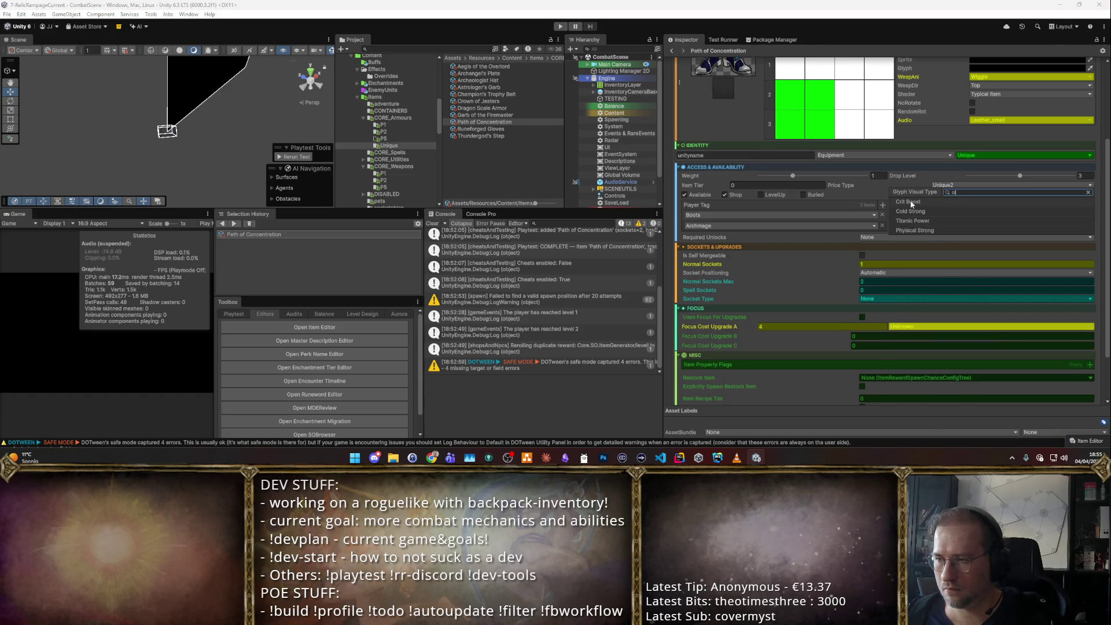
pyautogui.click(912, 202)
# - Try a player tag entry on the Crit Chance passive, remove it, and launch the playtest
pyautogui.scroll(5, 926, 203)
pyautogui.click(941, 98)
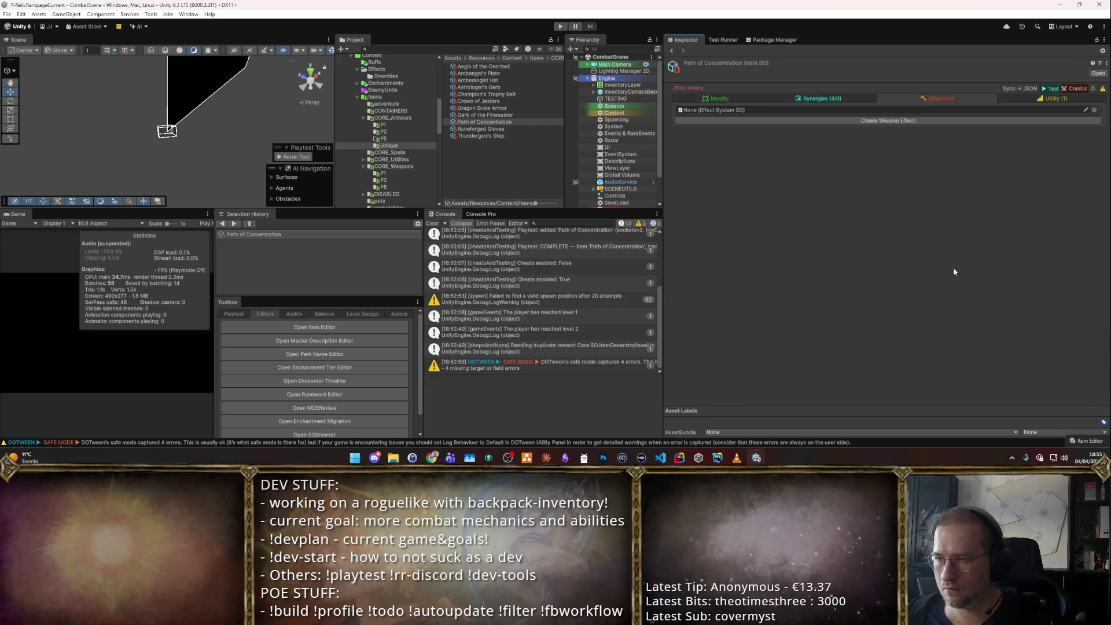
pyautogui.click(824, 98)
pyautogui.scroll(-5, 919, 265)
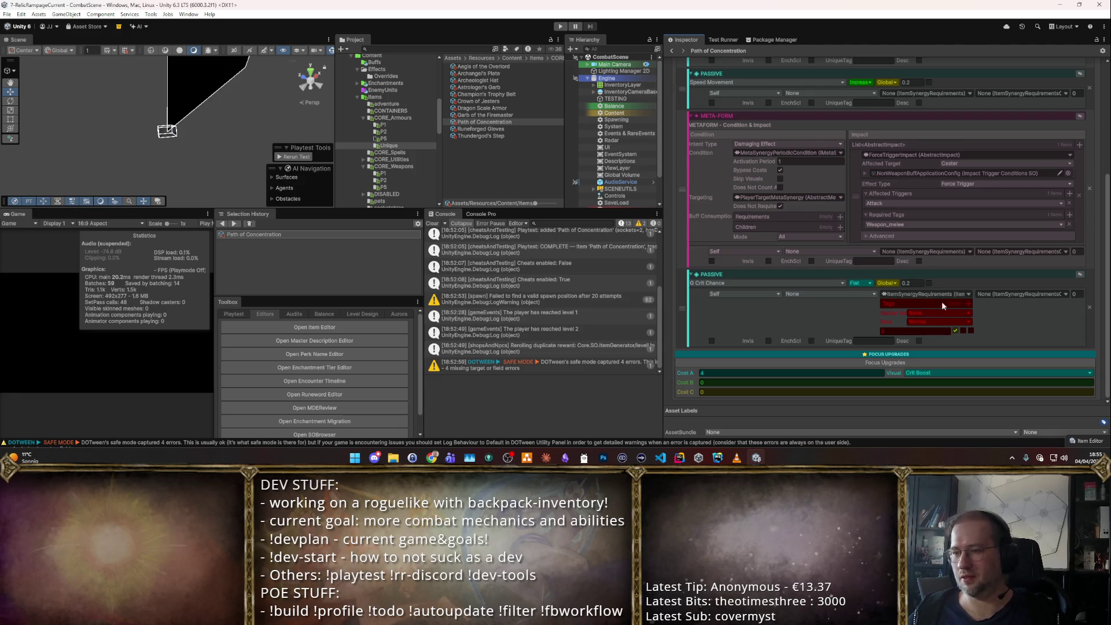
pyautogui.click(968, 303)
pyautogui.click(914, 316)
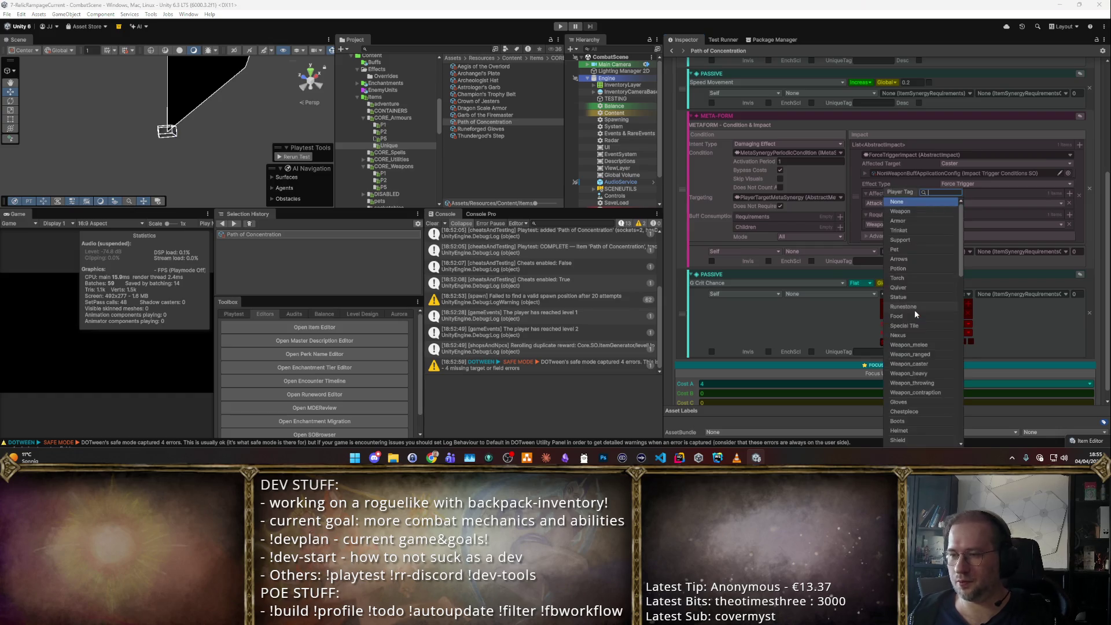
pyautogui.write('cr')
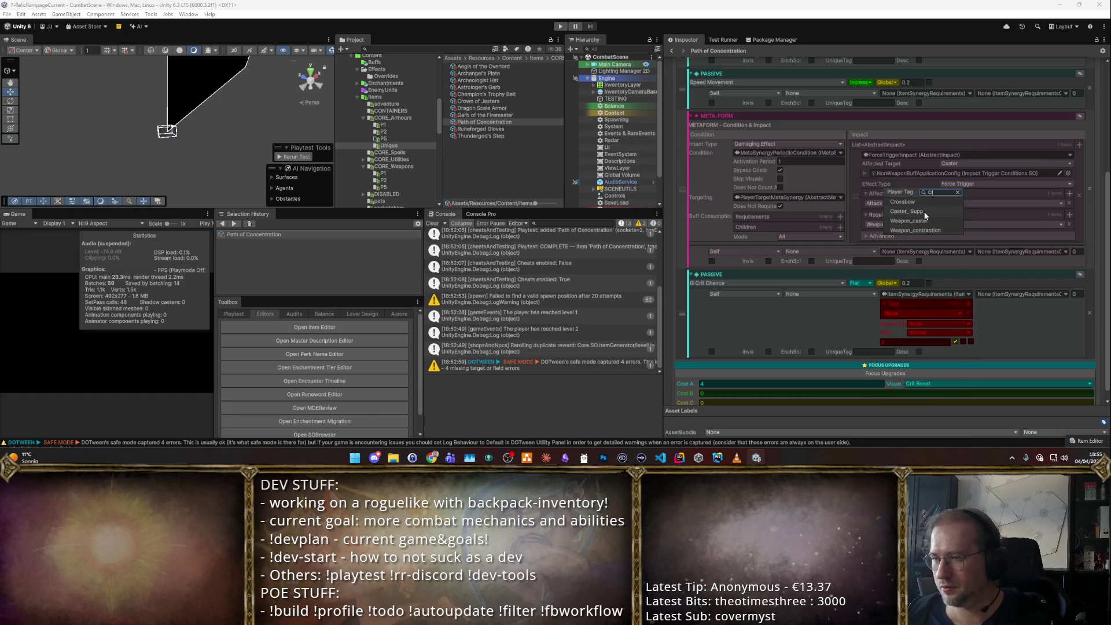
pyautogui.click(955, 314)
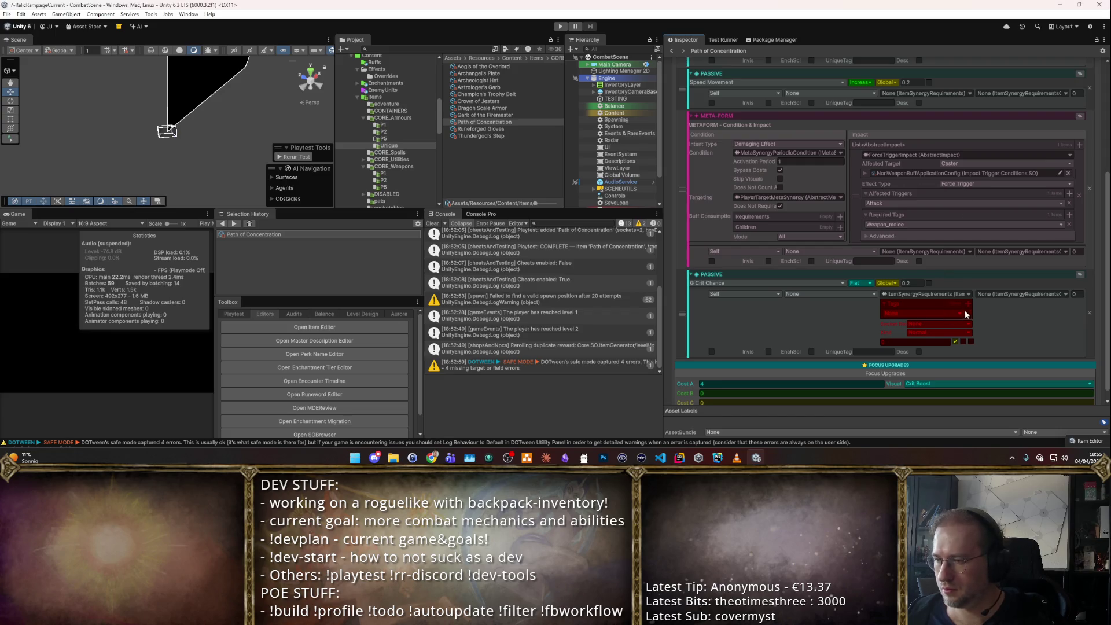
pyautogui.click(967, 312)
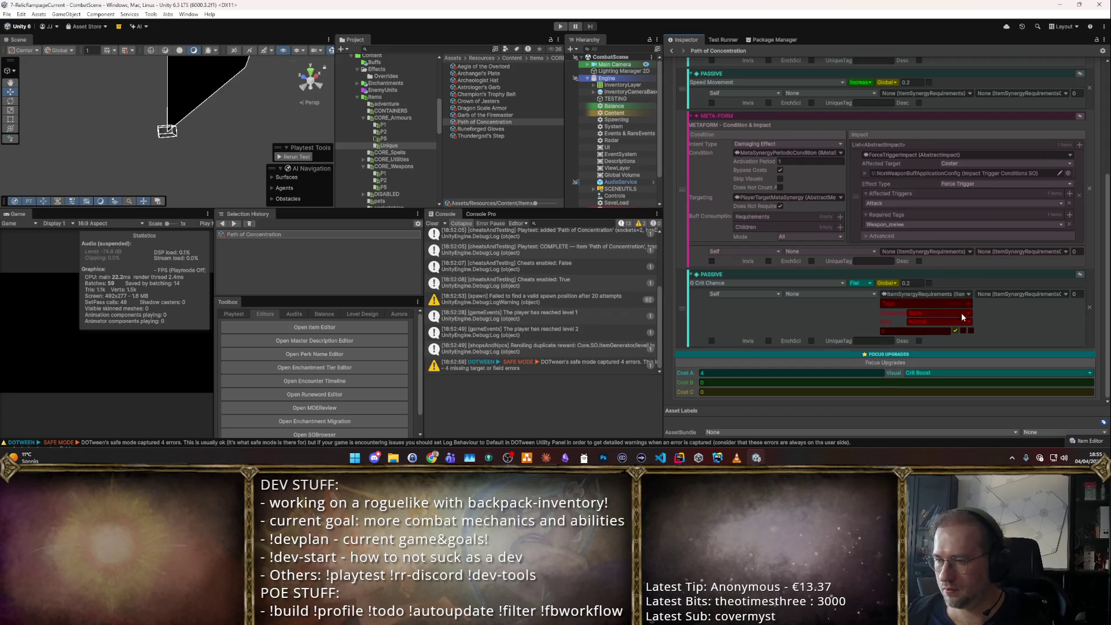
pyautogui.scroll(6, 963, 212)
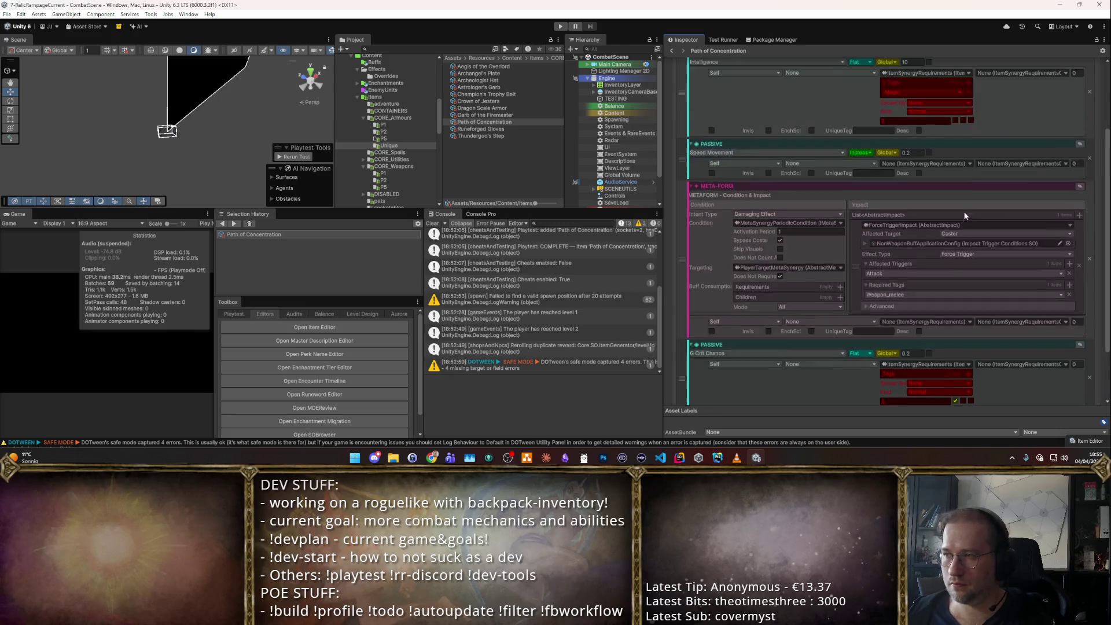
pyautogui.click(1048, 89)
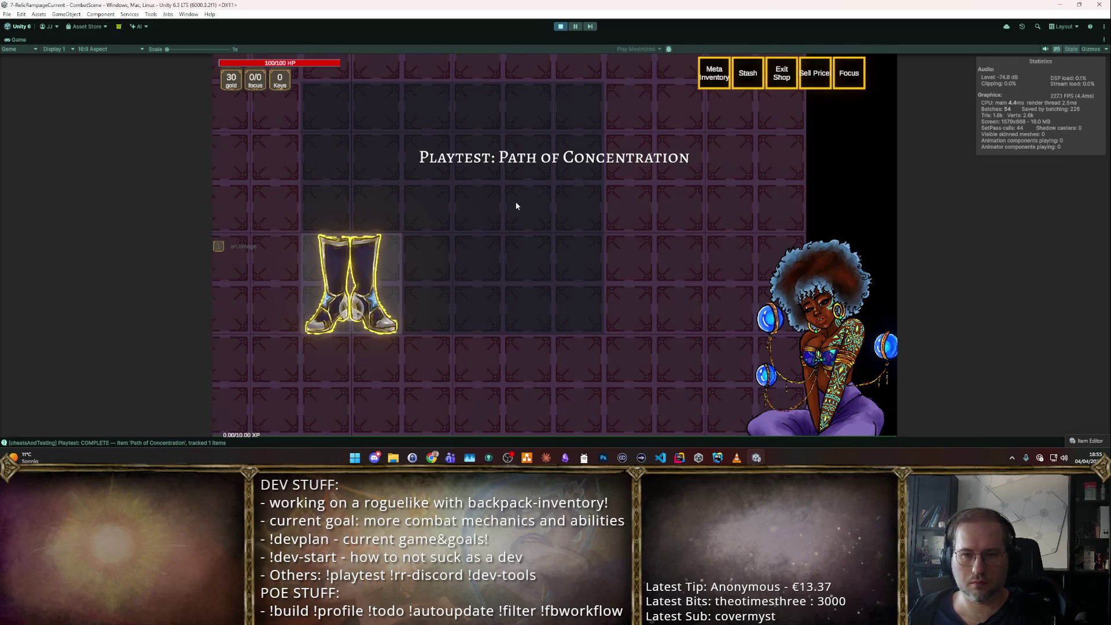
pyautogui.moveTo(343, 304)
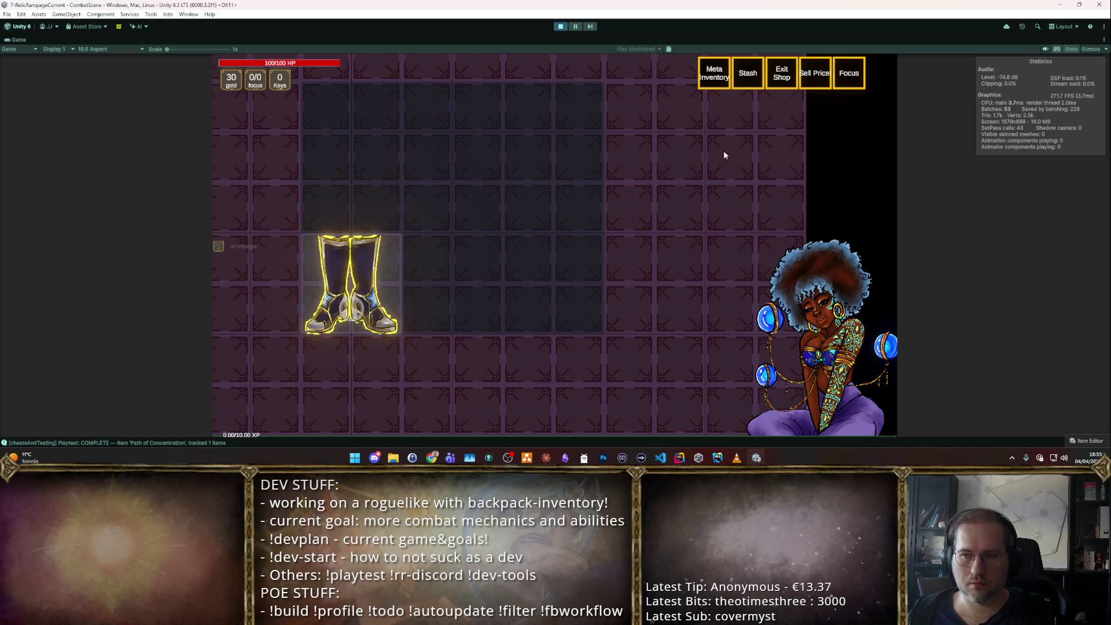
pyautogui.click(781, 73)
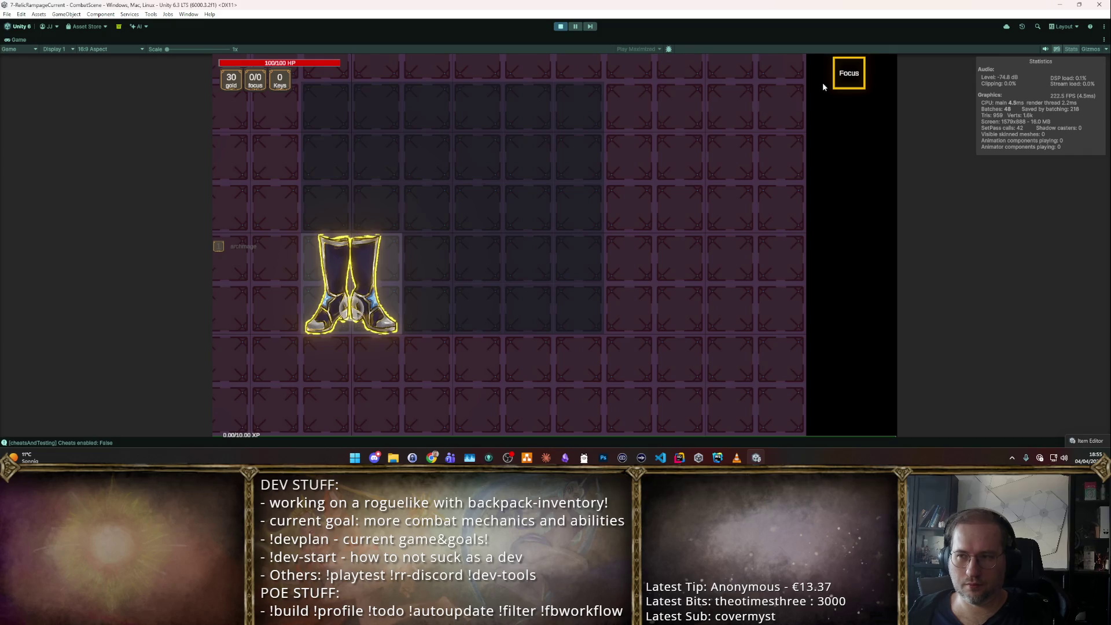
pyautogui.click(560, 26)
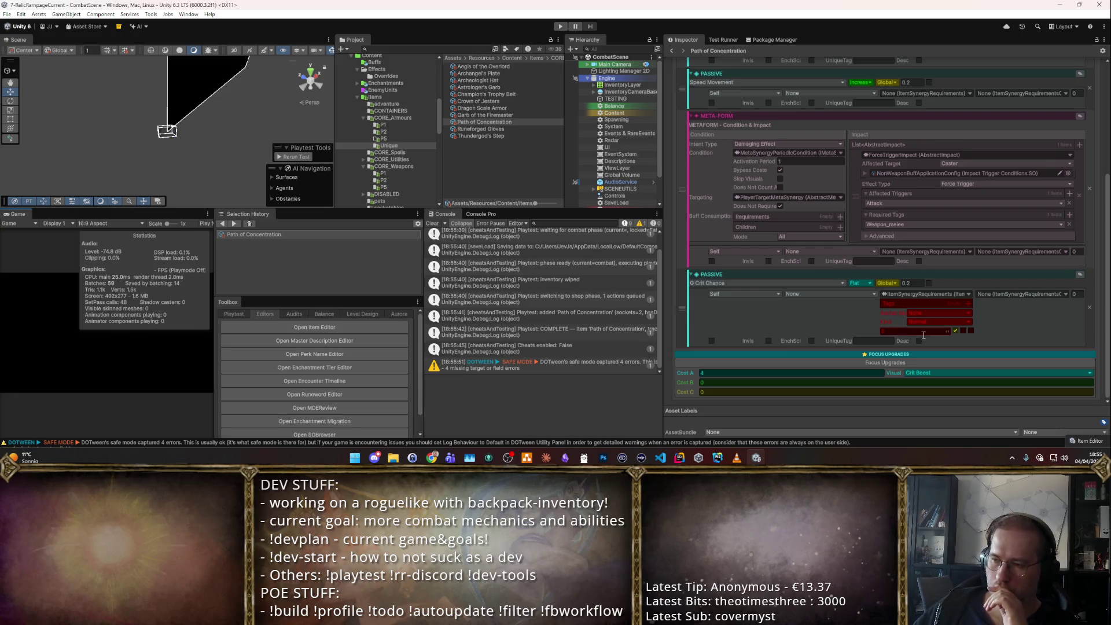
pyautogui.scroll(5, 993, 323)
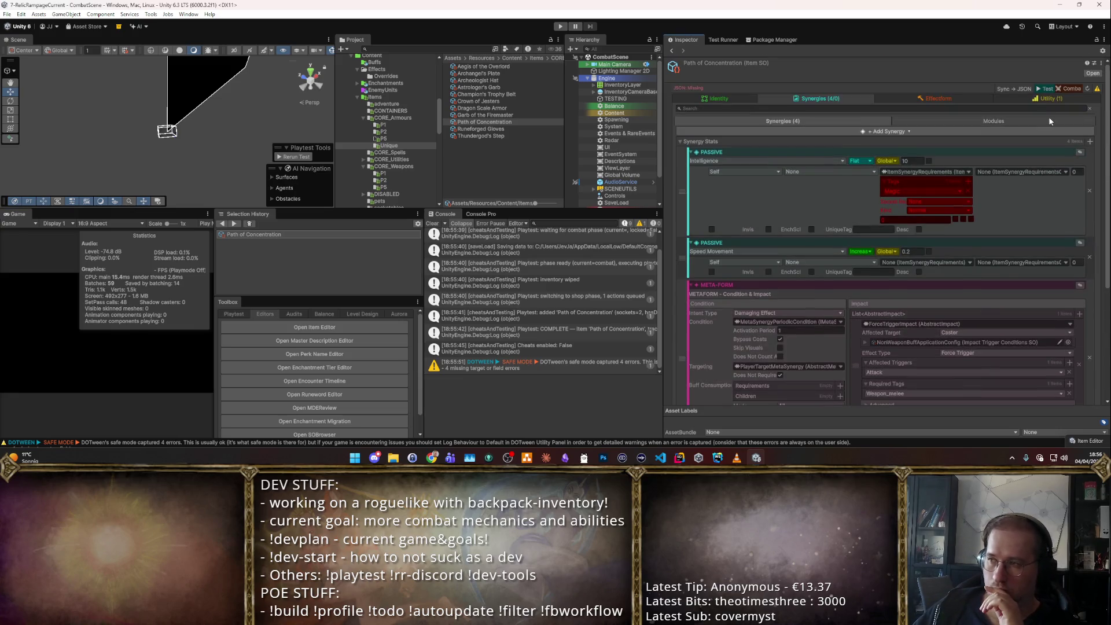
pyautogui.click(1049, 89)
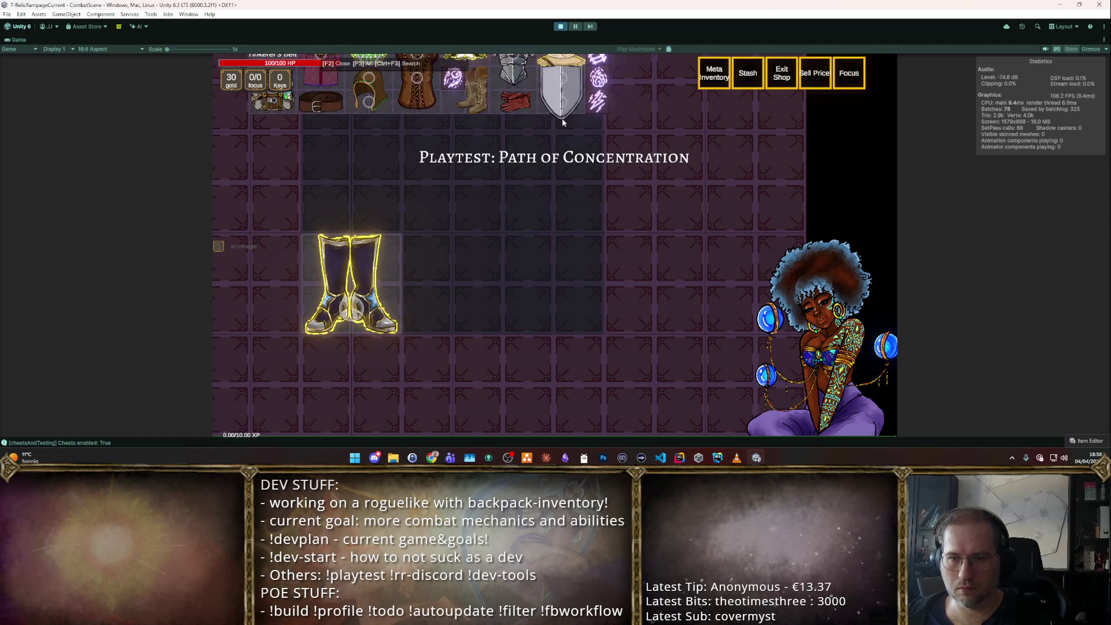
# - Try the boots' Focus Upgrade A, place a Generic Amulet beside the boots, then end play mode
pyautogui.press('F2')
pyautogui.press('F2')
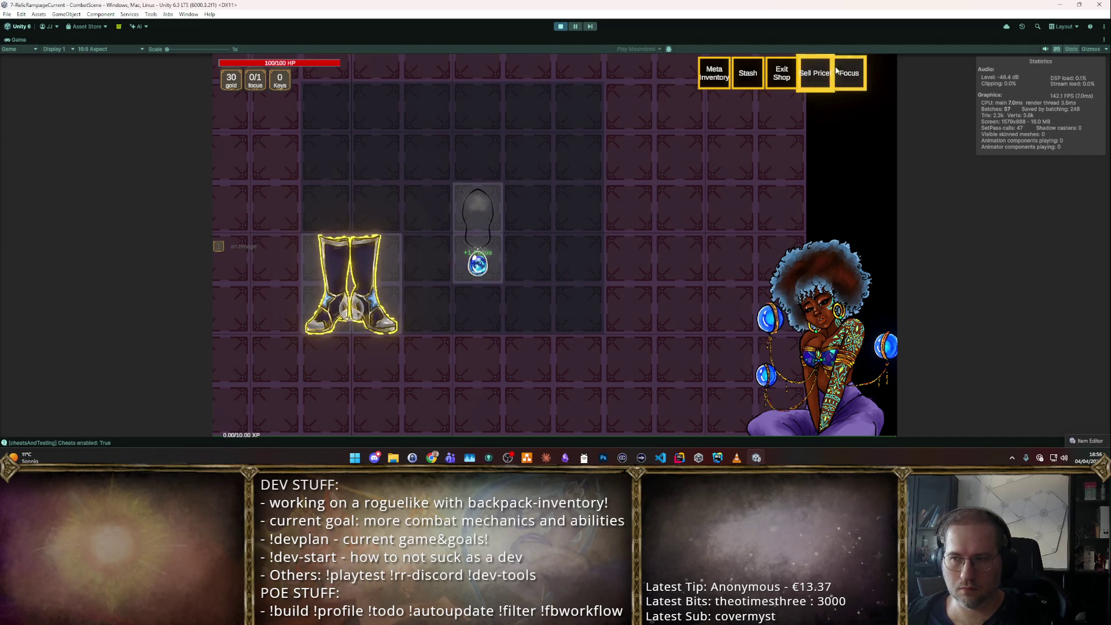
pyautogui.click(370, 309)
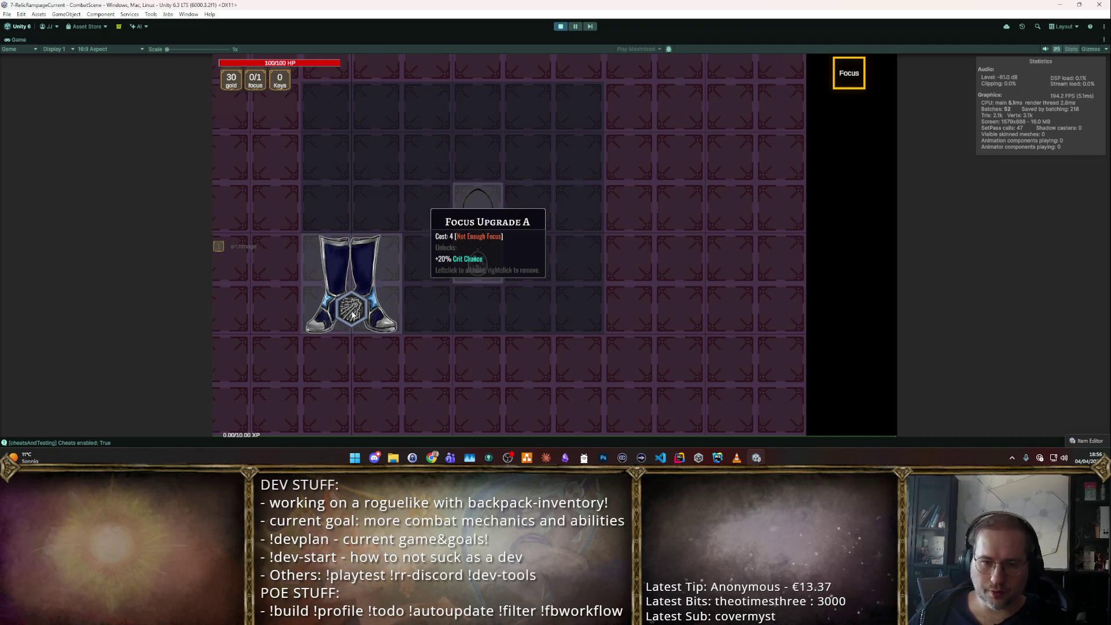
pyautogui.click(446, 286)
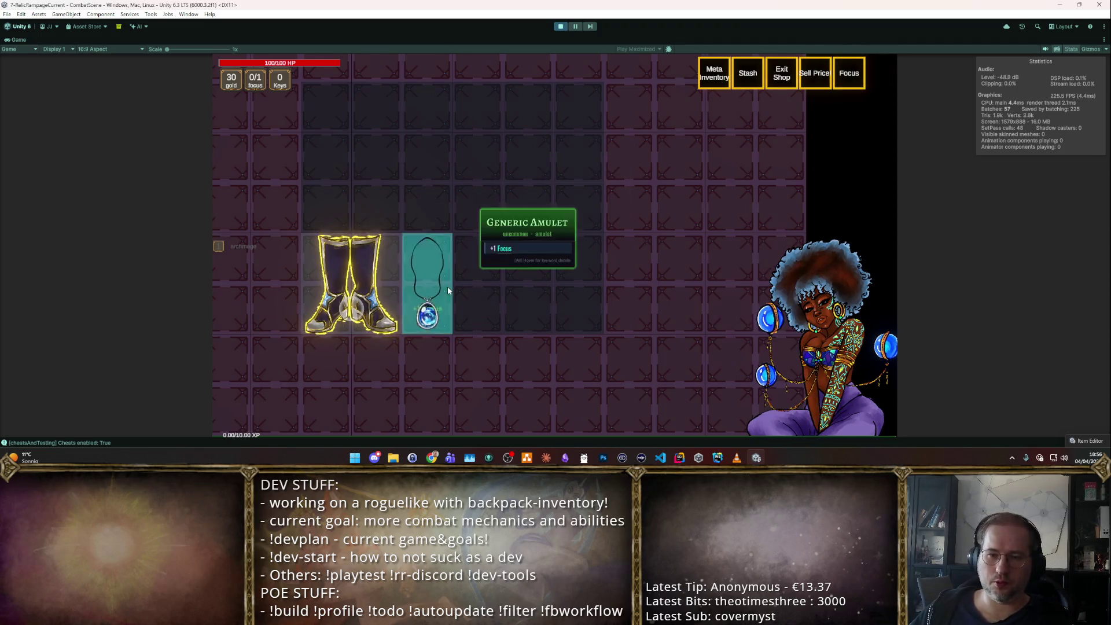
pyautogui.click(782, 73)
pyautogui.hotkey('ctrl', 'p')
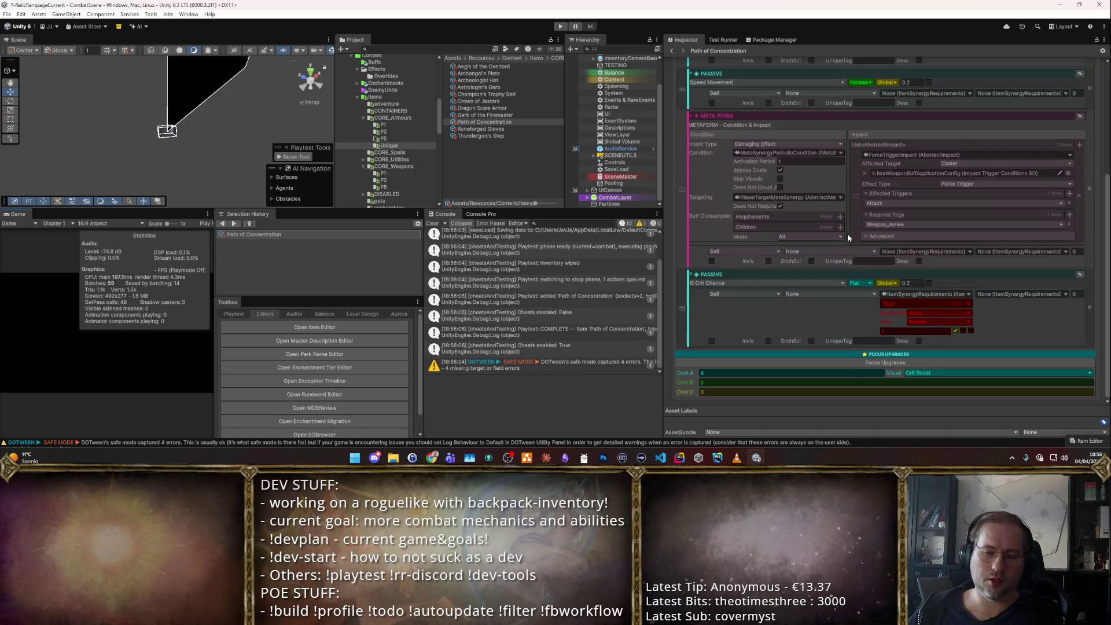
# - Select the Path of Concentration asset in the Project list and show its Identity settings
pyautogui.scroll(-5, 784, 188)
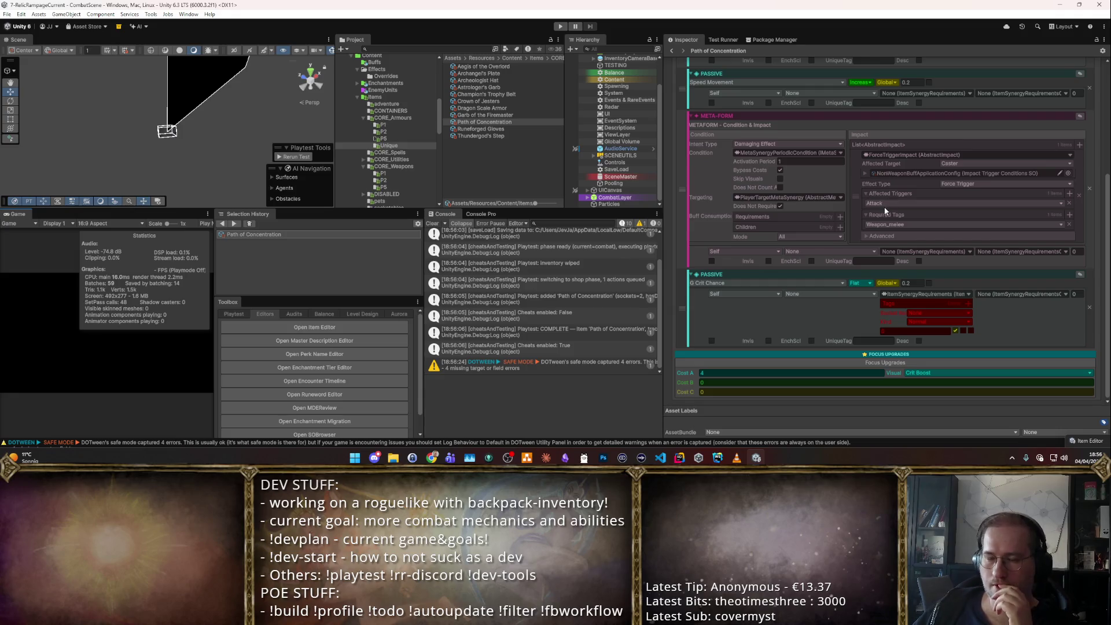
pyautogui.click(483, 122)
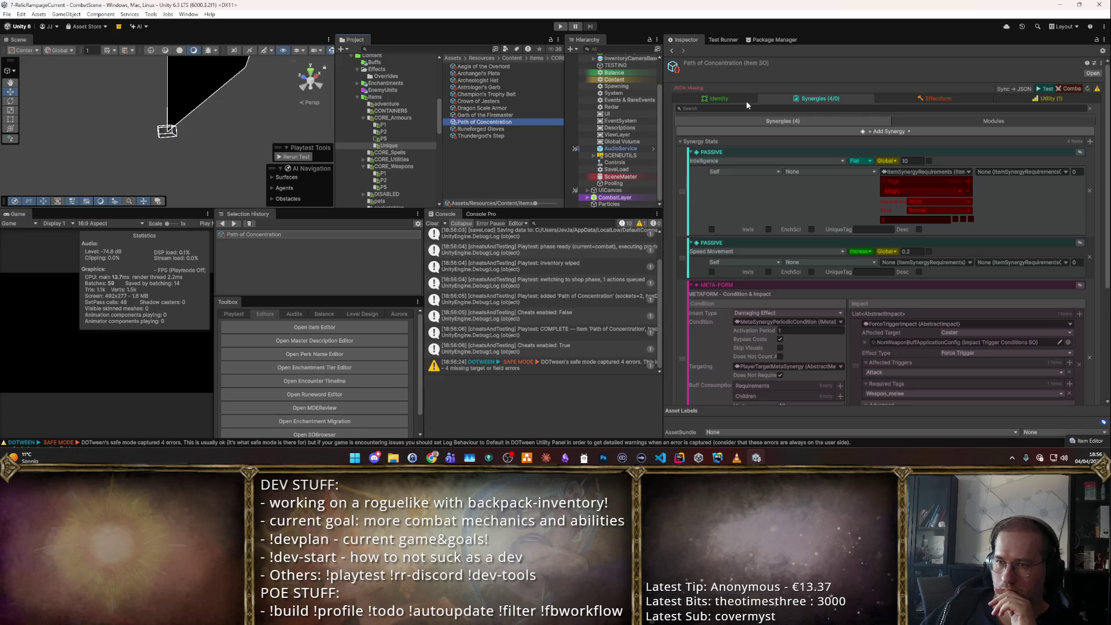
pyautogui.scroll(-5, 754, 118)
pyautogui.scroll(5, 751, 124)
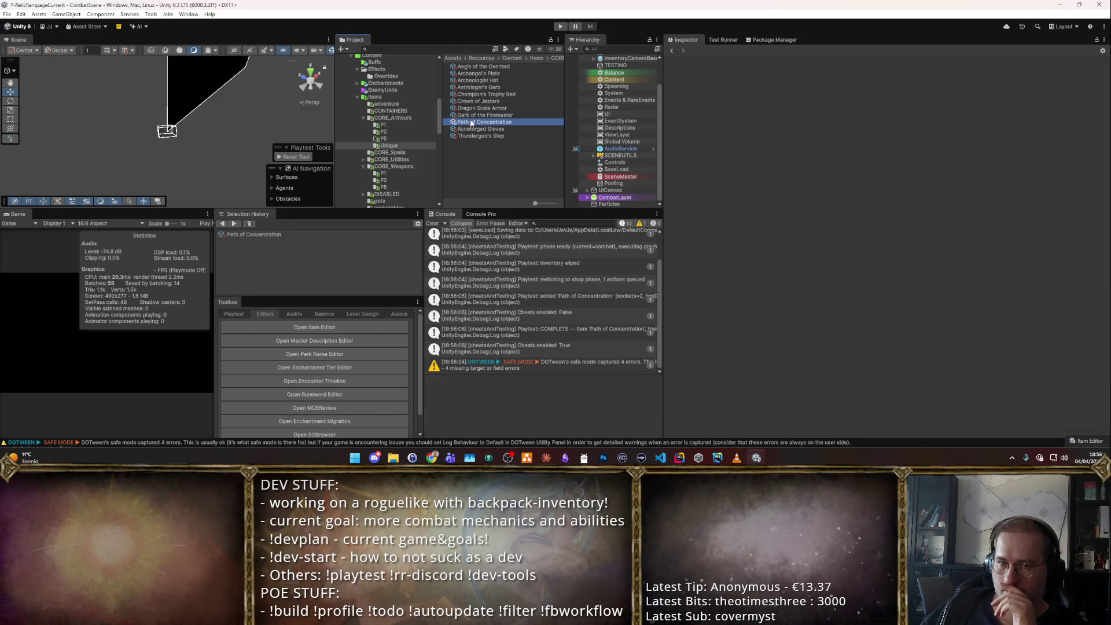
pyautogui.click(703, 99)
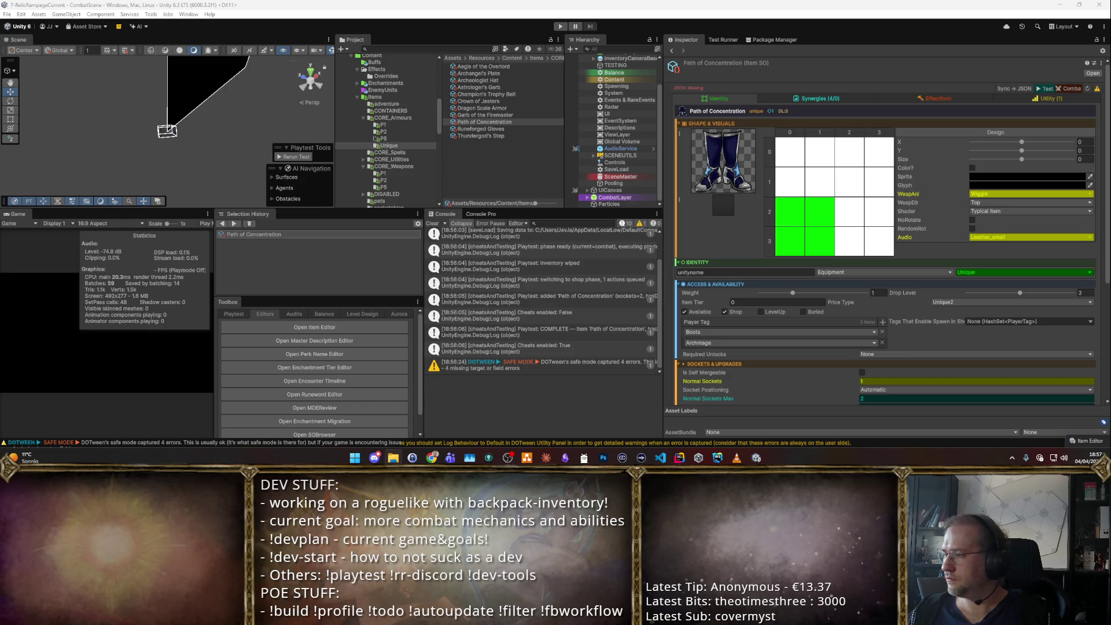
pyautogui.click(757, 458)
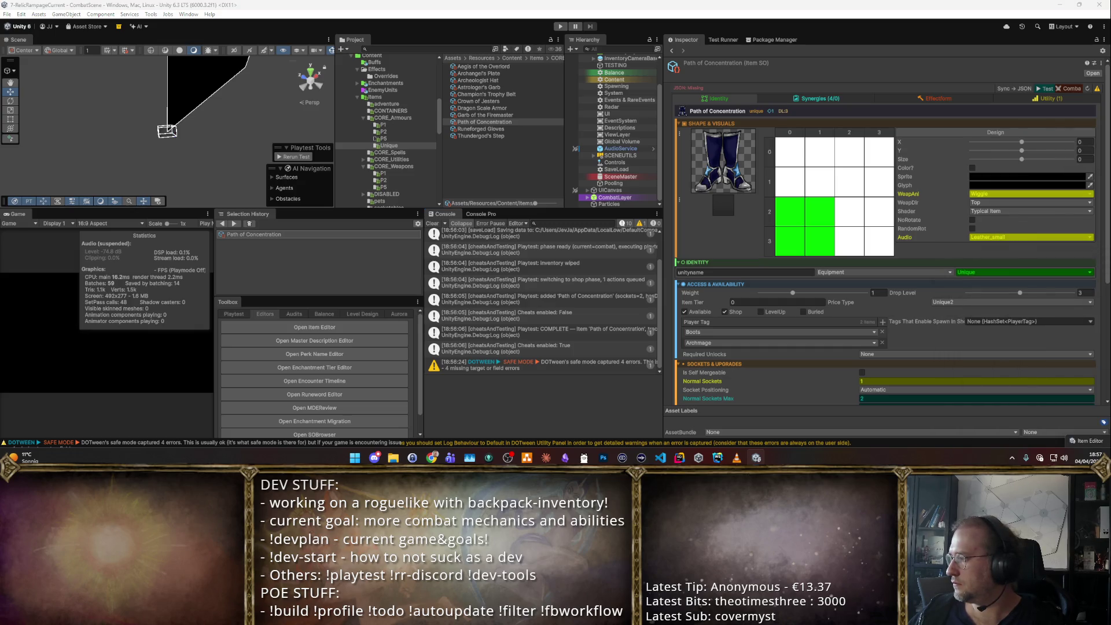
pyautogui.hotkey('alt', 'Tab')
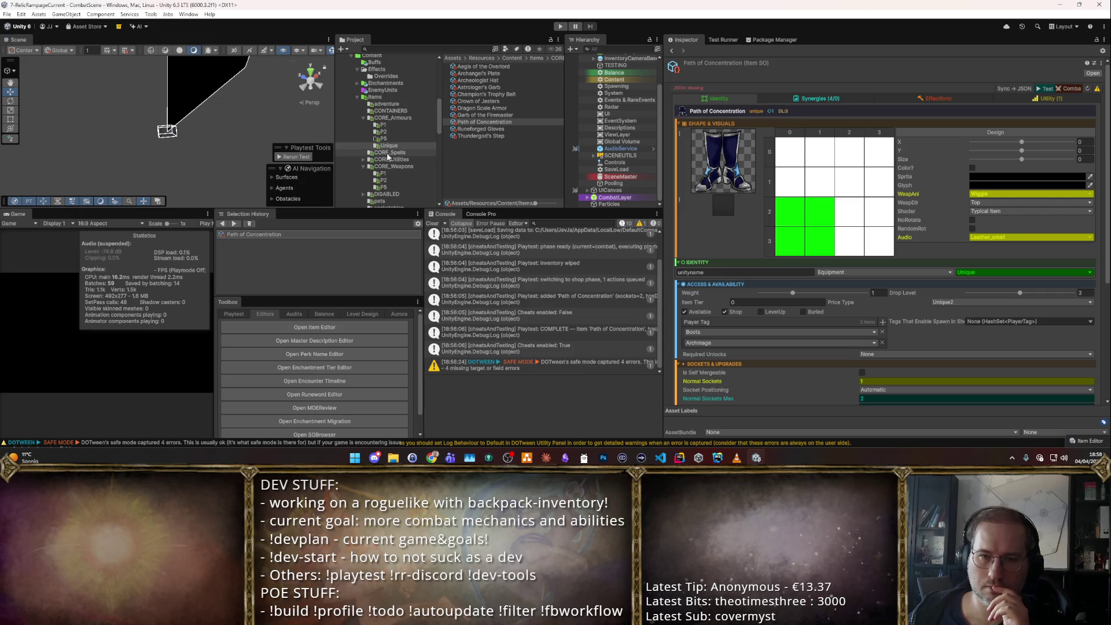
# - Open the Generic Amulet from CORE_Utilities' jewellery P2 folder and bring up its synergy stat modules
pyautogui.click(379, 161)
pyautogui.doubleClick(483, 81)
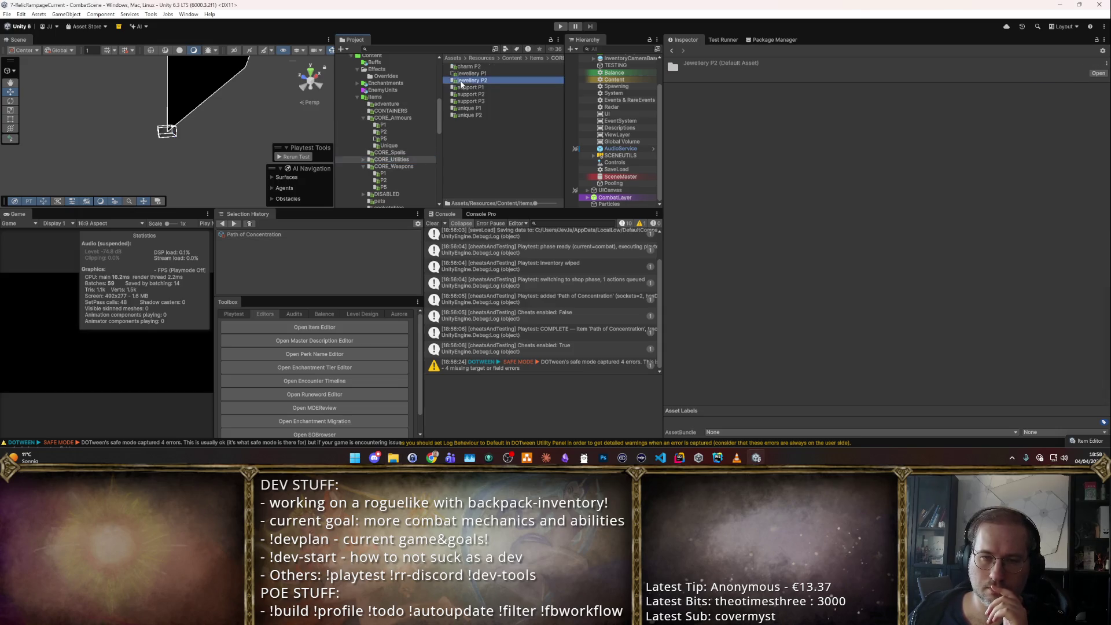
pyautogui.click(476, 66)
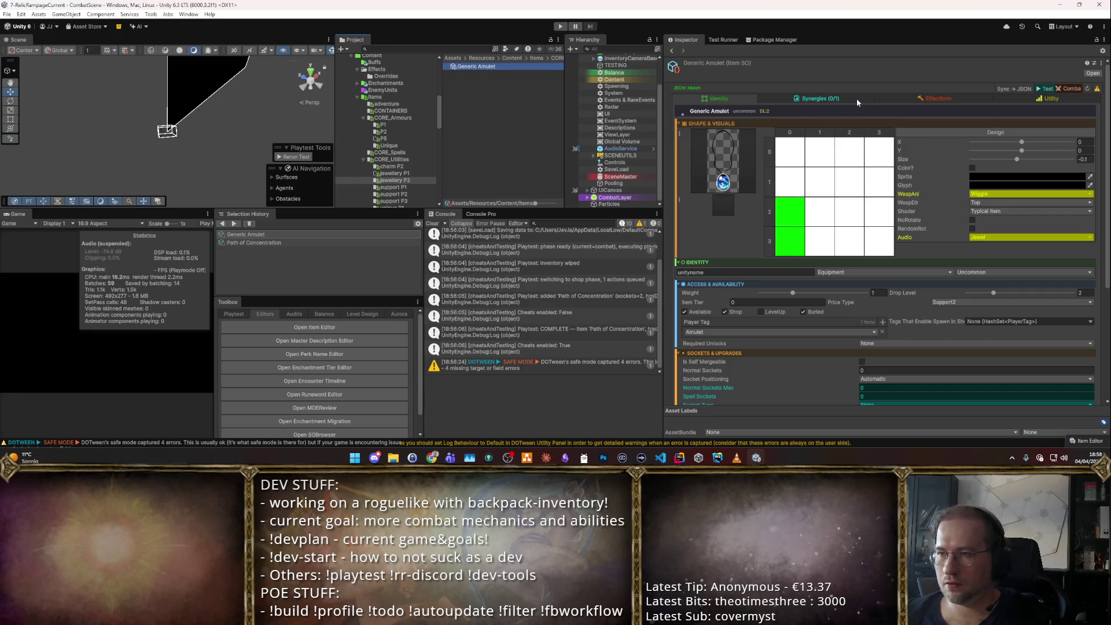
pyautogui.click(825, 99)
pyautogui.click(960, 121)
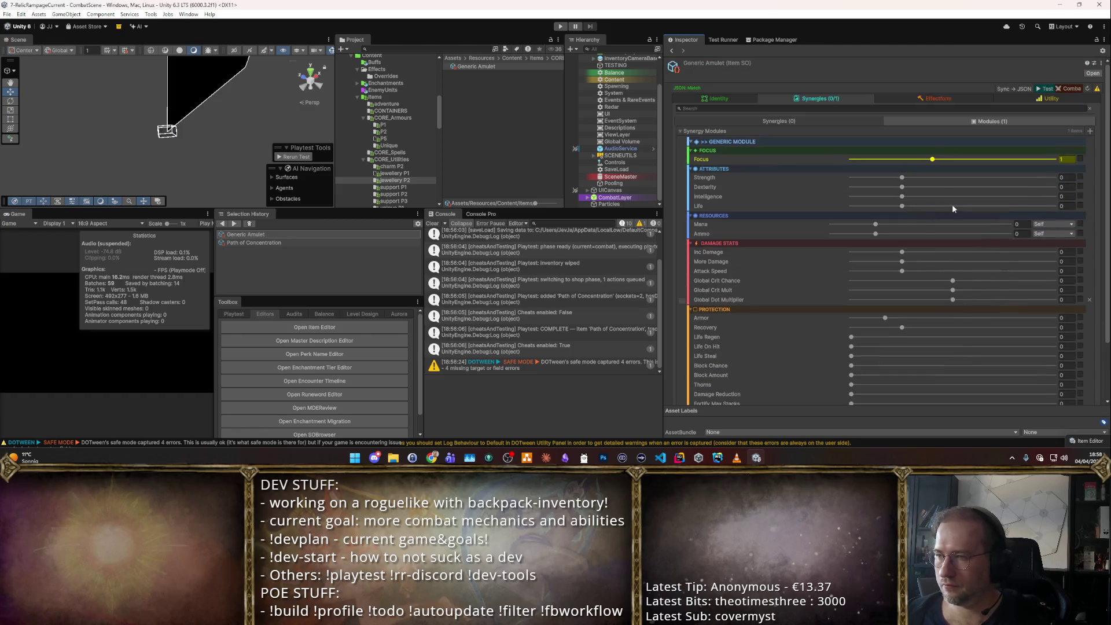
pyautogui.click(722, 99)
pyautogui.click(955, 98)
pyautogui.click(863, 103)
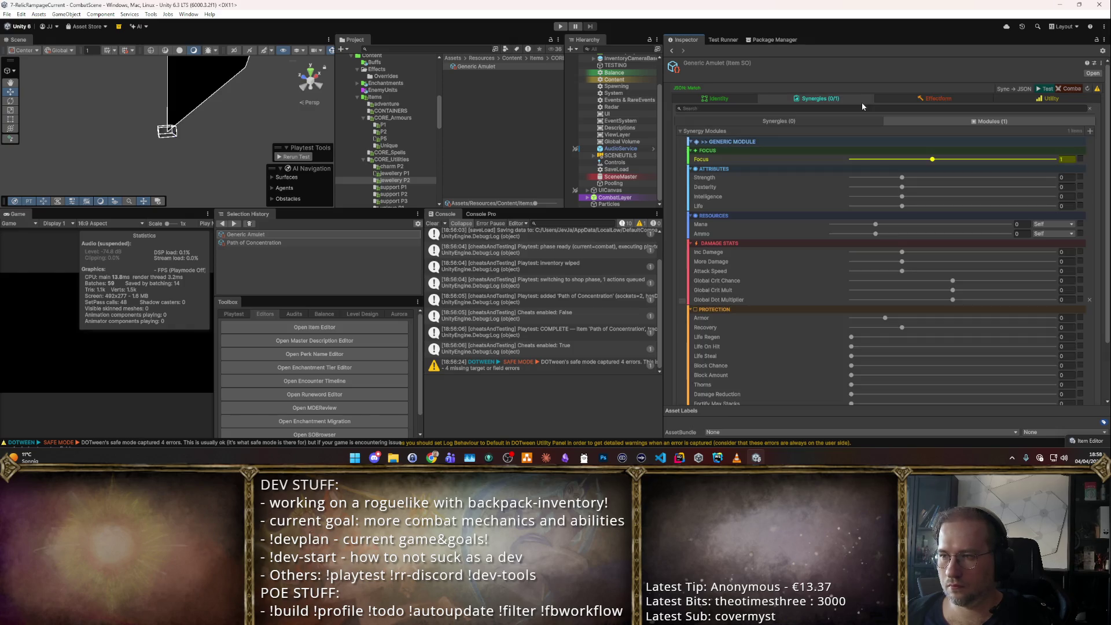
# - Set the amulet's Focus bonus to 0 and Intelligence to 3, then start renaming the asset
pyautogui.click(1073, 160)
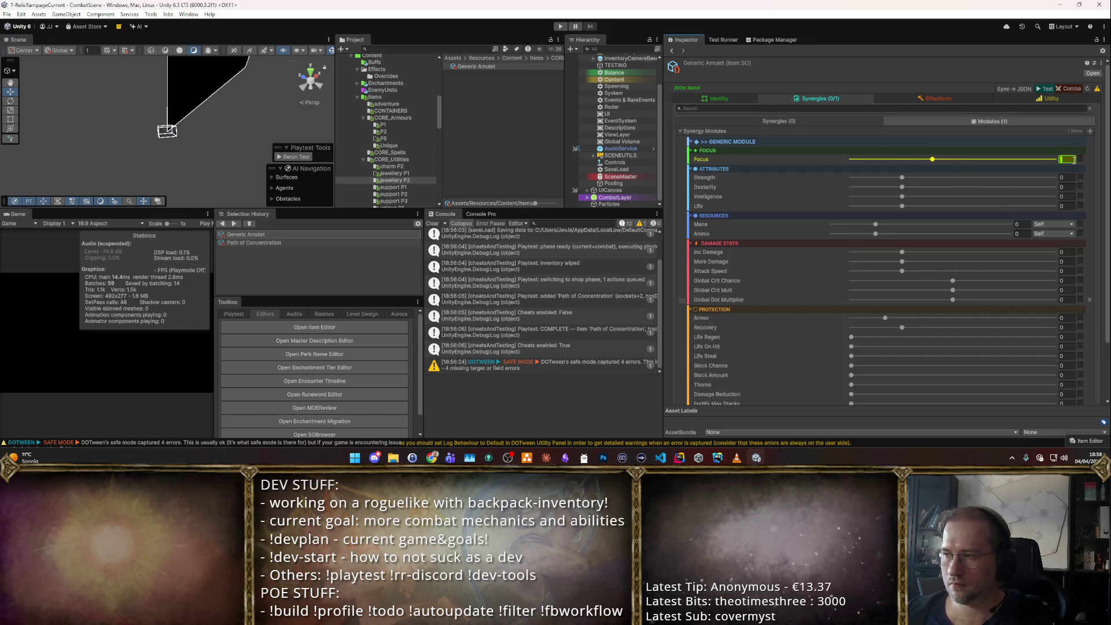
pyautogui.write('0')
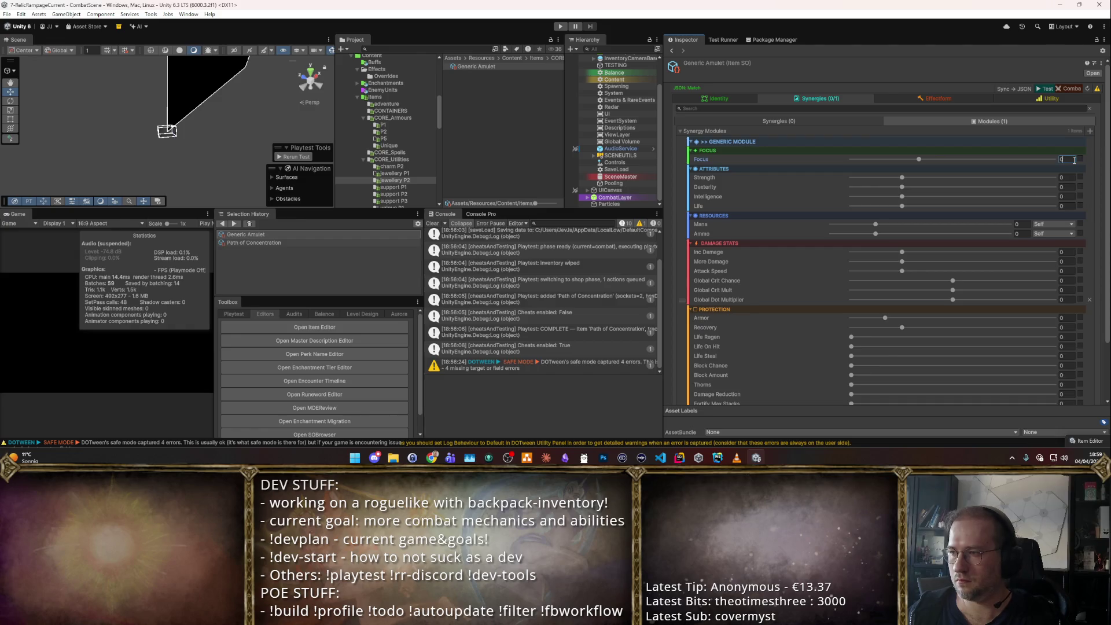
pyautogui.click(1067, 196)
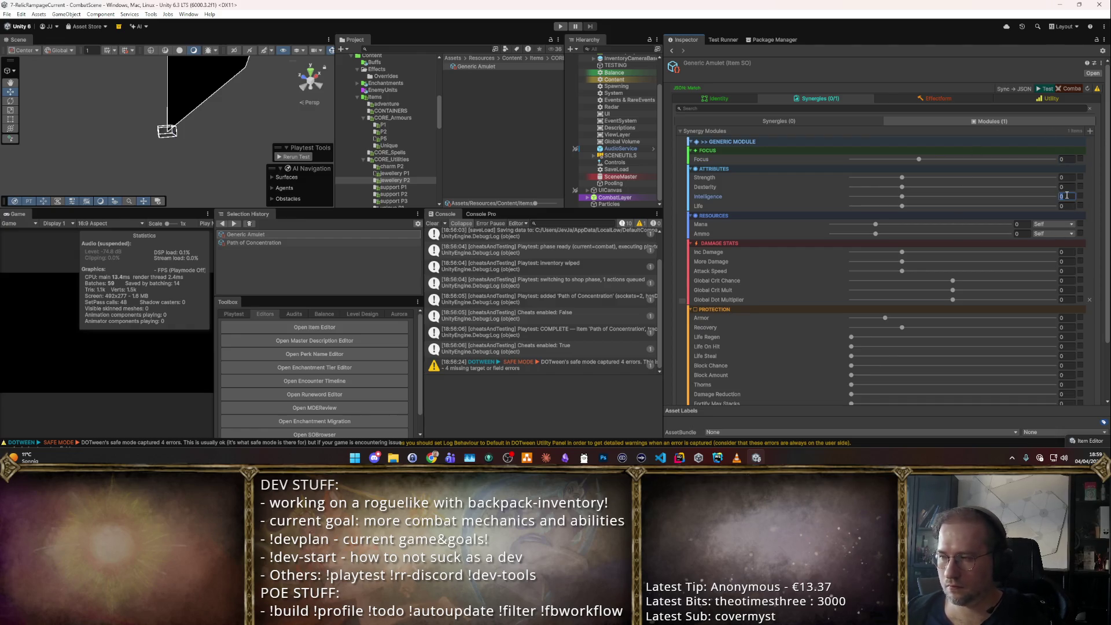
pyautogui.click(690, 96)
pyautogui.click(509, 67)
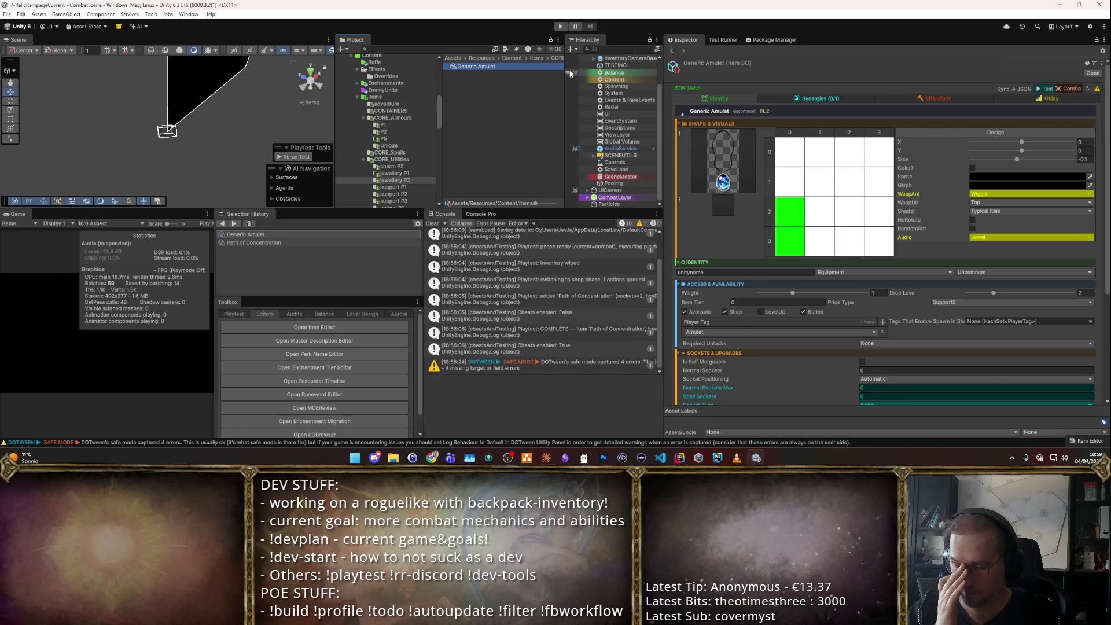
pyautogui.press('F2')
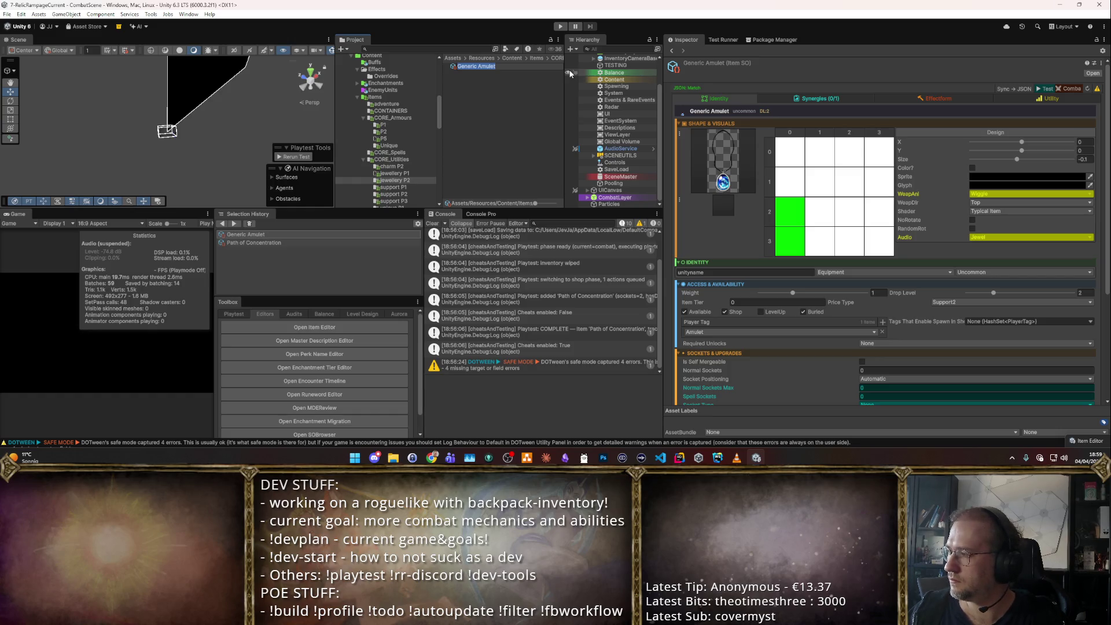
# - Rename the amulet to Amulet of Wisdom and duplicate it into a renamed copy
pyautogui.write('Amulet of Wisdom')
pyautogui.press('Return')
pyautogui.hotkey('ctrl', 'd')
pyautogui.press('F2')
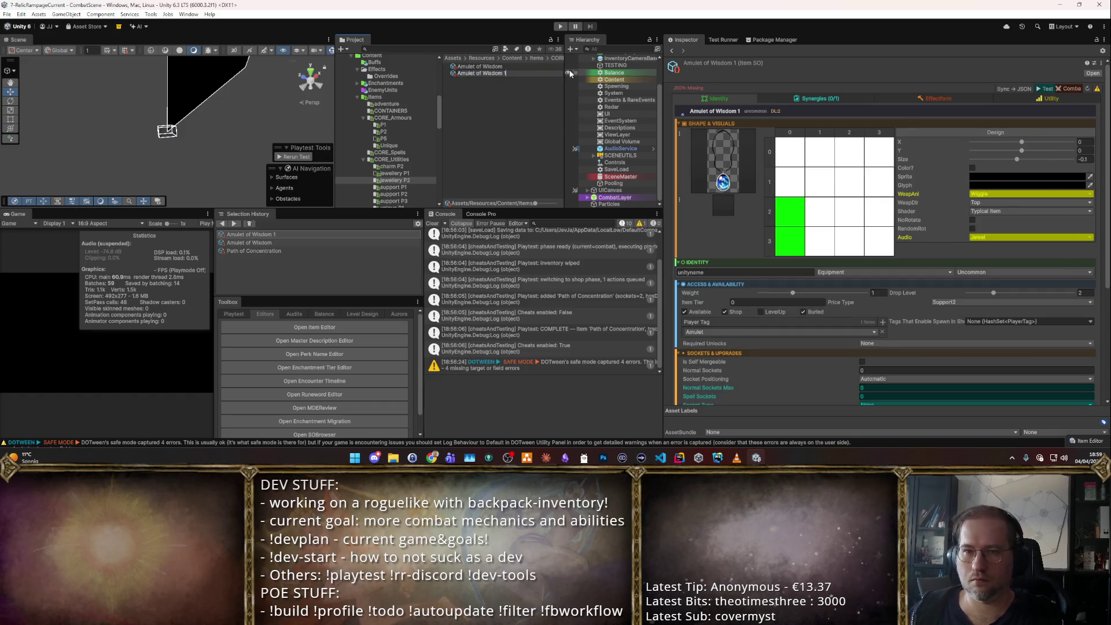
pyautogui.press('BackSpace')
pyautogui.press('BackSpace')
pyautogui.press('BackSpace')
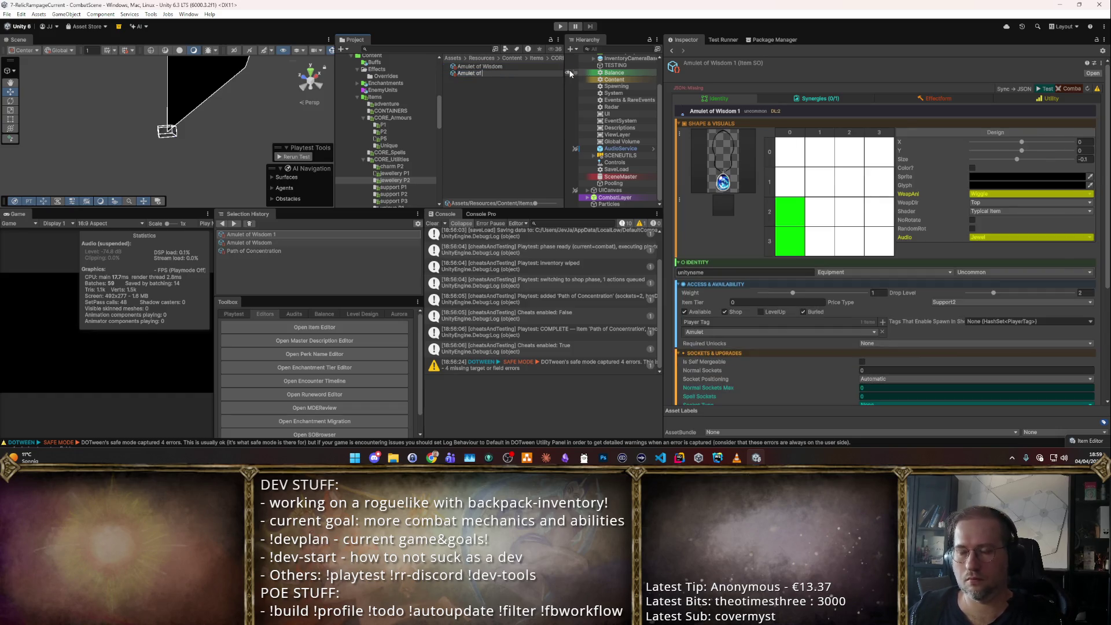
pyautogui.write('Might')
pyautogui.press('Return')
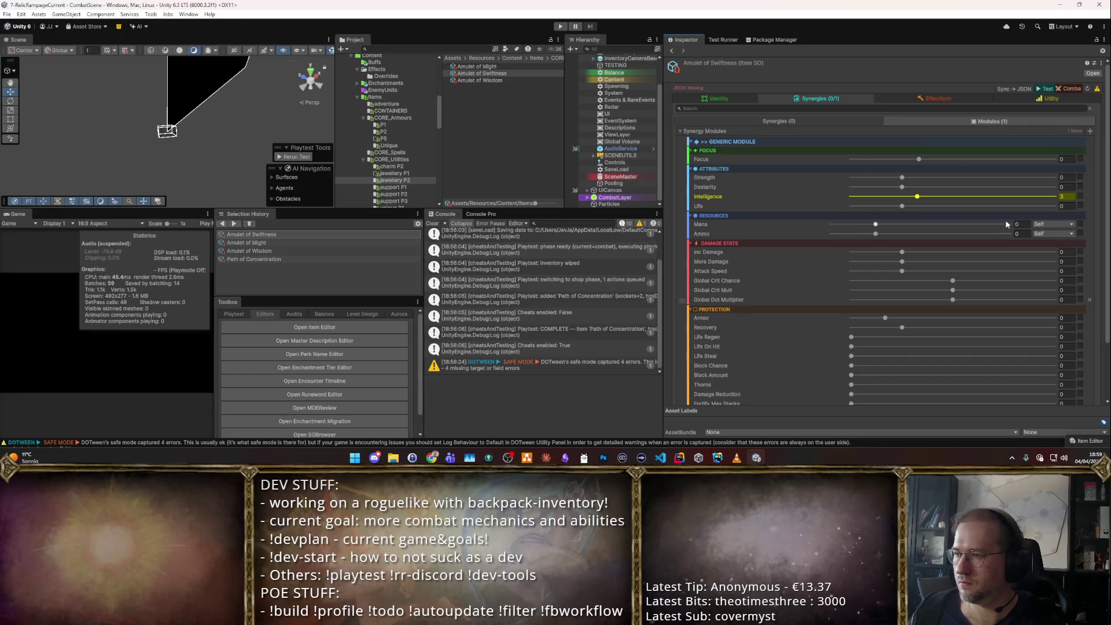
# - Give Amulet of Swiftness Dexterity 3 and Intelligence 0
pyautogui.click(1072, 187)
pyautogui.write('3')
pyautogui.press('Tab')
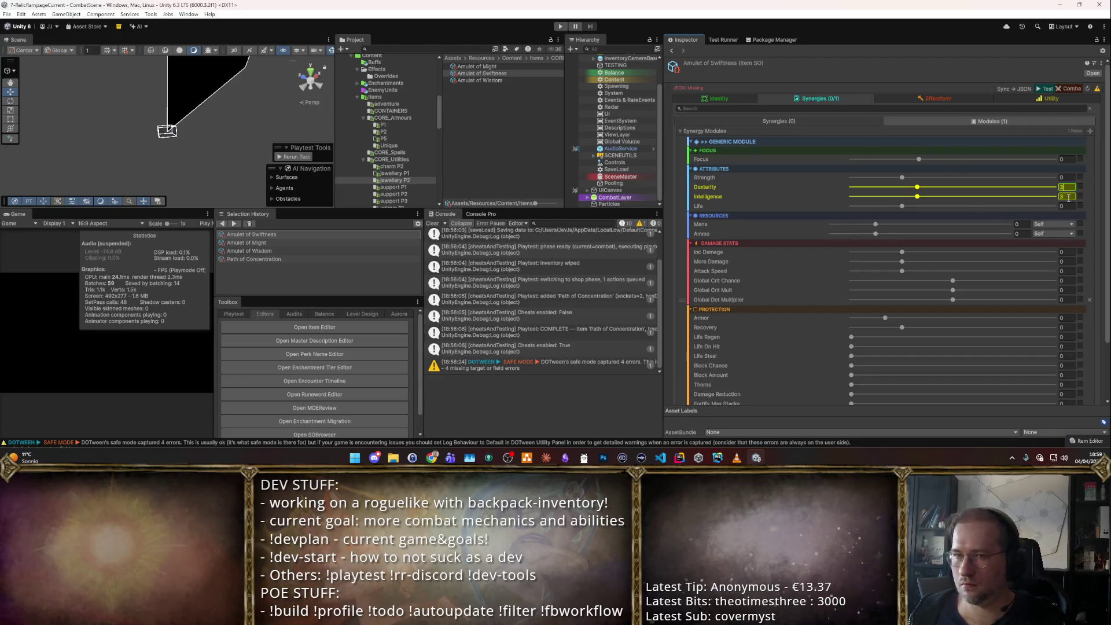
pyautogui.write('0')
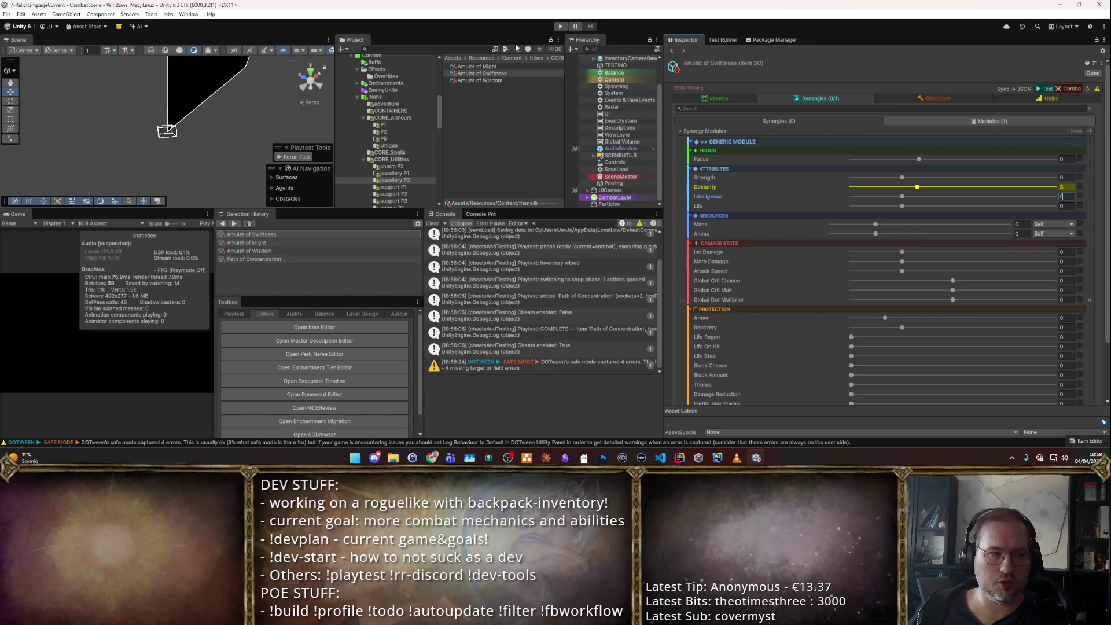
# - Give Amulet of Might Strength 3 and Intelligence 0
pyautogui.click(505, 81)
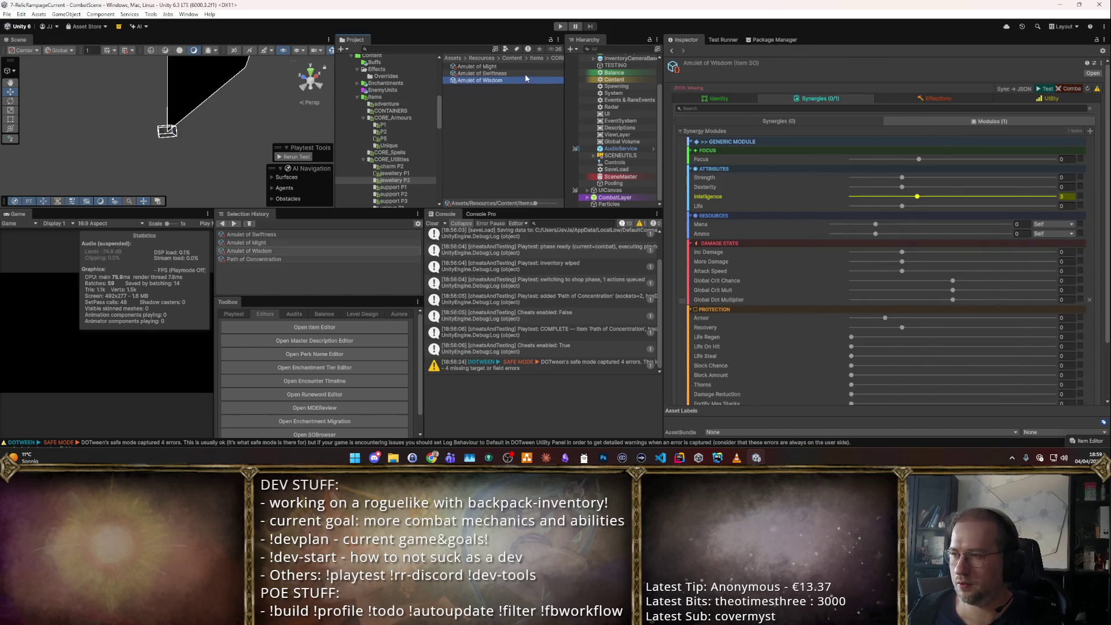
pyautogui.click(492, 66)
pyautogui.click(1067, 177)
pyautogui.write('3')
pyautogui.click(1065, 196)
pyautogui.write('0')
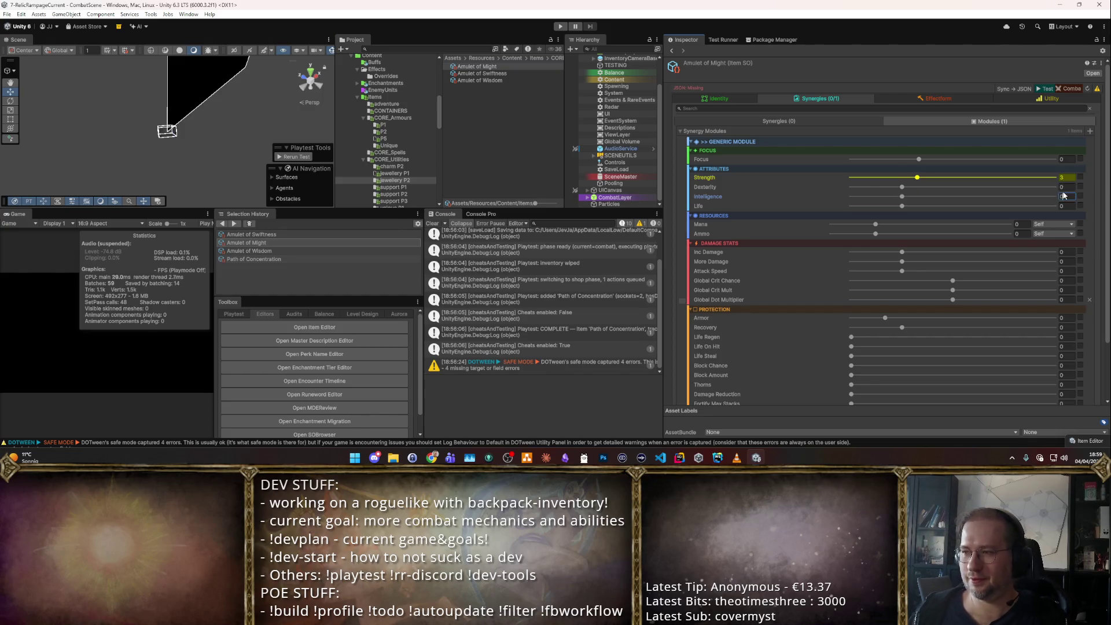
# - Duplicate Amulet of Wisdom into Amulet of Focus and switch its bonus from Intelligence to Focus
pyautogui.click(499, 80)
pyautogui.hotkey('ctrl', 'd')
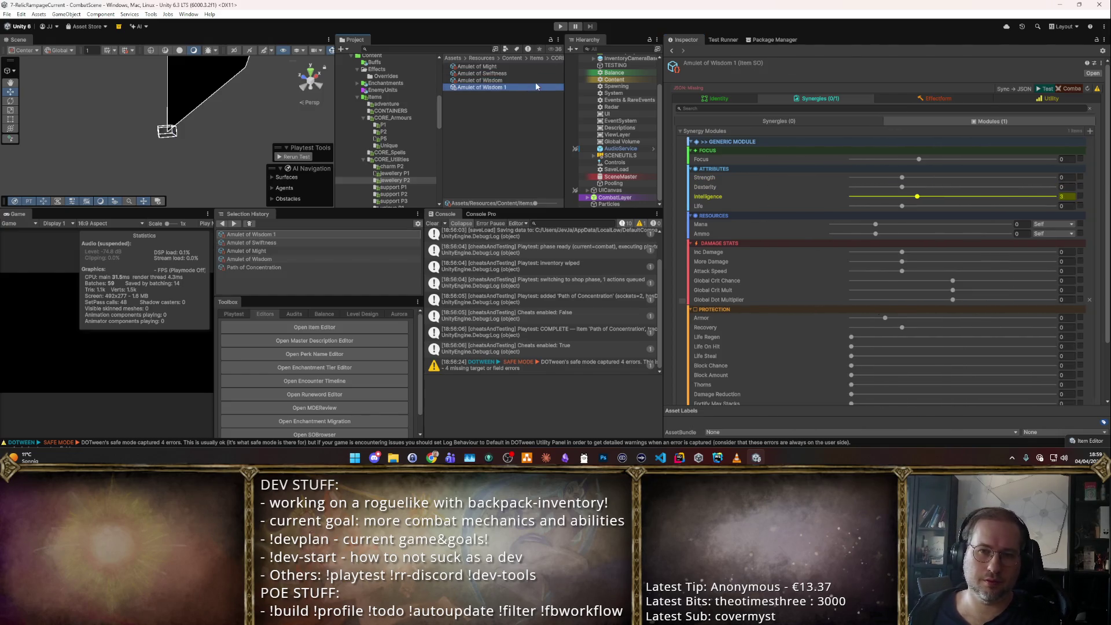
pyautogui.write('Amul')
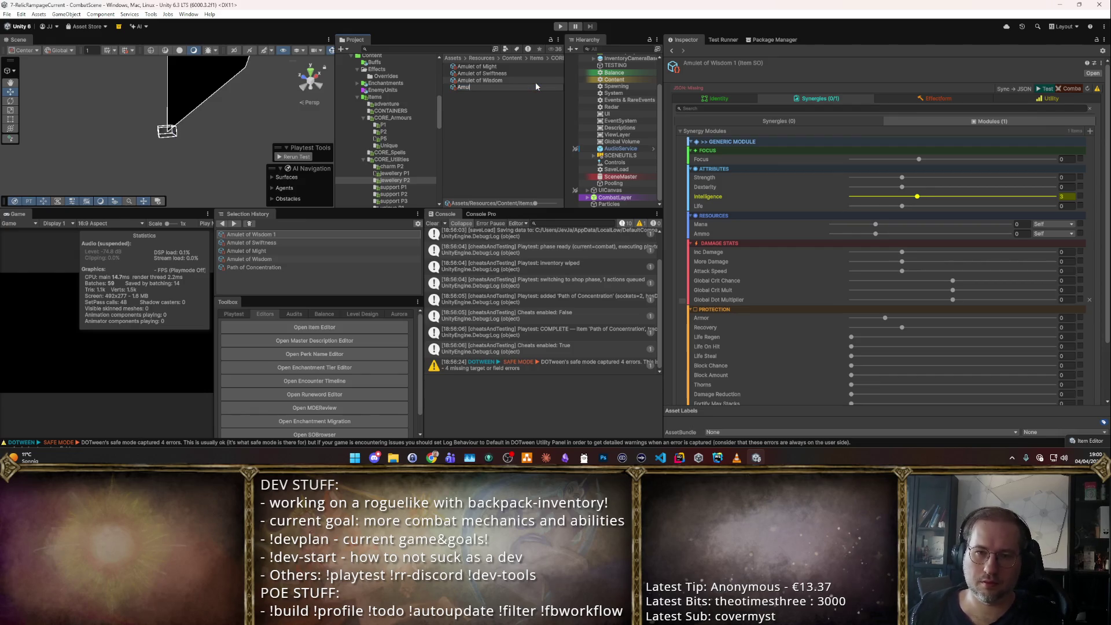
pyautogui.write('et of Focus')
pyautogui.press('Return')
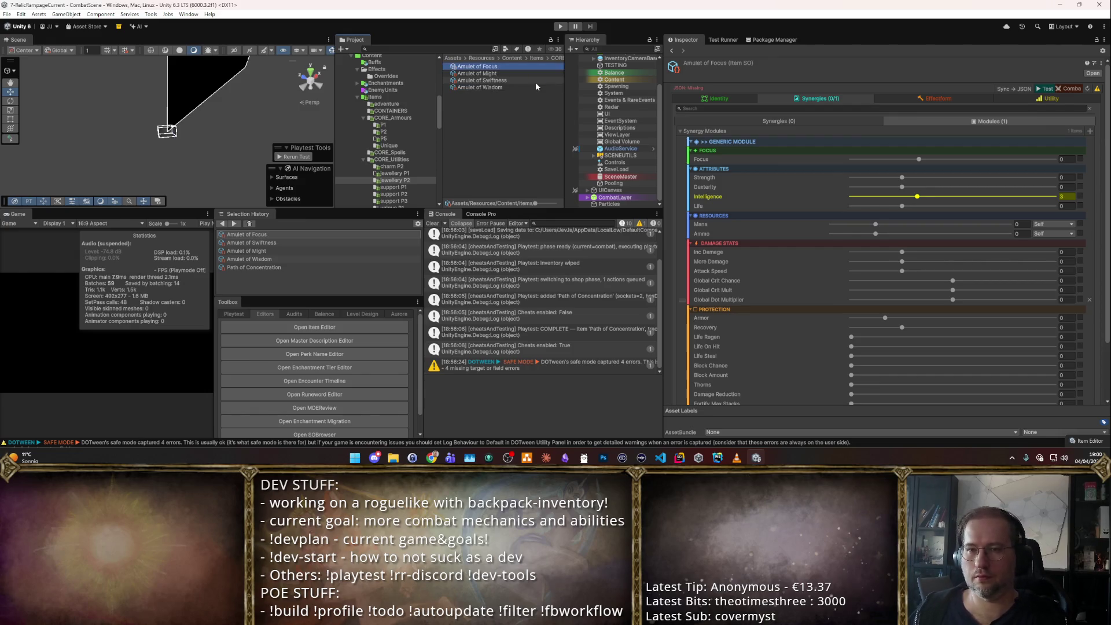
pyautogui.click(1063, 196)
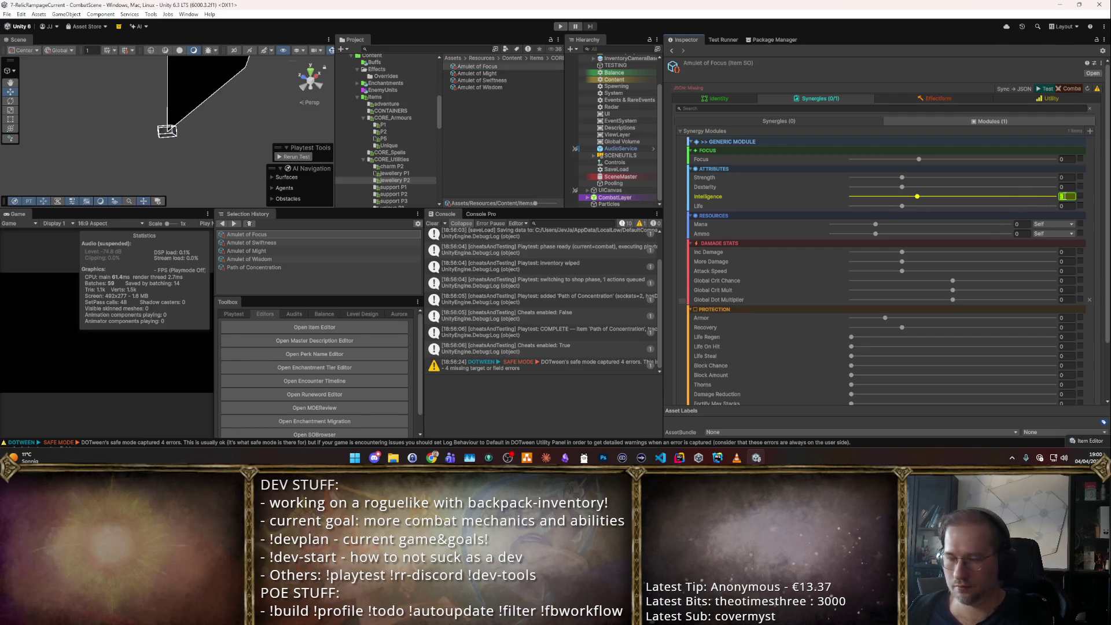
pyautogui.write('0')
pyautogui.click(1068, 159)
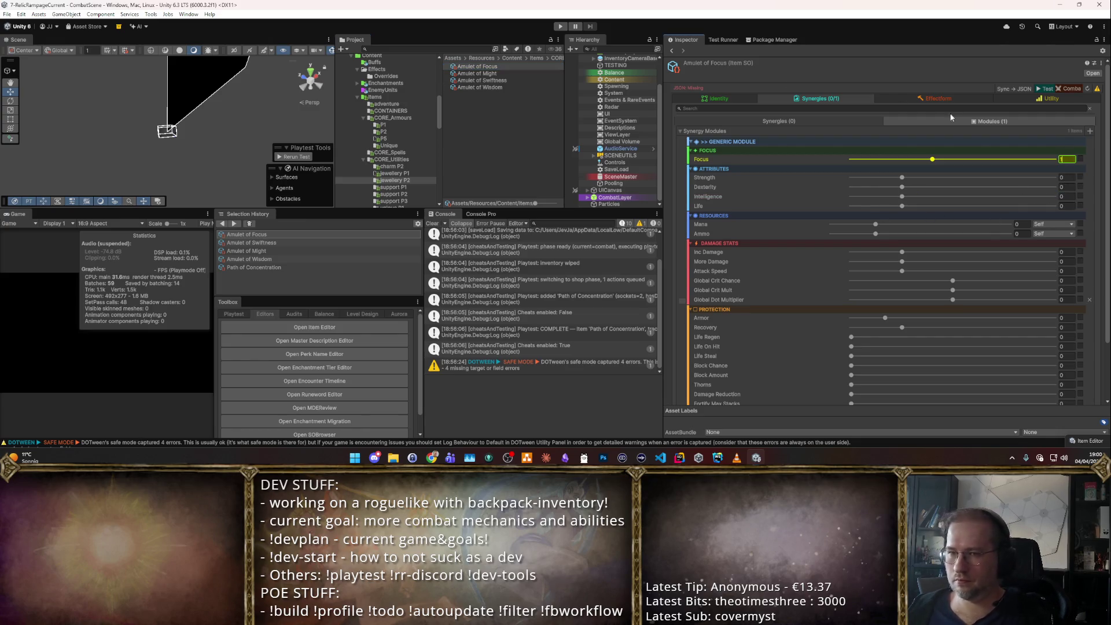
# - Review the Amulet of Focus's effects and identity, then start a playtest
pyautogui.click(856, 99)
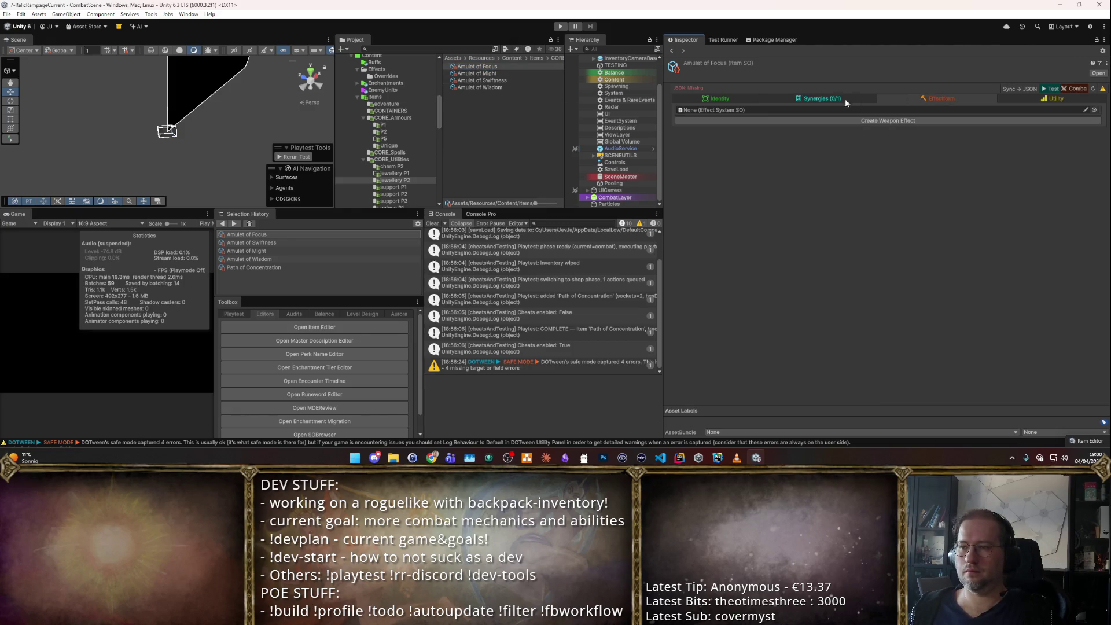
pyautogui.click(844, 99)
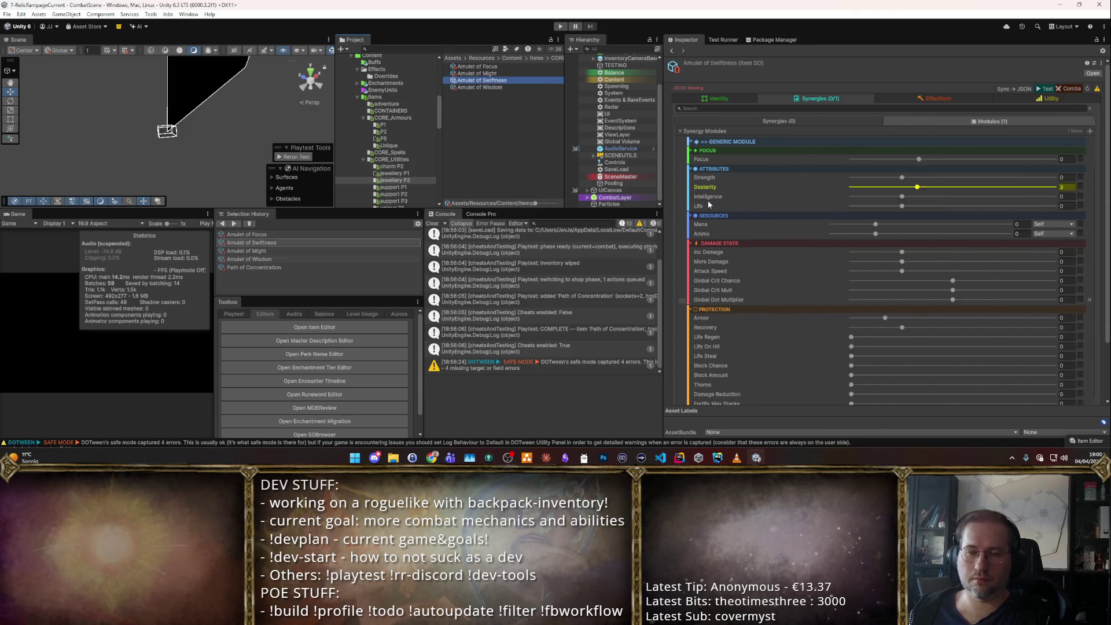
pyautogui.click(718, 99)
pyautogui.click(1045, 90)
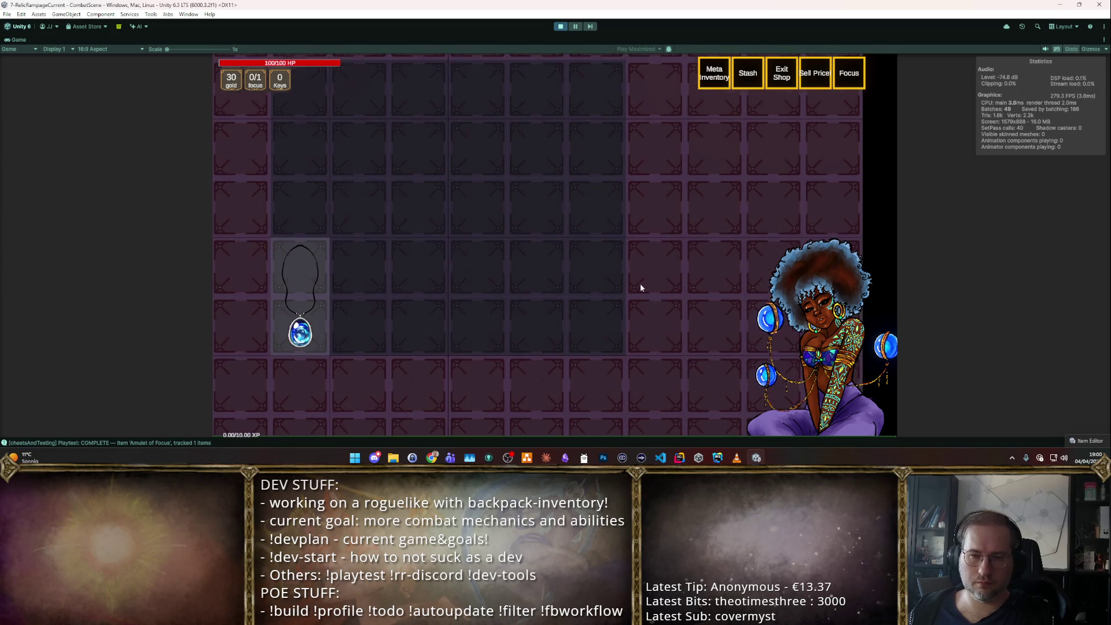
# - Browse to the amulets in the F2 cheat item browser, then stop the playtest
pyautogui.press('F2')
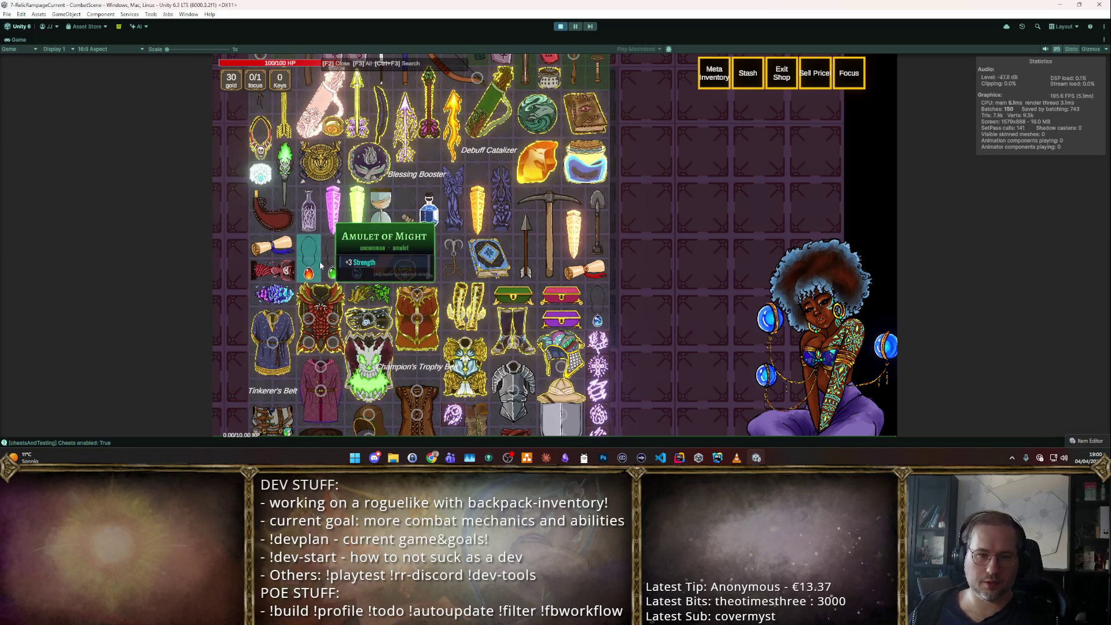
pyautogui.scroll(1, 559, 184)
pyautogui.scroll(-3, 559, 184)
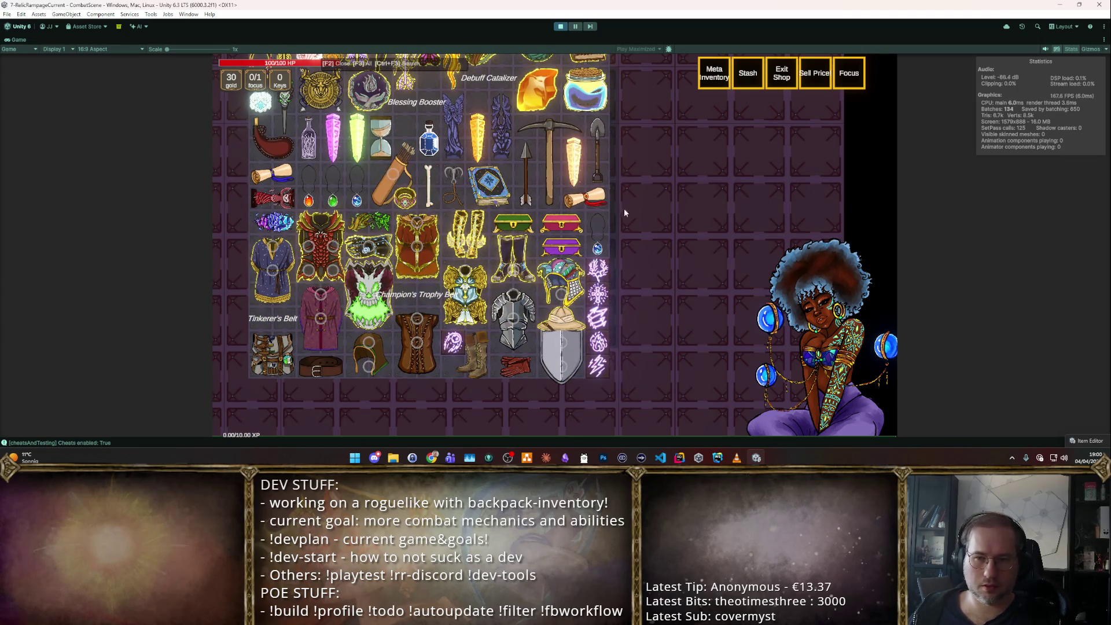
pyautogui.hotkey('ctrl', 'p')
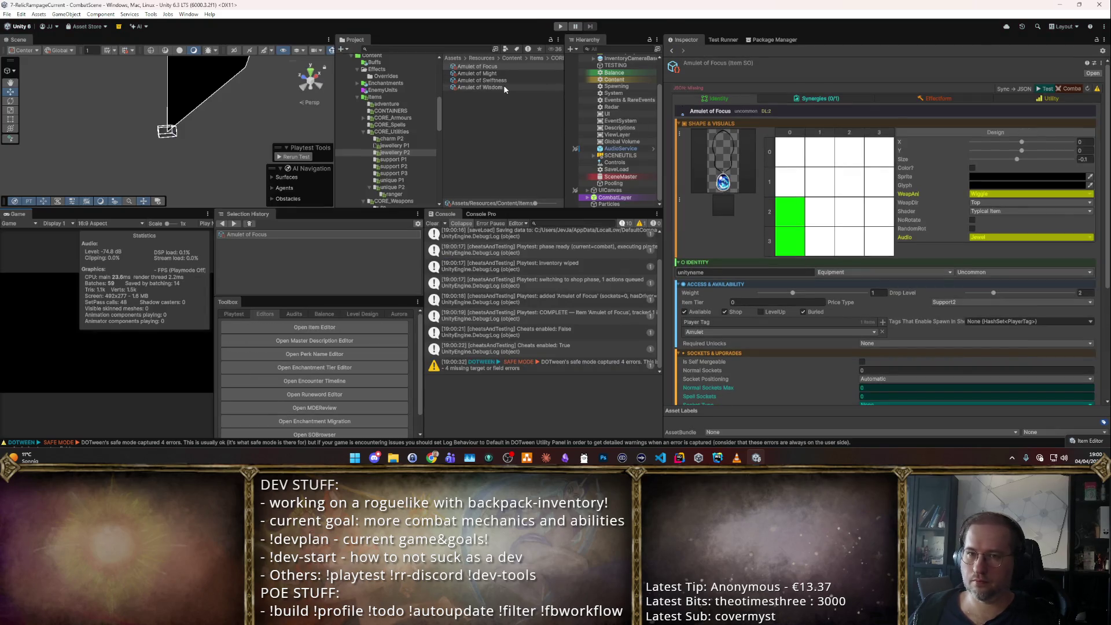
# - Assign the amulet_generic_yellow sprite to Amulet of Focus, review its stat modules, and start playtesting
pyautogui.click(512, 67)
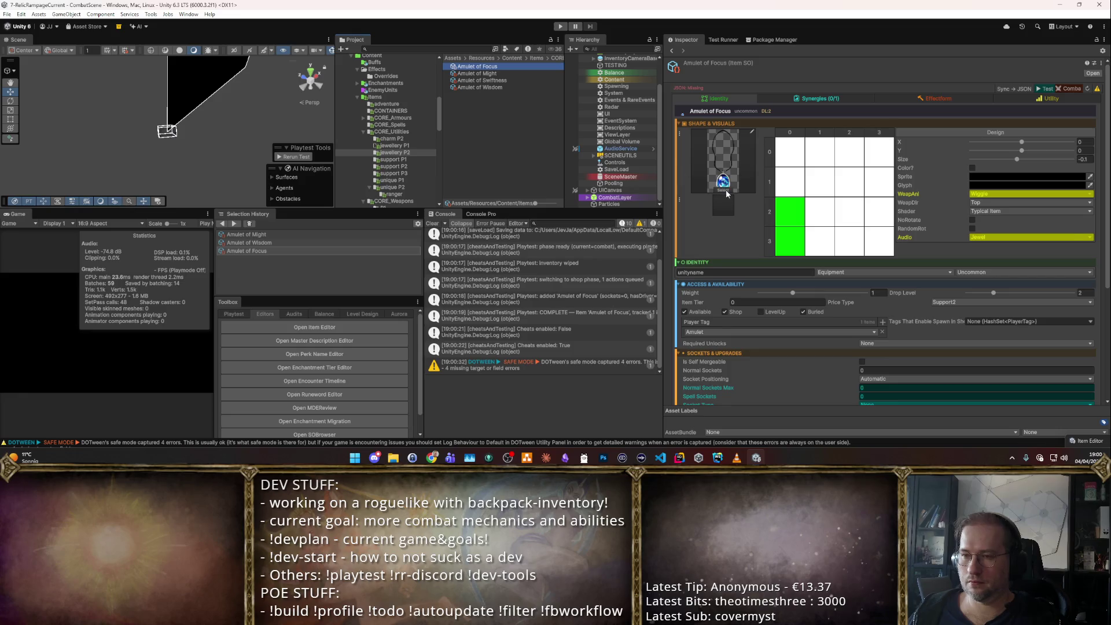
pyautogui.click(726, 192)
pyautogui.click(360, 312)
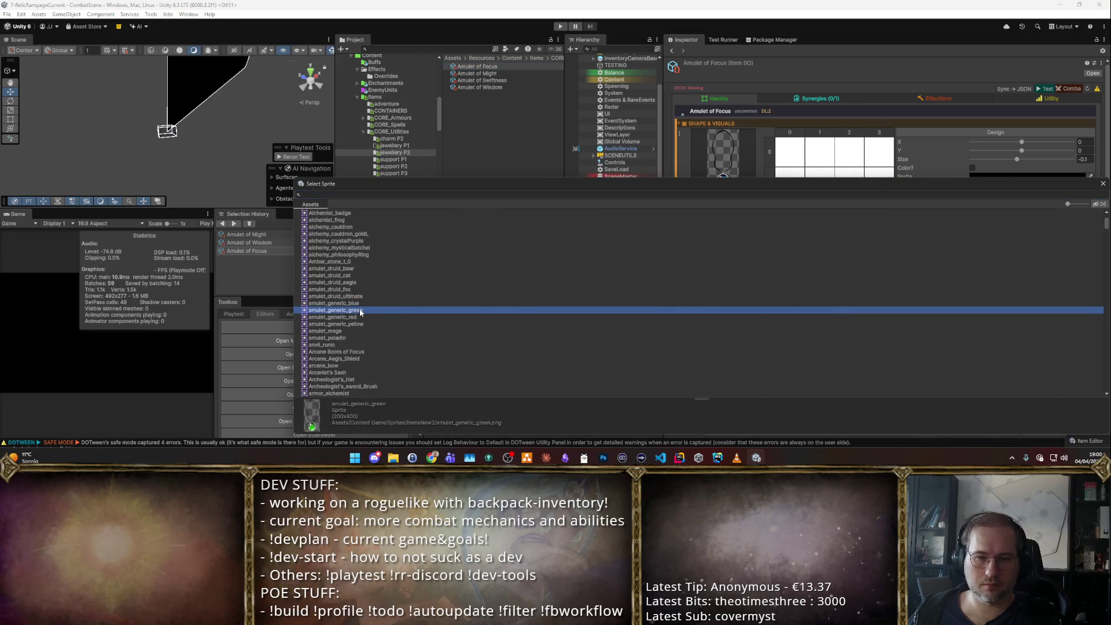
pyautogui.doubleClick(360, 324)
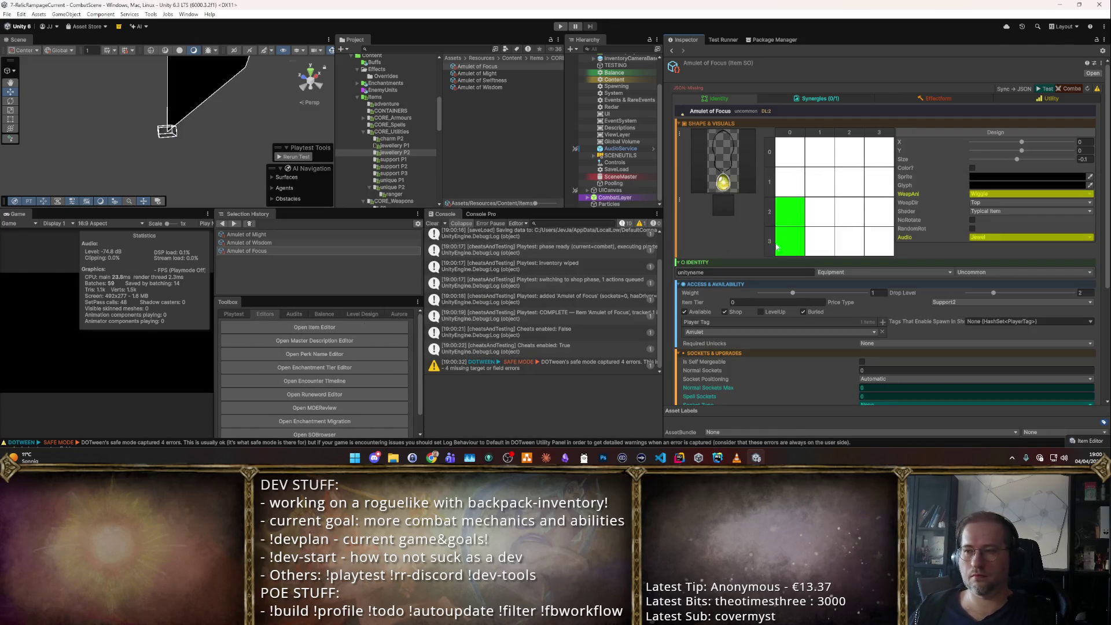
pyautogui.click(854, 99)
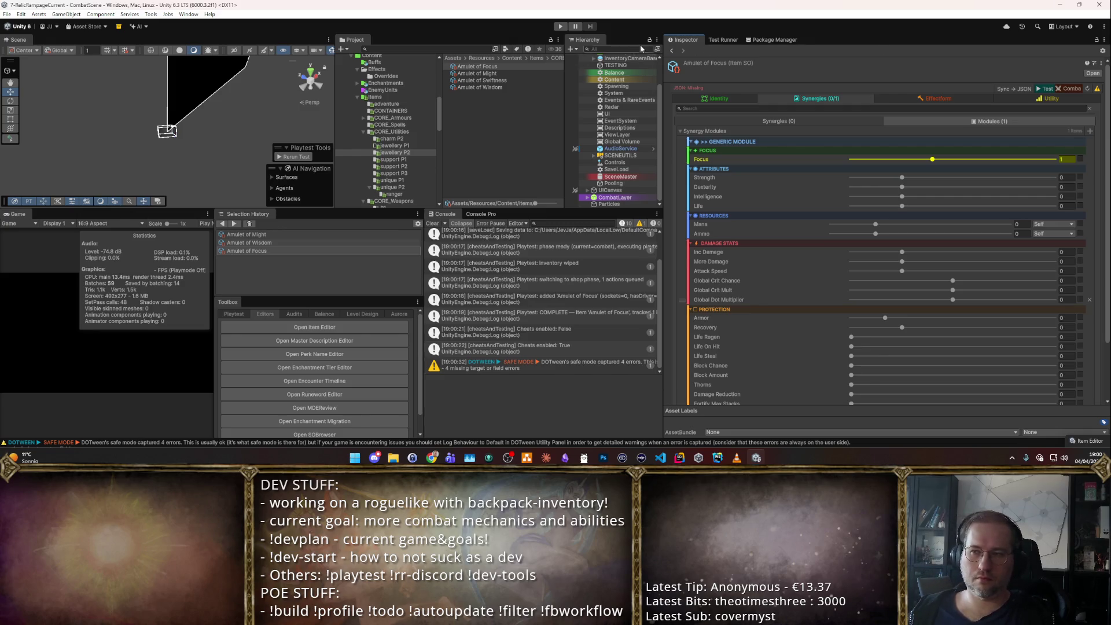
pyautogui.click(563, 24)
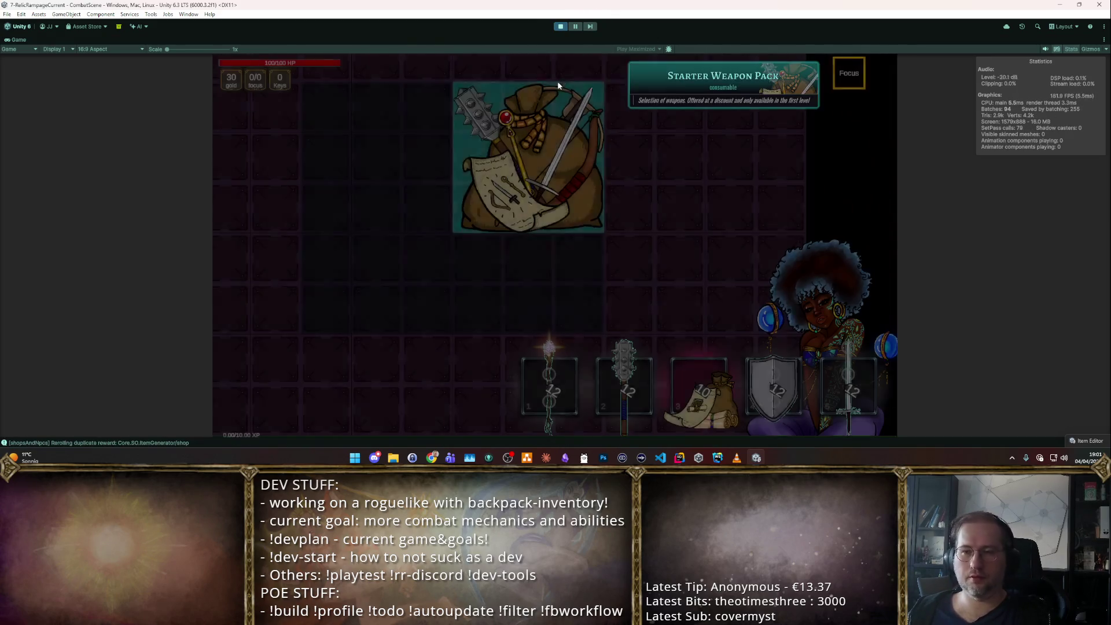
# - Reroll the shop with cheats on and buy the Amulet of Focus into the backpack
pyautogui.press('r')
pyautogui.press('r')
pyautogui.press('r')
pyautogui.press('r')
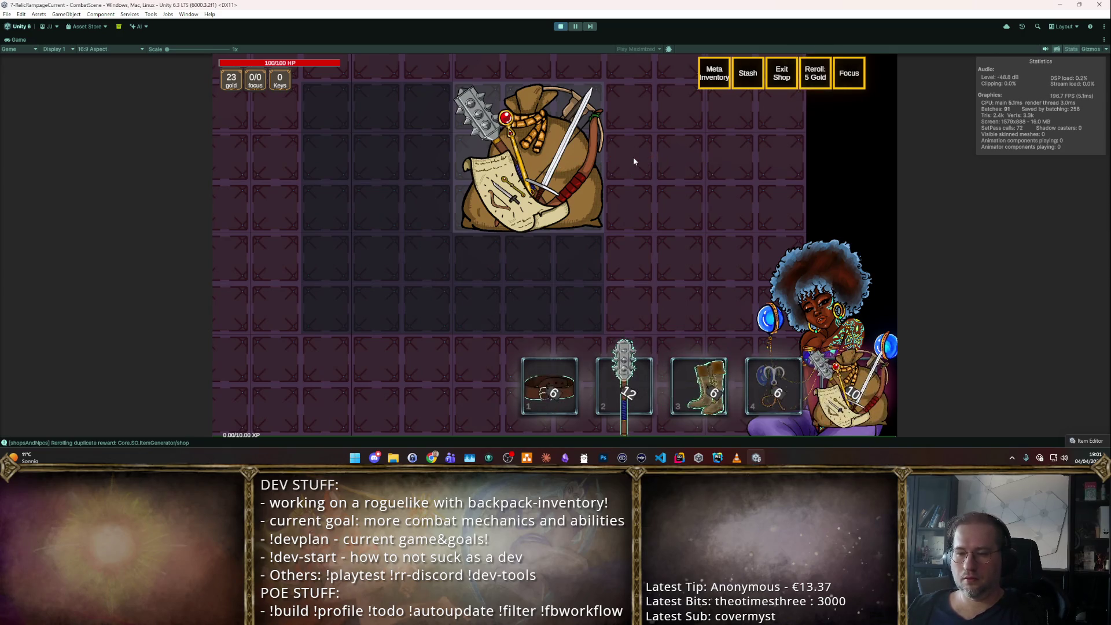
pyautogui.press('F1')
pyautogui.press('r')
pyautogui.moveTo(702, 393)
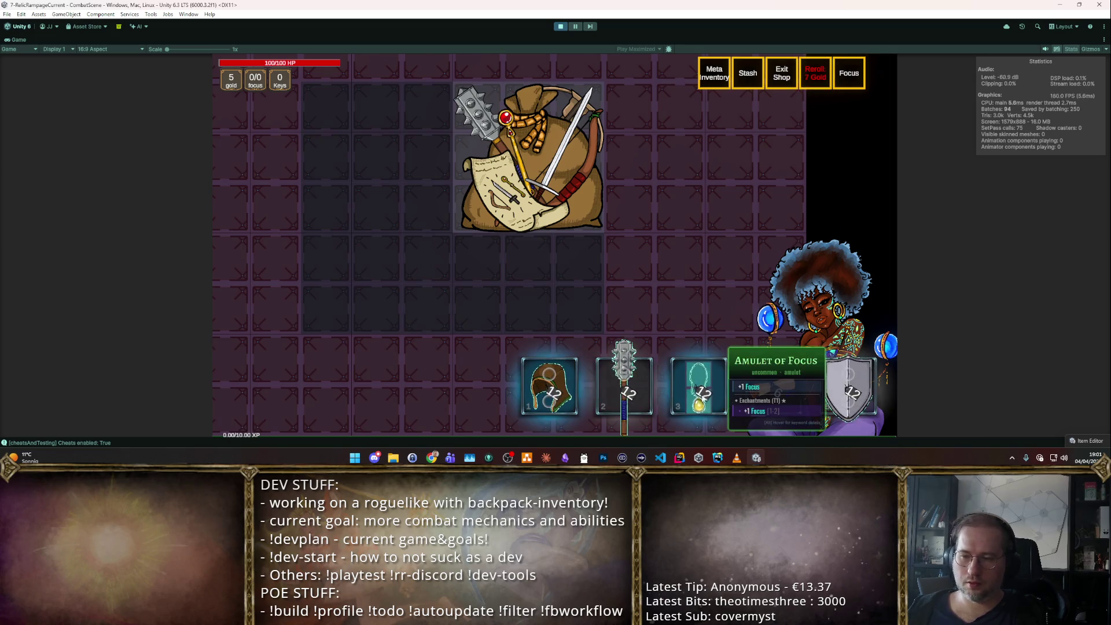
pyautogui.moveTo(699, 403); pyautogui.dragTo(377, 241)
# - Reroll until a blue-gem amulet appears and place it beside the yellow amulet
pyautogui.press('r')
pyautogui.press('r')
pyautogui.press('r')
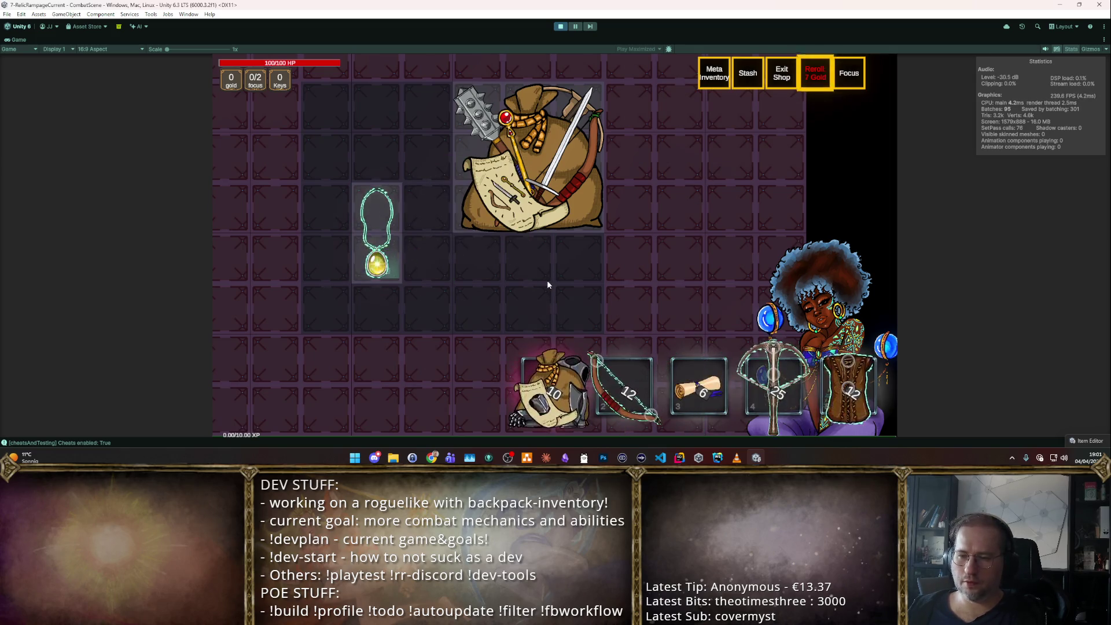
pyautogui.press('r')
pyautogui.press('r')
pyautogui.press('r')
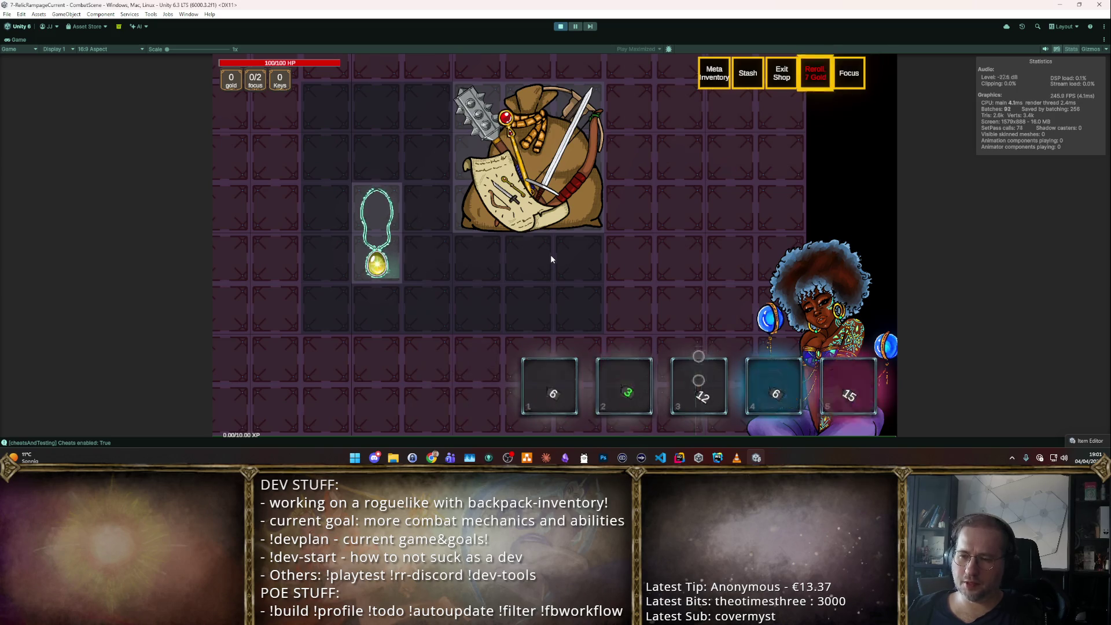
pyautogui.press('r')
pyautogui.press('r')
pyautogui.press('r')
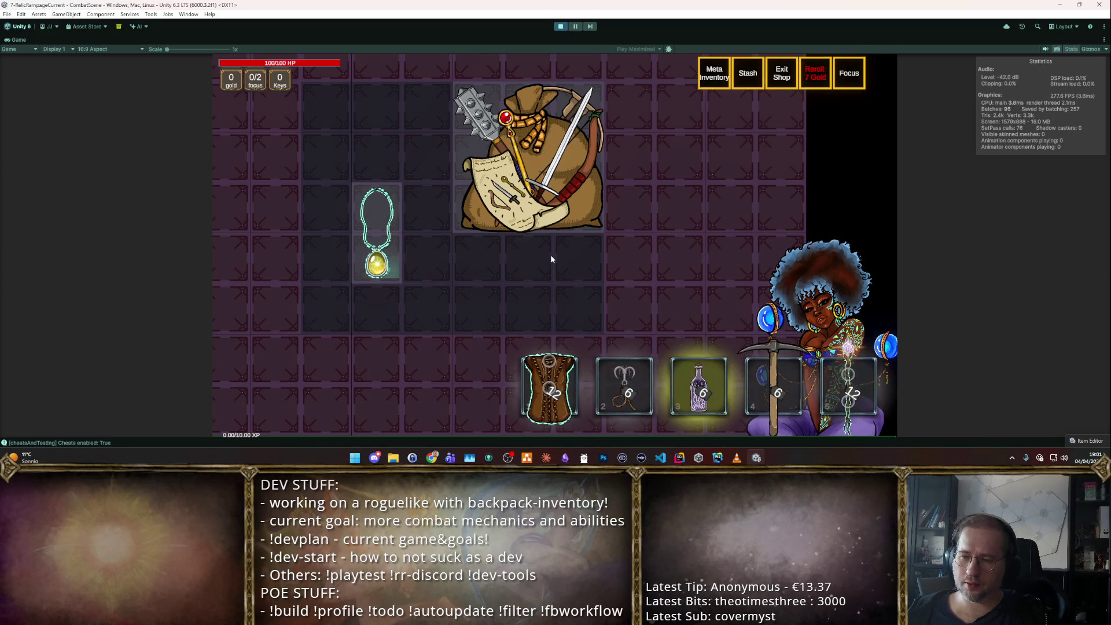
pyautogui.press('r')
pyautogui.press('r')
pyautogui.press('r')
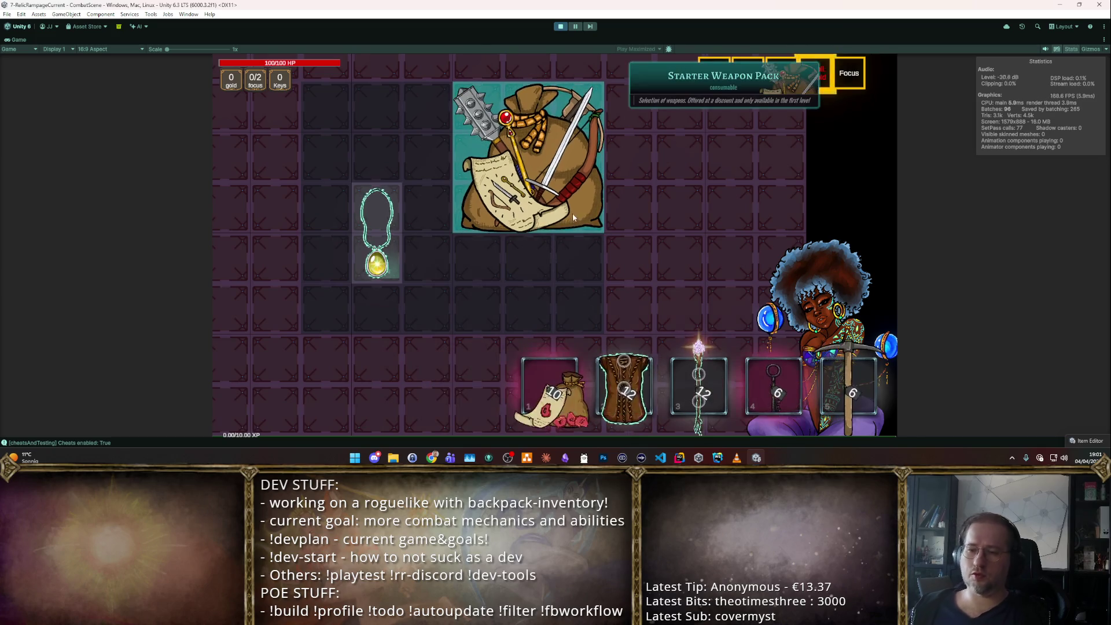
pyautogui.press('r')
pyautogui.moveTo(798, 384)
pyautogui.mouseDown()
pyautogui.moveTo(376, 234)
pyautogui.moveTo(427, 238)
pyautogui.mouseUp()
# - Reroll again and place the Amulet of Wisdom left of the yellow amulet
pyautogui.press('r')
pyautogui.press('r')
pyautogui.press('r')
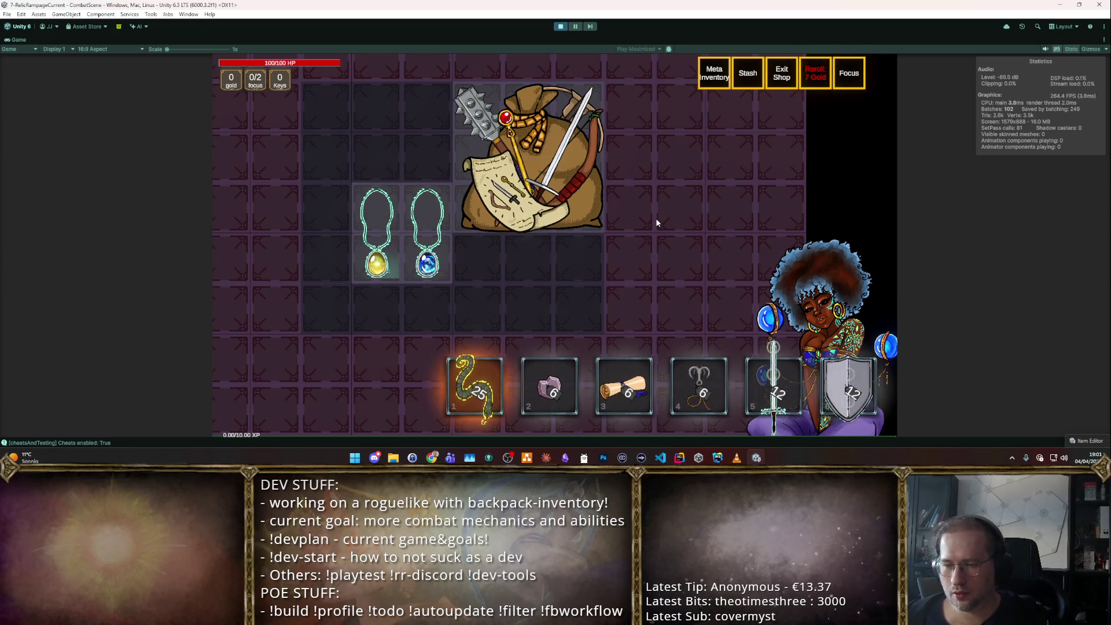
pyautogui.press('r')
pyautogui.moveTo(541, 391)
pyautogui.moveTo(541, 391)
pyautogui.mouseDown()
pyautogui.moveTo(478, 284)
pyautogui.moveTo(324, 258)
pyautogui.mouseUp()
# - Keep rerolling the shop's item offers several more times
pyautogui.press('r')
pyautogui.press('r')
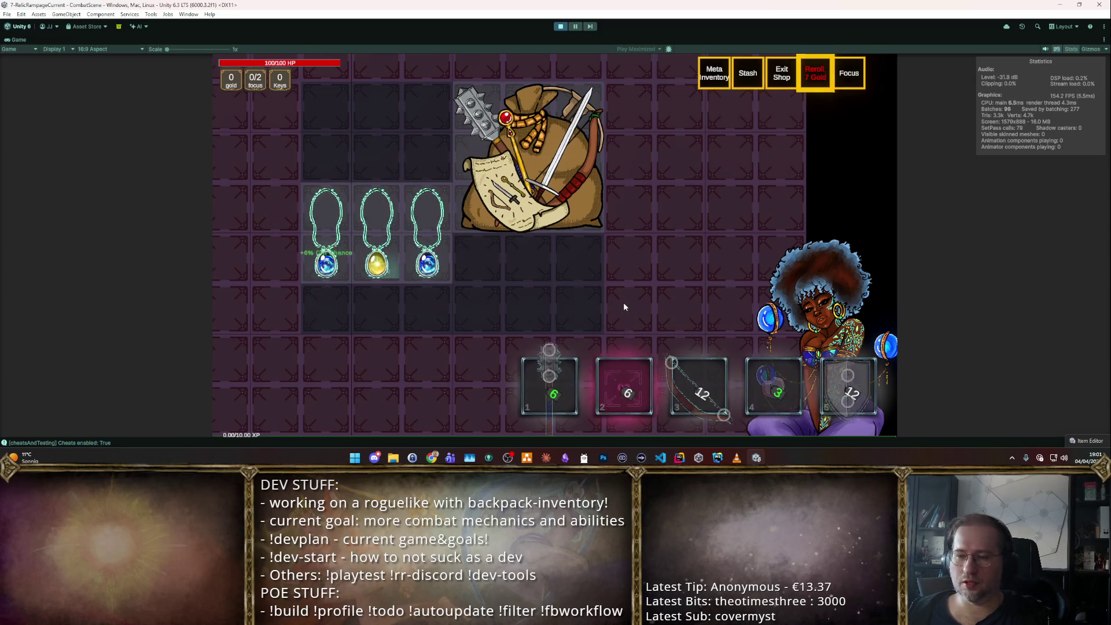
pyautogui.press('r')
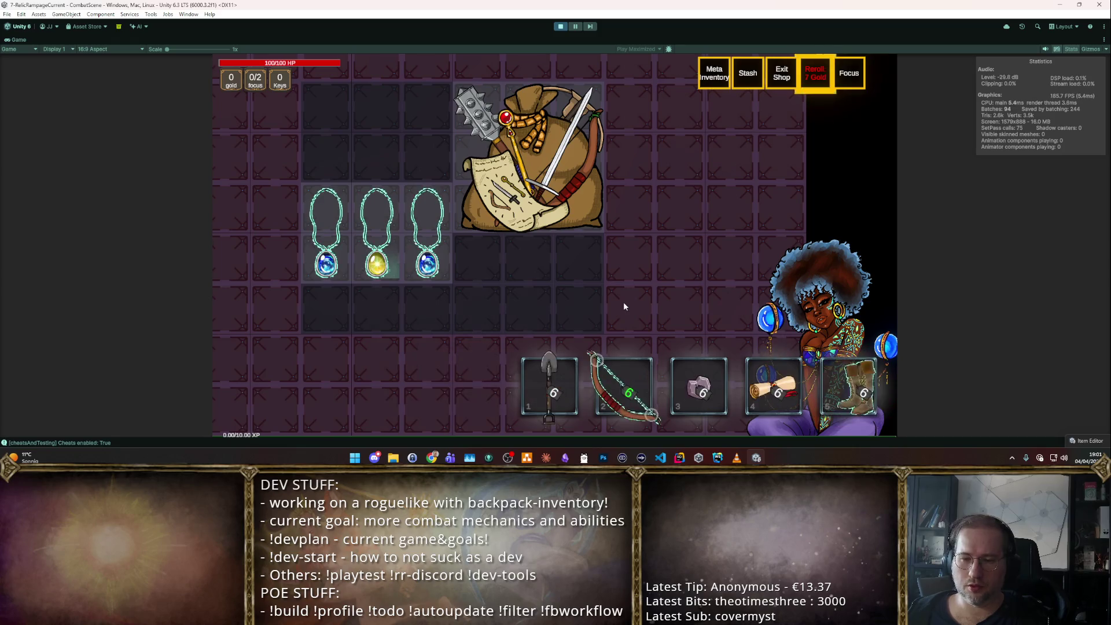
pyautogui.press('r')
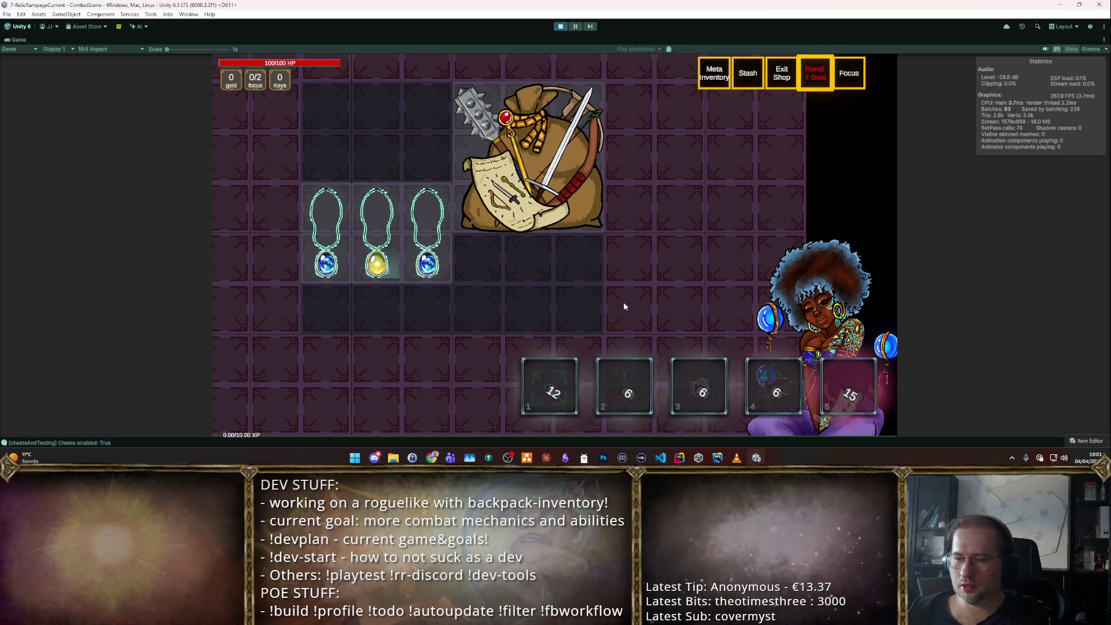
pyautogui.press('r')
pyautogui.press('r')
pyautogui.press('r')
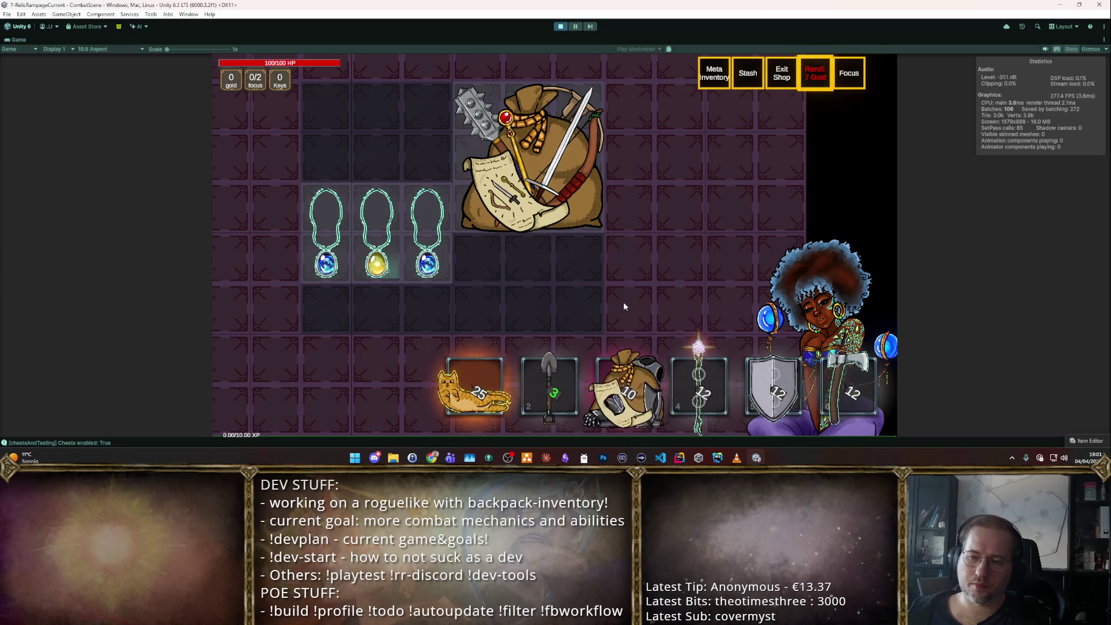
pyautogui.press('r')
pyautogui.press('r')
pyautogui.press('r')
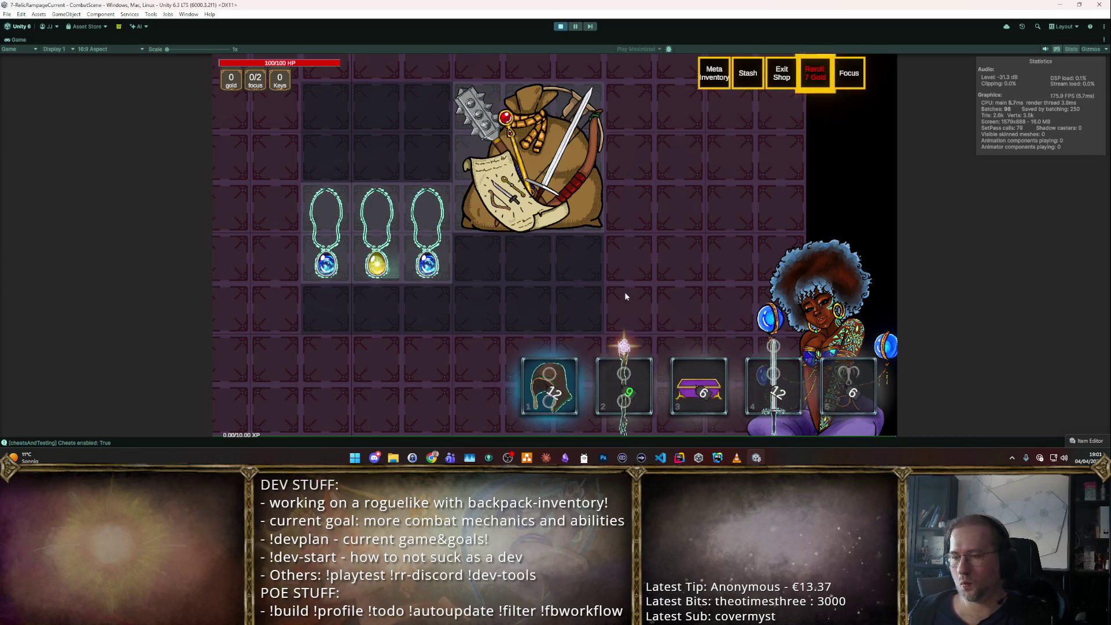
pyautogui.press('r')
pyautogui.press('r')
pyautogui.press('r')
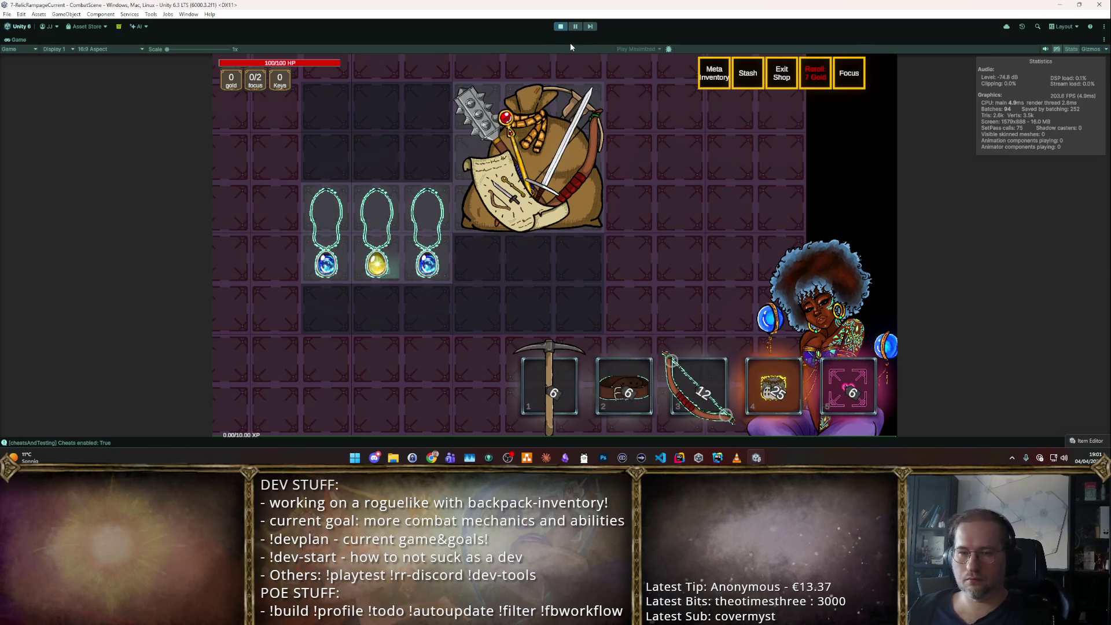
# - End the playtest and open the Runeword Editor, moving it clear of other panels
pyautogui.press('r')
pyautogui.click(562, 27)
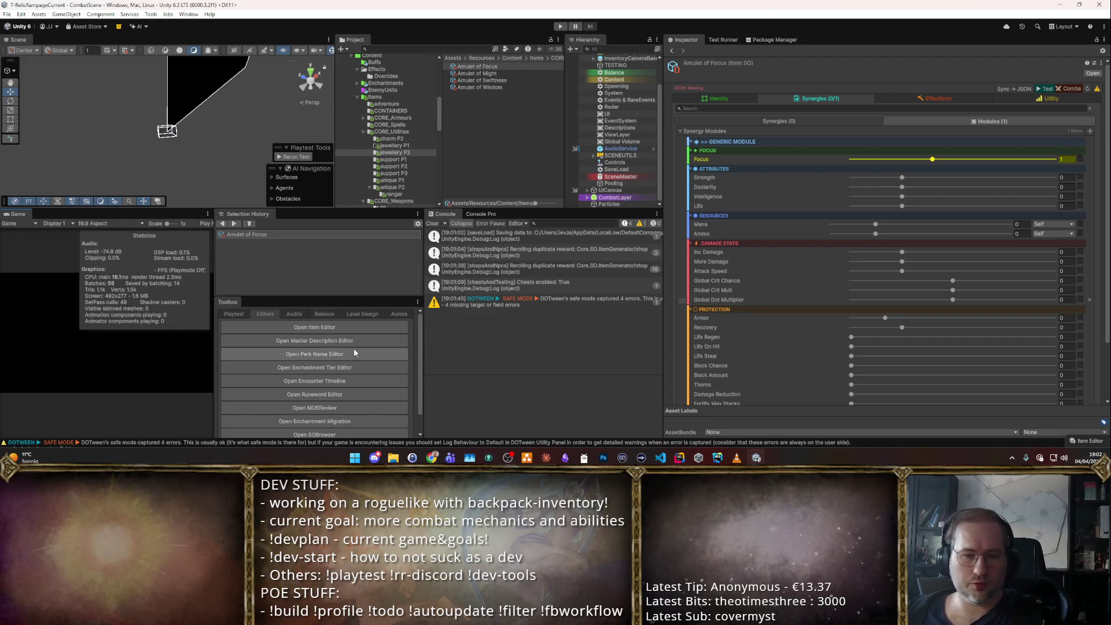
pyautogui.click(324, 395)
pyautogui.moveTo(362, 94); pyautogui.dragTo(623, 105)
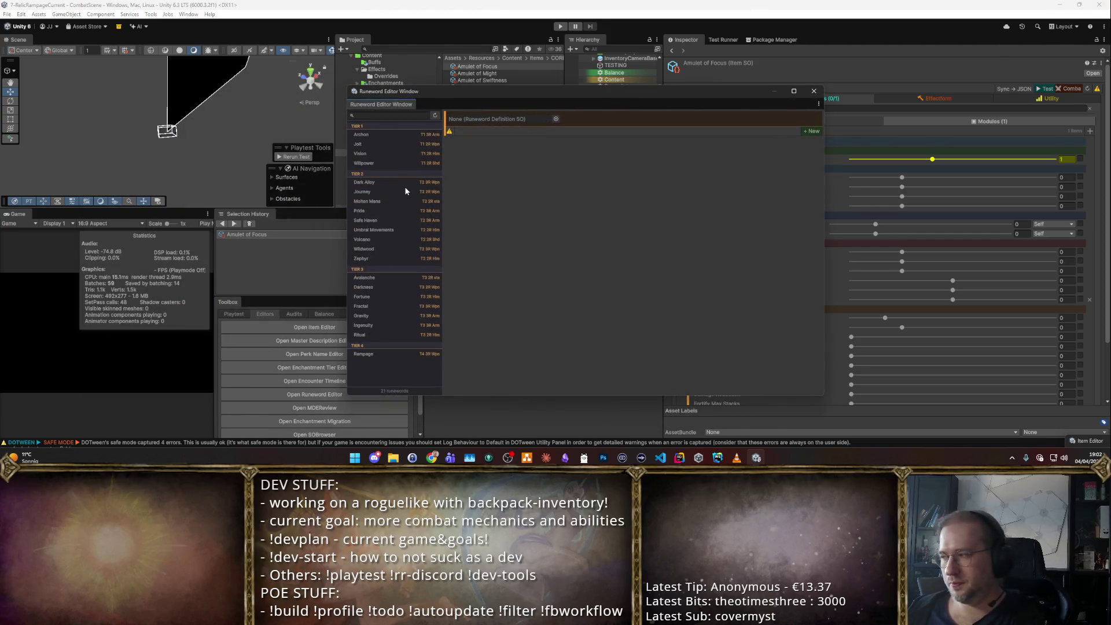
# - Browse the Pride, Safe Haven, Wildwood and Rampage runeword definitions
pyautogui.click(376, 210)
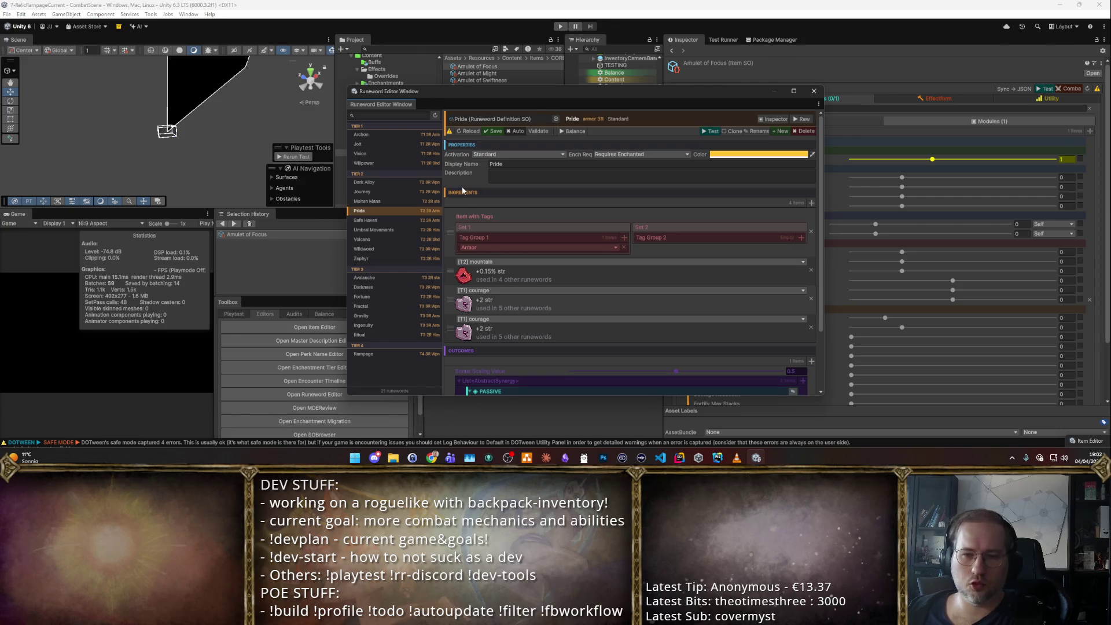
pyautogui.click(396, 221)
pyautogui.click(379, 249)
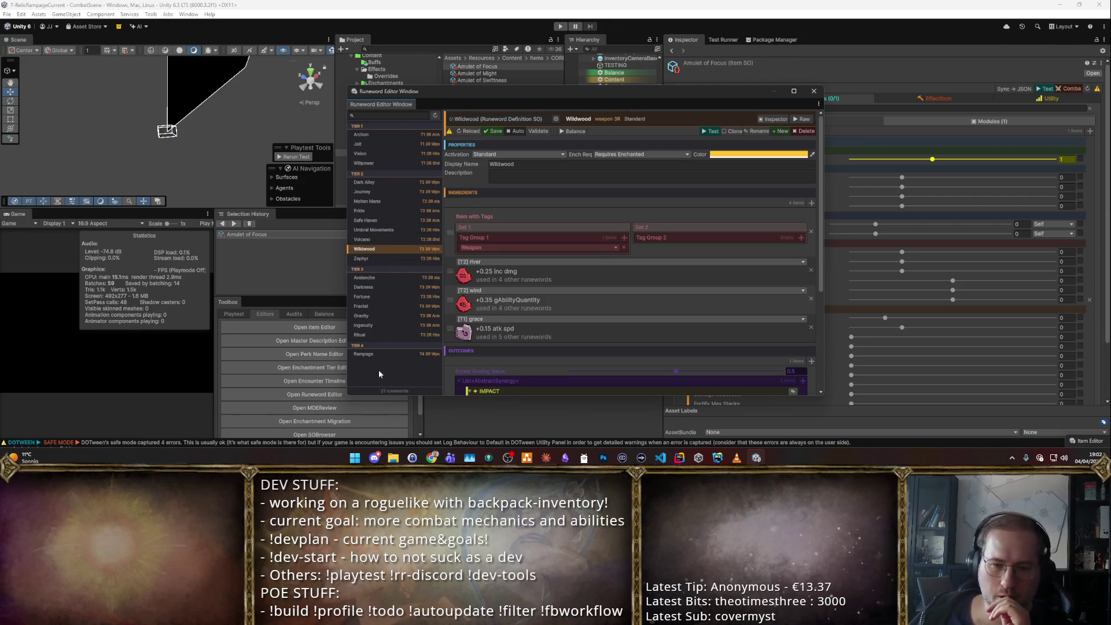
pyautogui.click(398, 354)
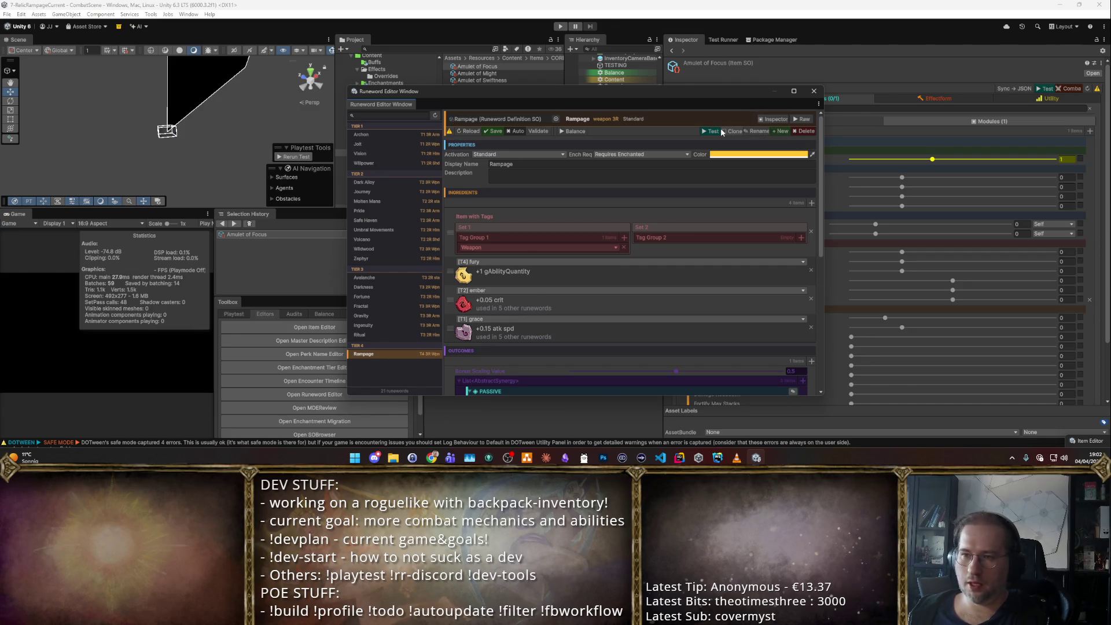
# - Clone the Rampage runeword under the name MM
pyautogui.click(735, 131)
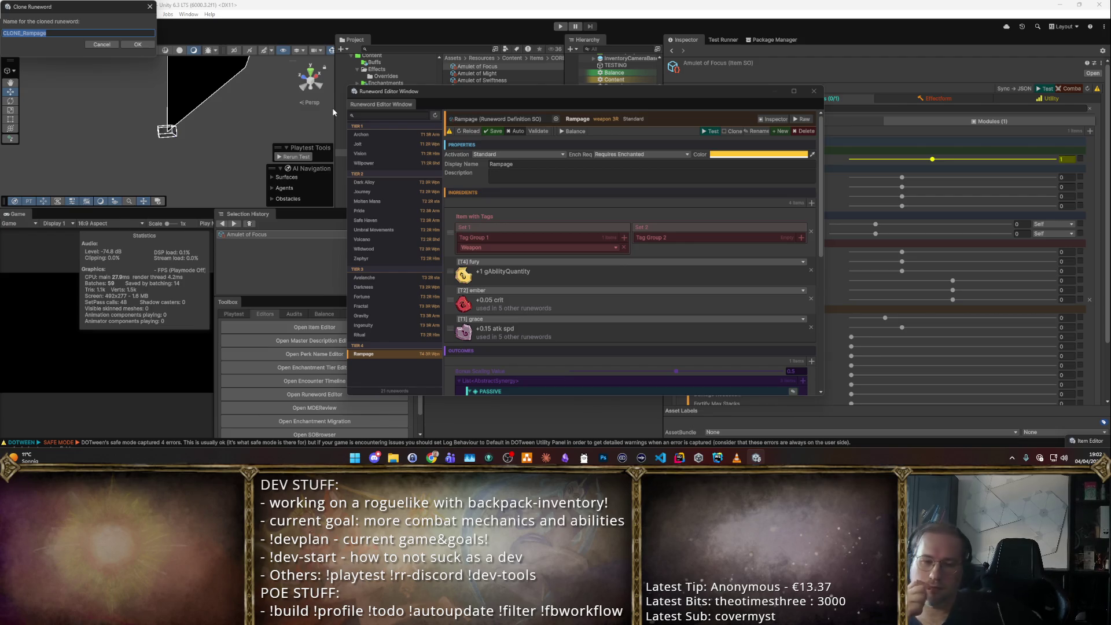
pyautogui.write('MM')
pyautogui.press('Return')
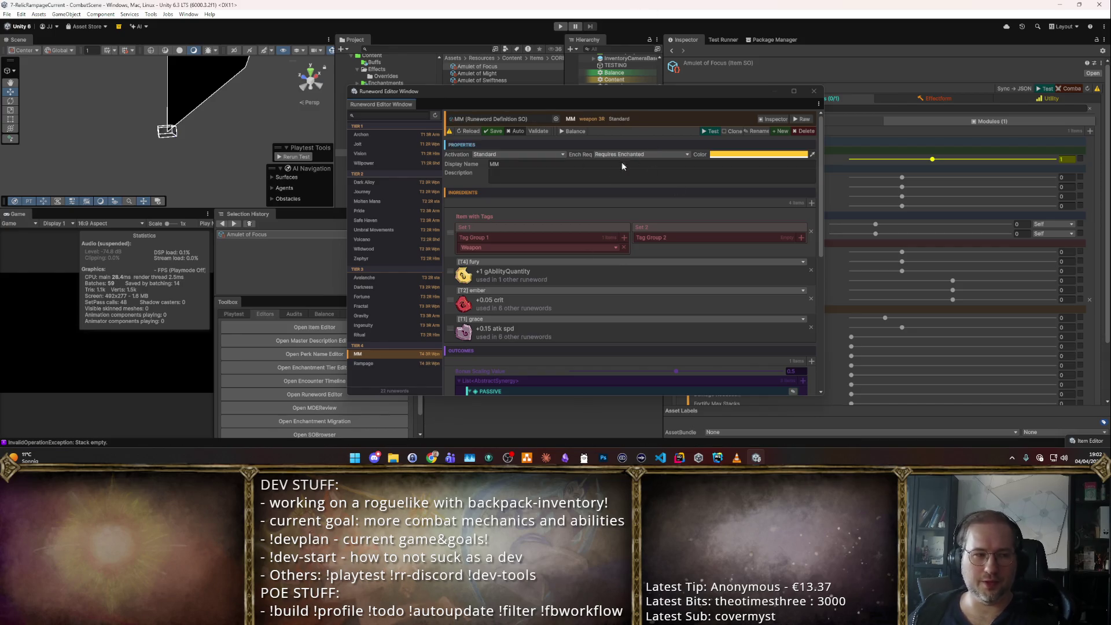
pyautogui.click(613, 246)
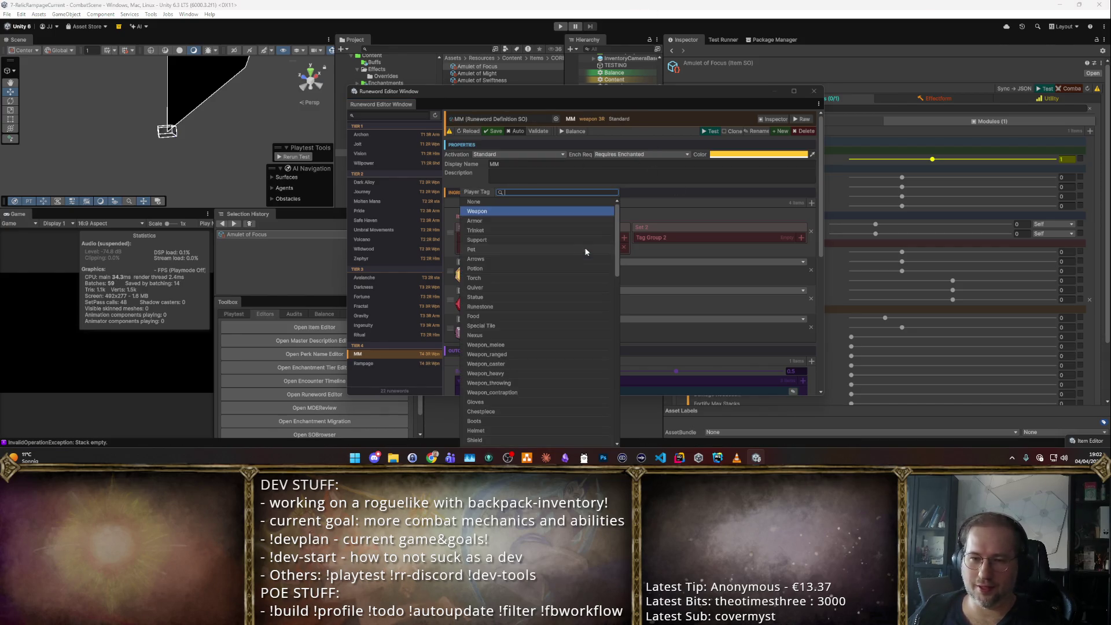
pyautogui.write('a')
# - Make MM require an Armor-tagged item and use [T4] kindness as its first rune
pyautogui.click(582, 242)
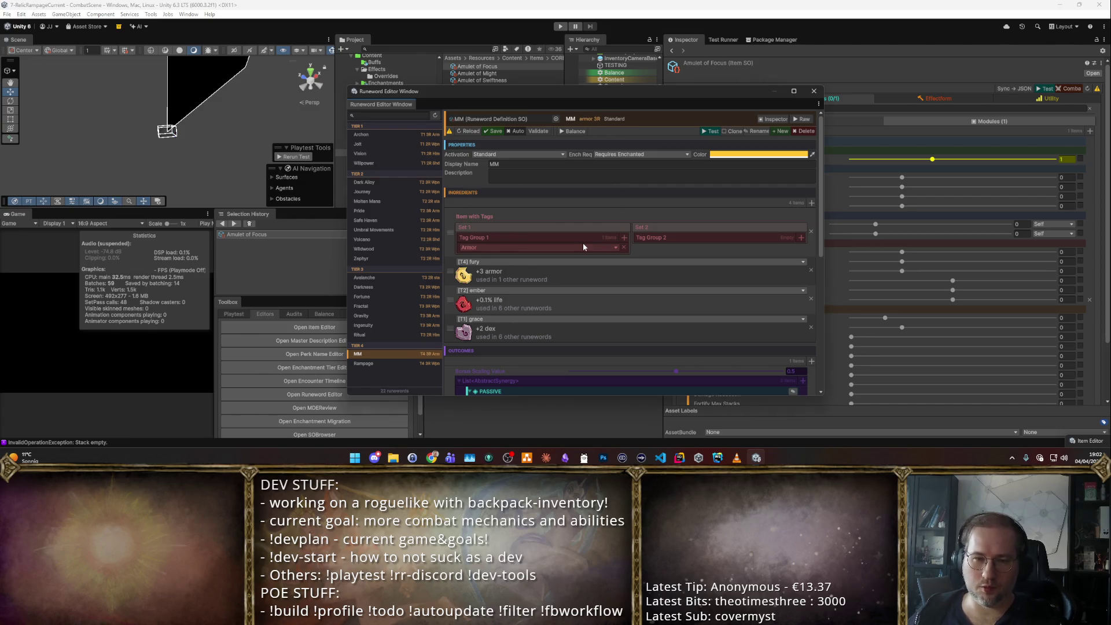
pyautogui.click(749, 263)
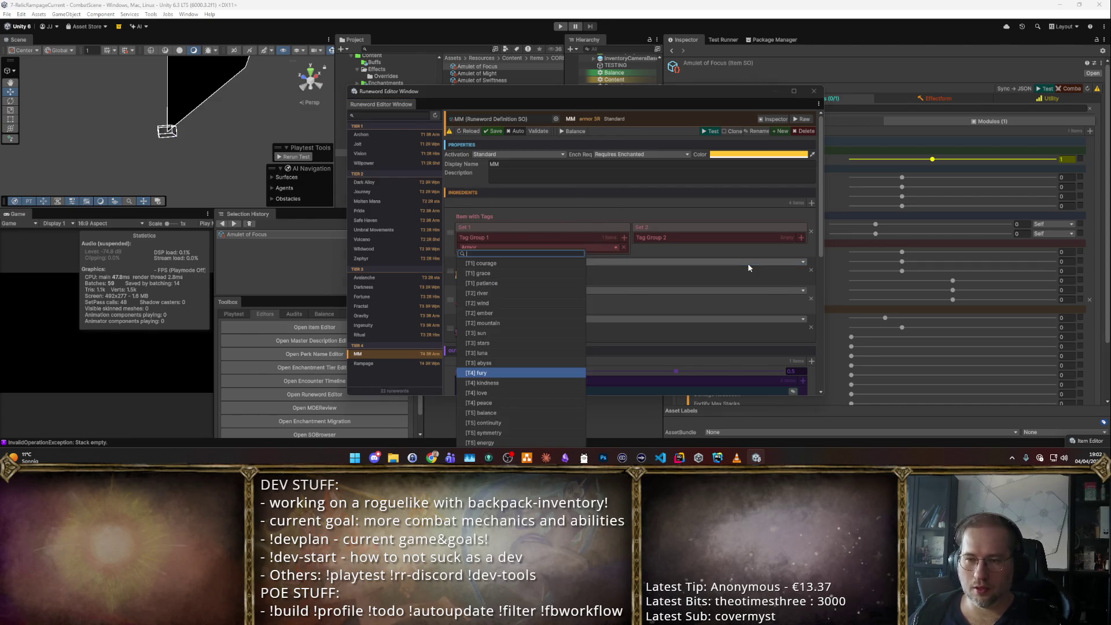
pyautogui.click(486, 382)
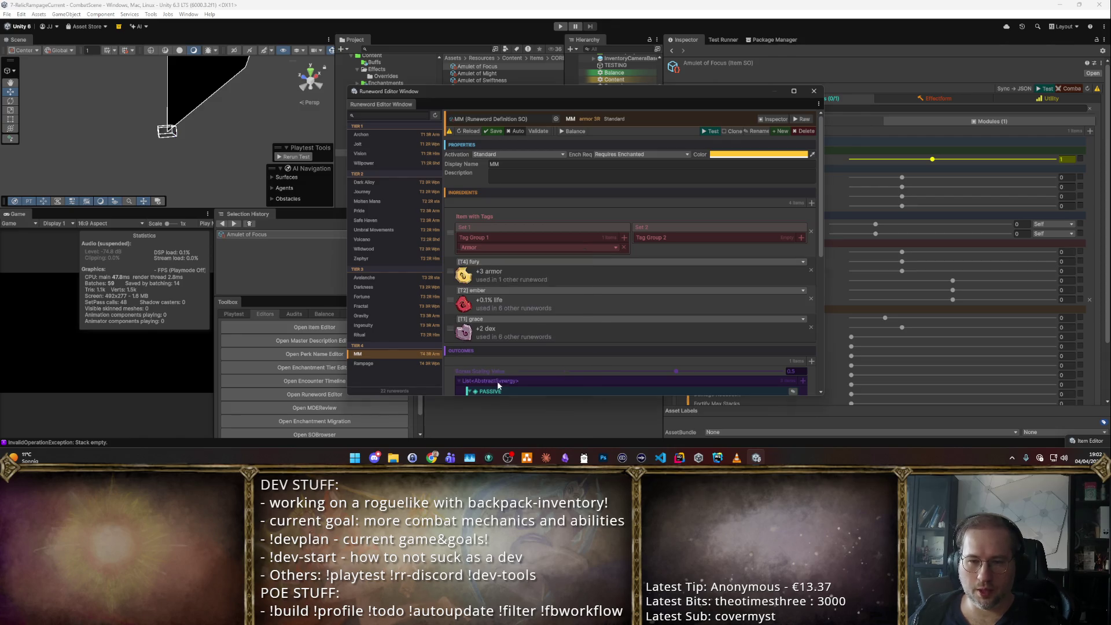
pyautogui.click(478, 248)
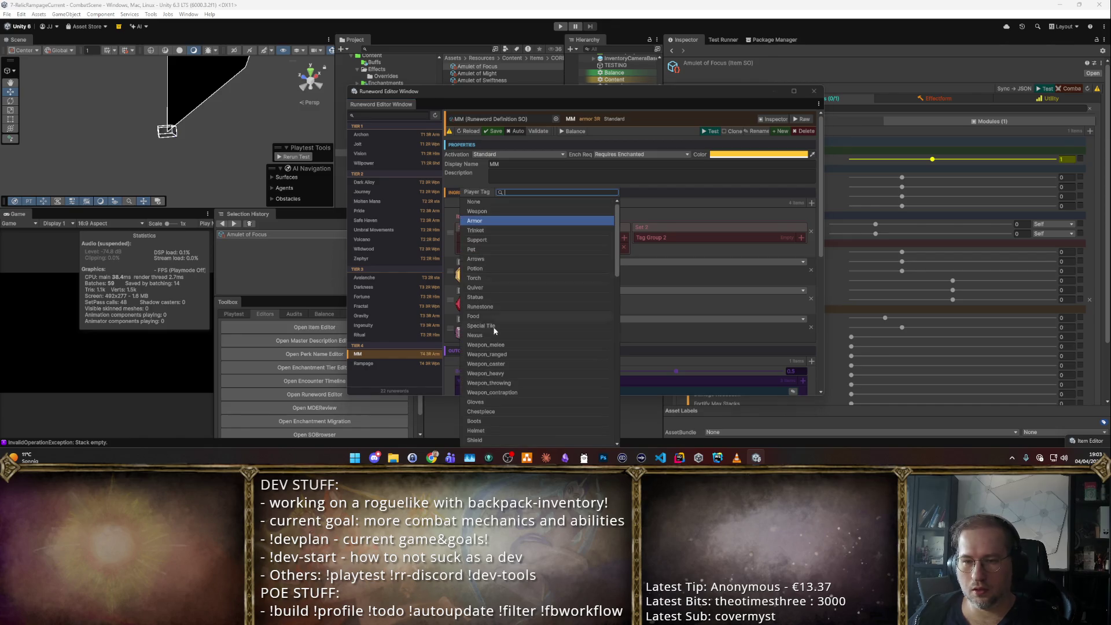
pyautogui.press('Escape')
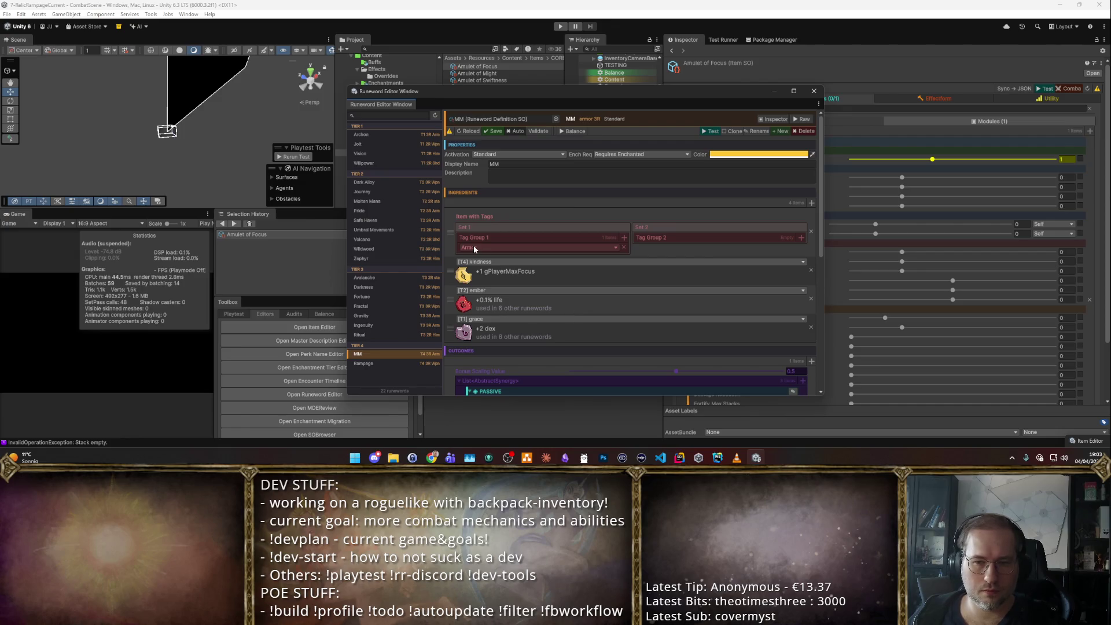
# - Set the second rune to [T3] stars and replace grace with [T1] patience
pyautogui.click(548, 293)
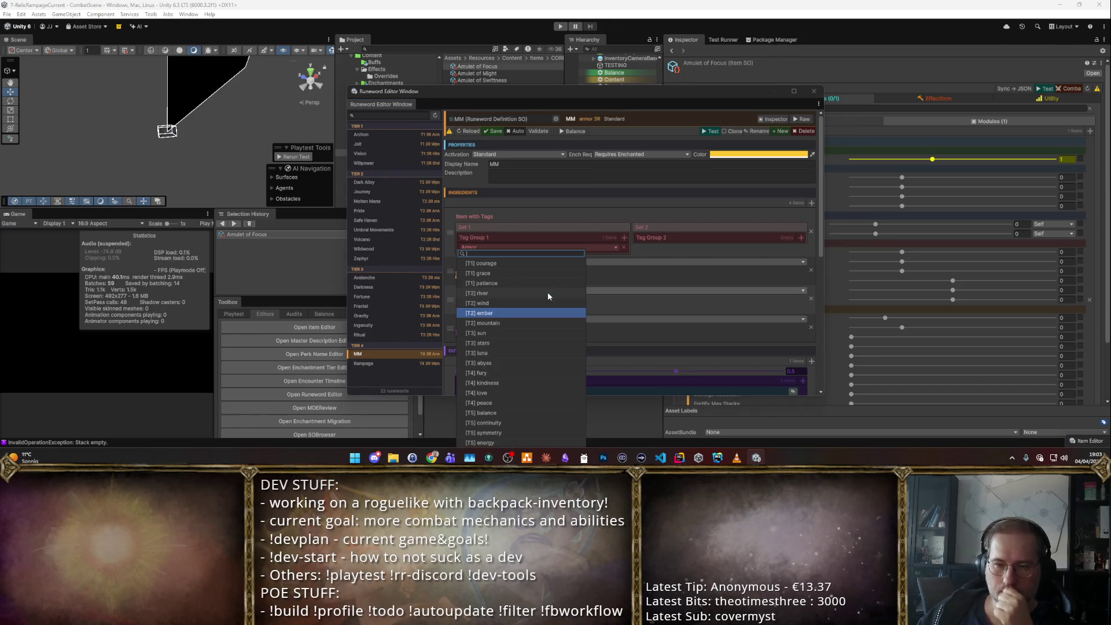
pyautogui.click(491, 340)
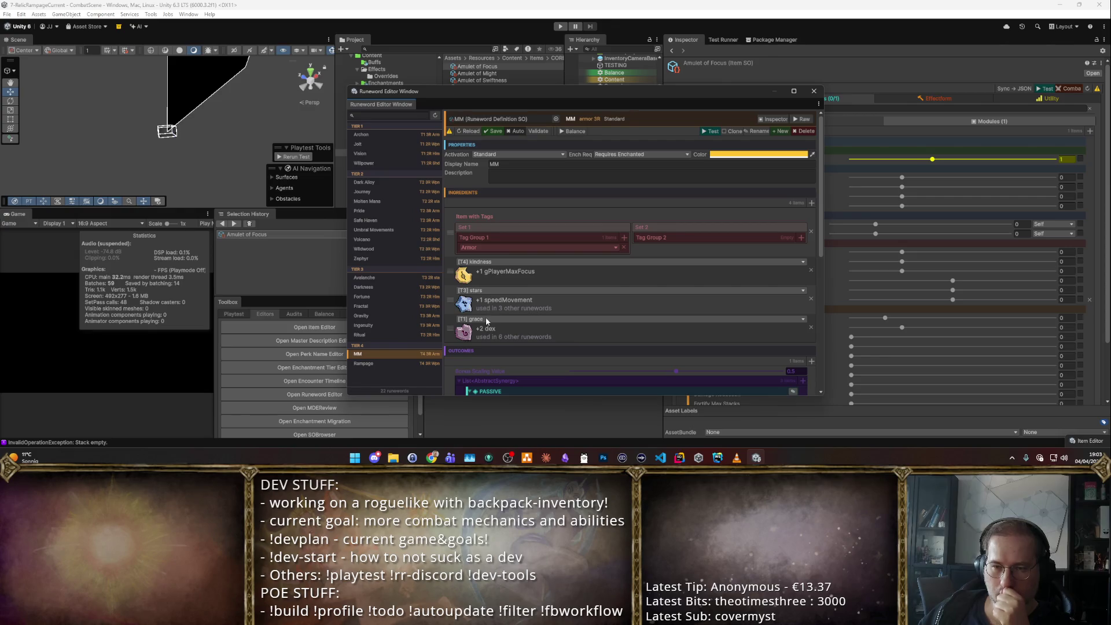
pyautogui.click(492, 320)
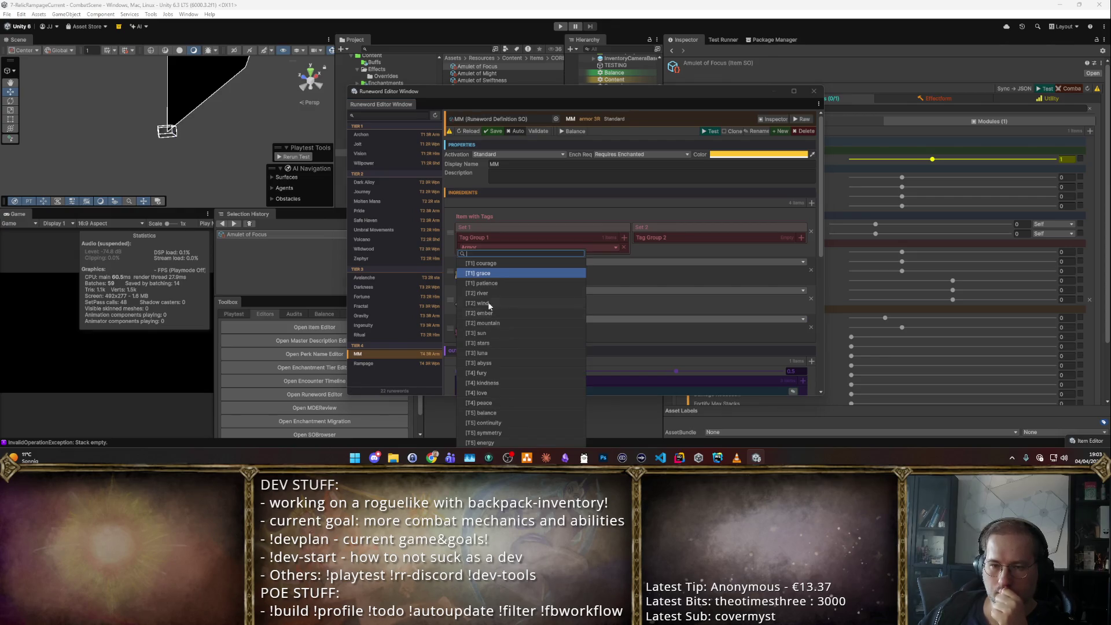
pyautogui.click(500, 283)
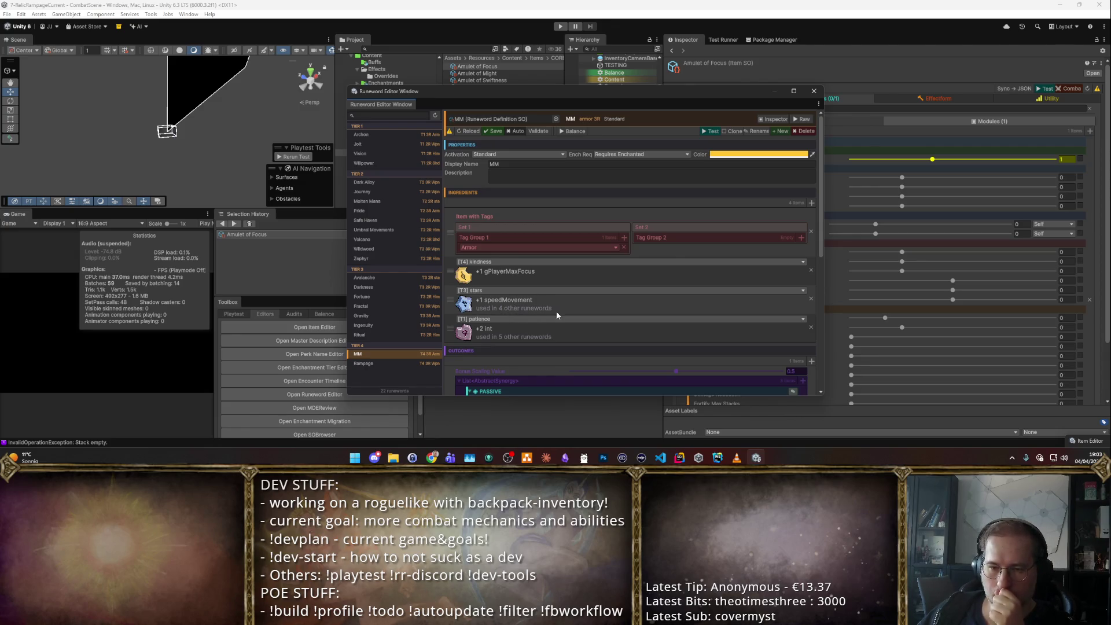
# - Check the stars rune list without changes and move the Runeword Editor aside
pyautogui.click(519, 290)
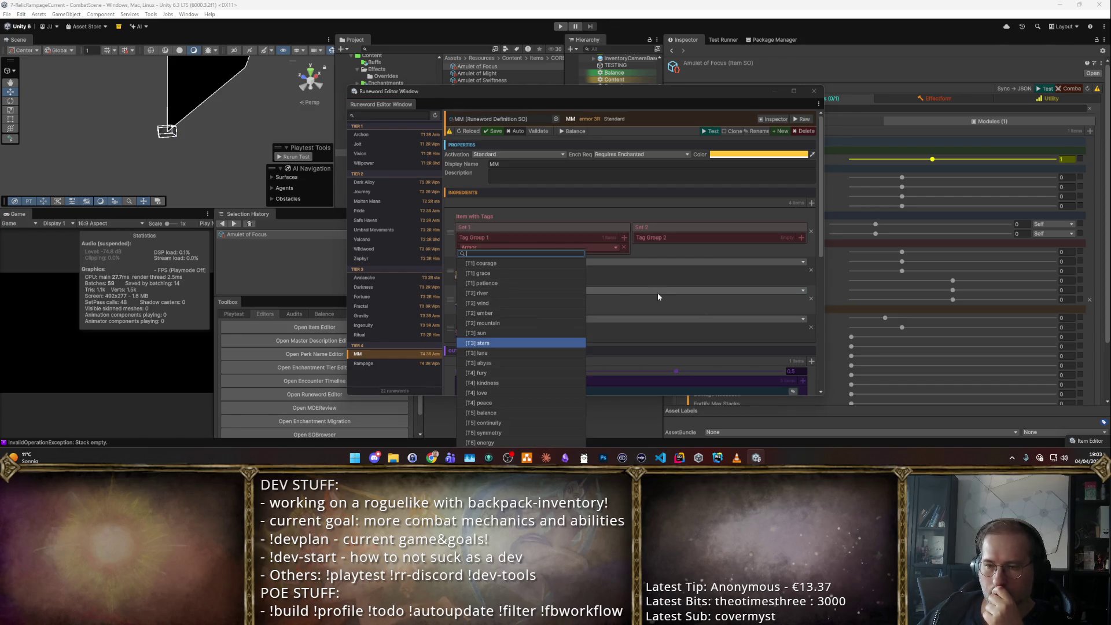
pyautogui.scroll(-5, 668, 331)
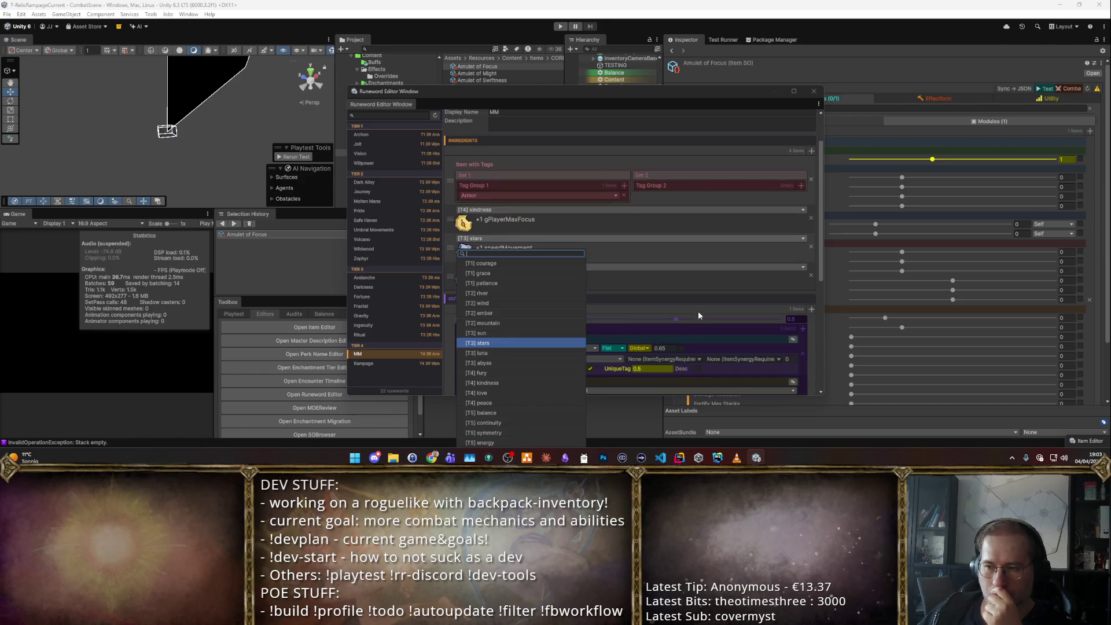
pyautogui.click(821, 305)
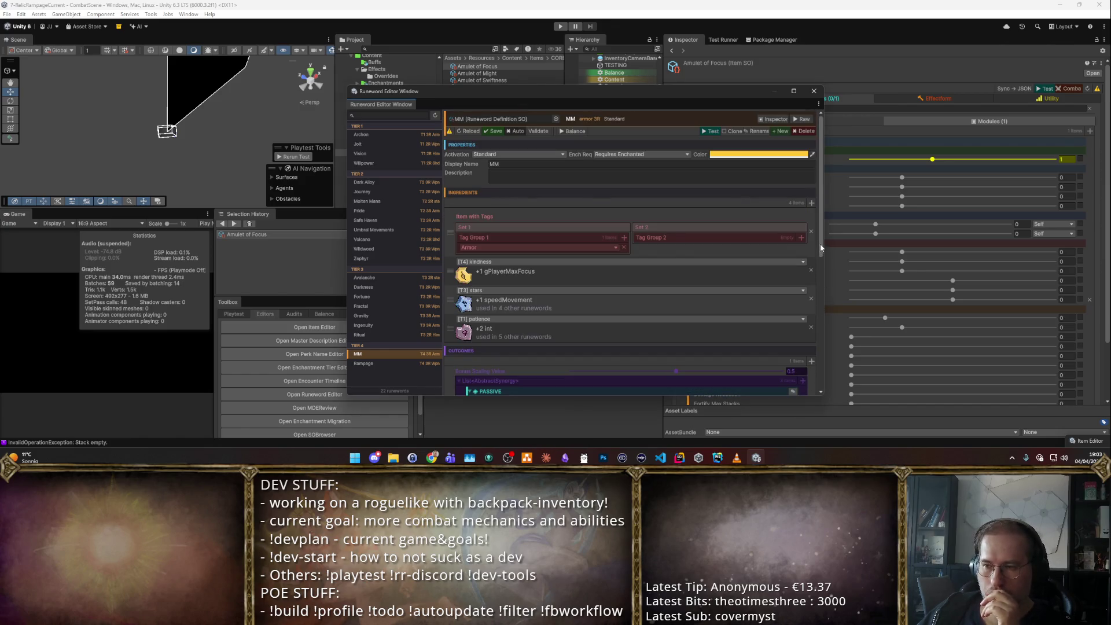
pyautogui.moveTo(820, 245); pyautogui.dragTo(810, 390)
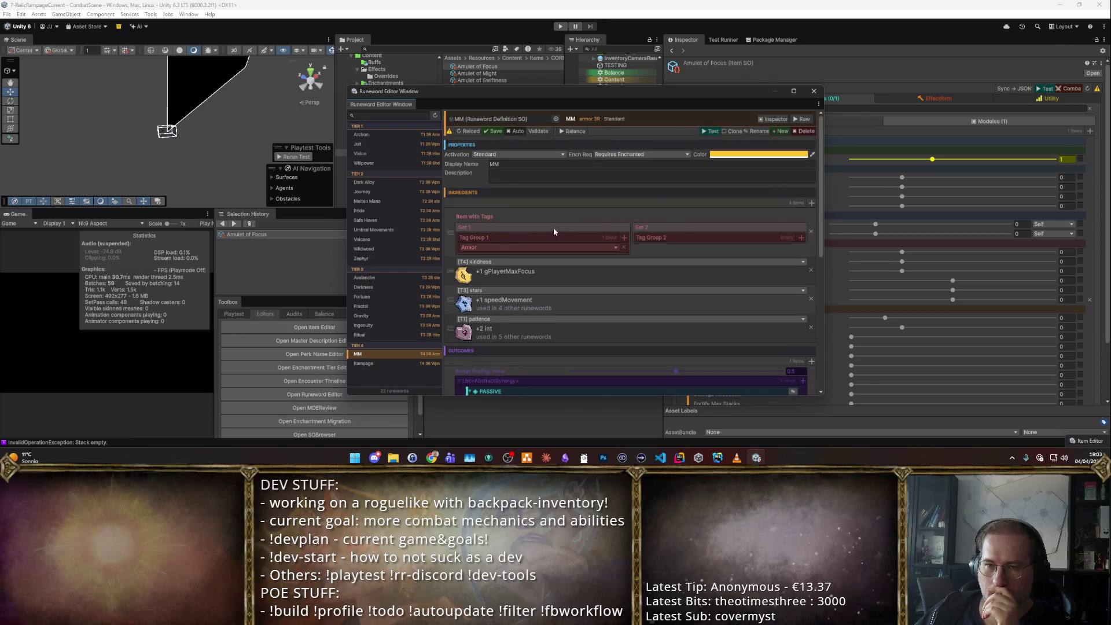
pyautogui.moveTo(527, 93); pyautogui.dragTo(708, 88)
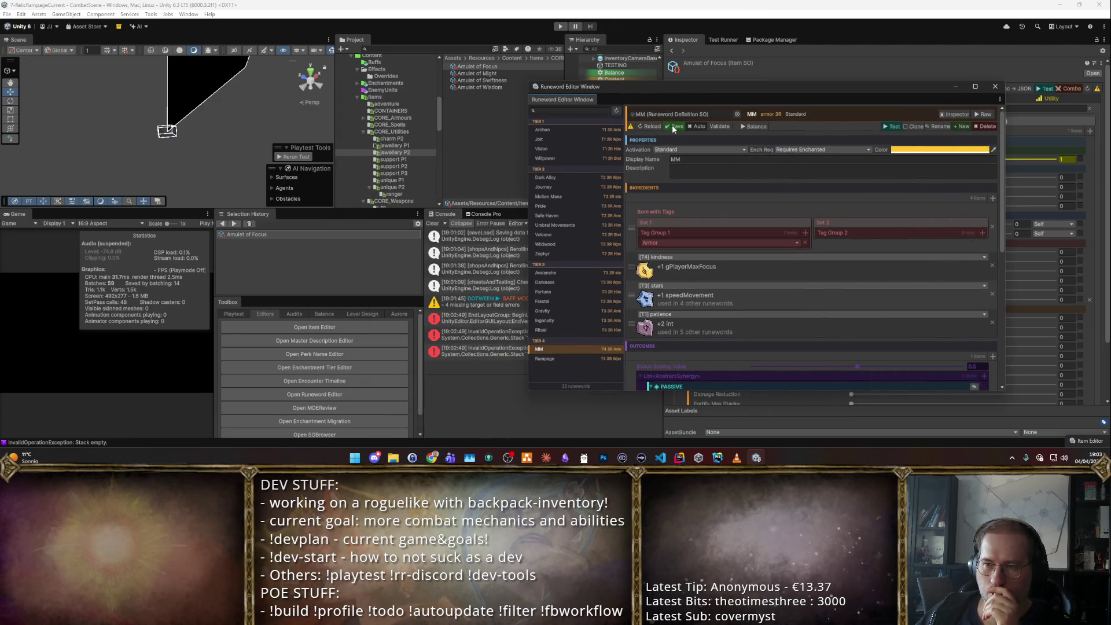
pyautogui.click(330, 313)
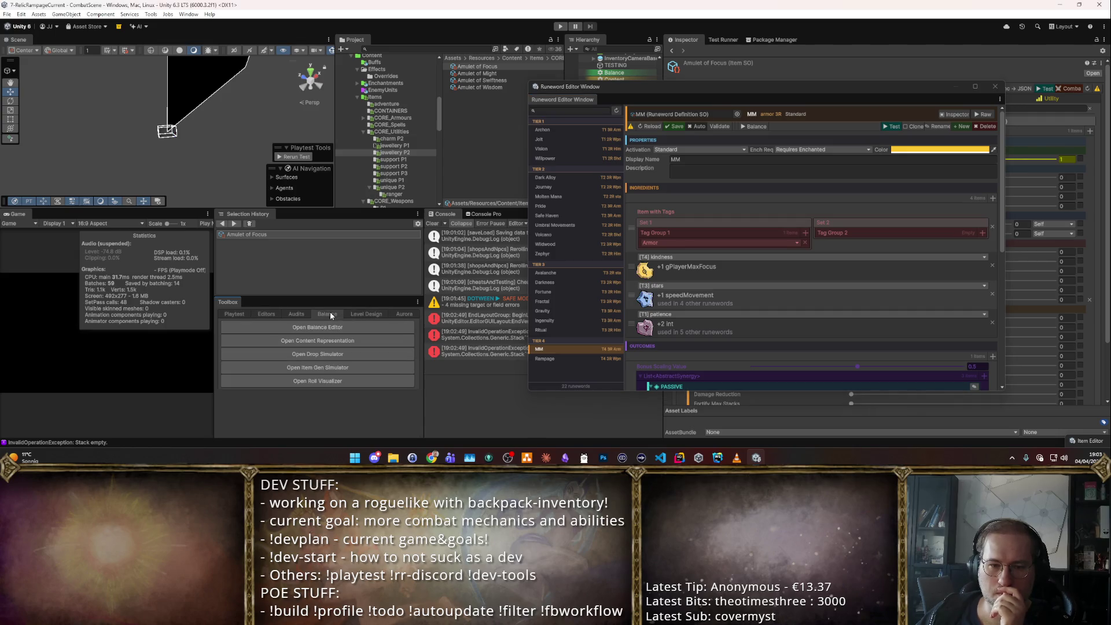
# - Open Content Representation, reposition it, and view the Rune Usage statistics
pyautogui.click(330, 340)
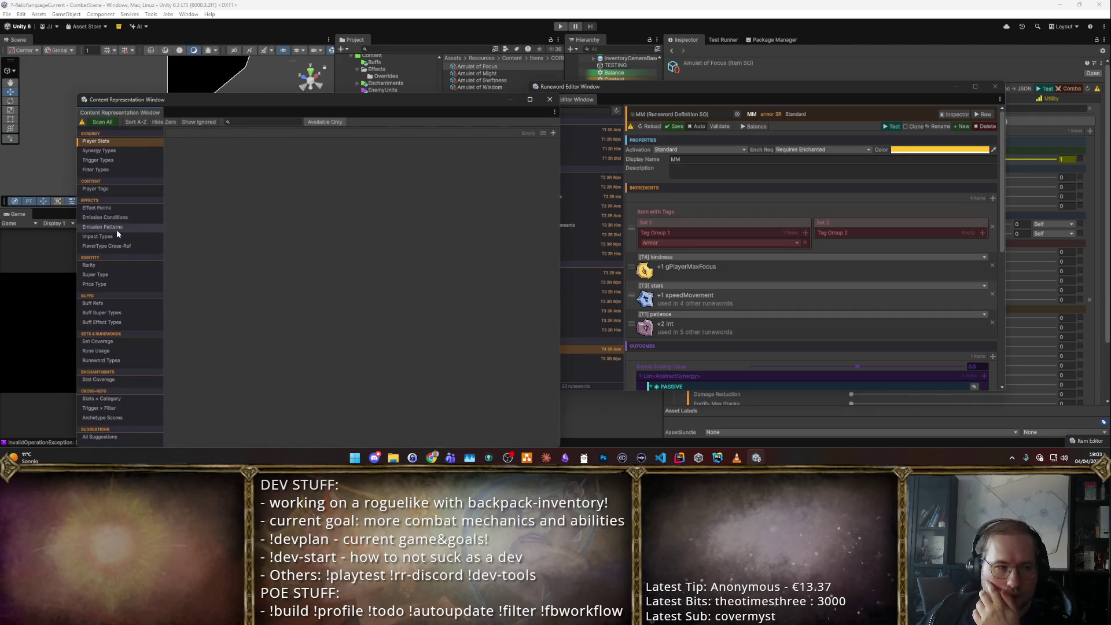
pyautogui.moveTo(180, 99)
pyautogui.mouseDown()
pyautogui.moveTo(182, 44)
pyautogui.moveTo(182, 69)
pyautogui.mouseUp()
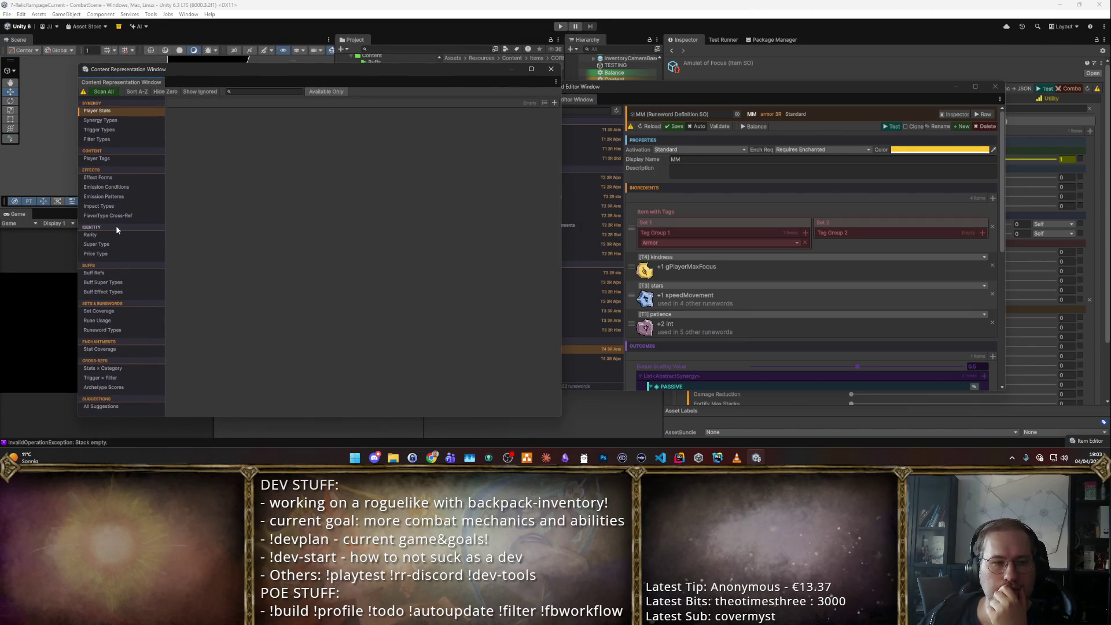
pyautogui.click(113, 320)
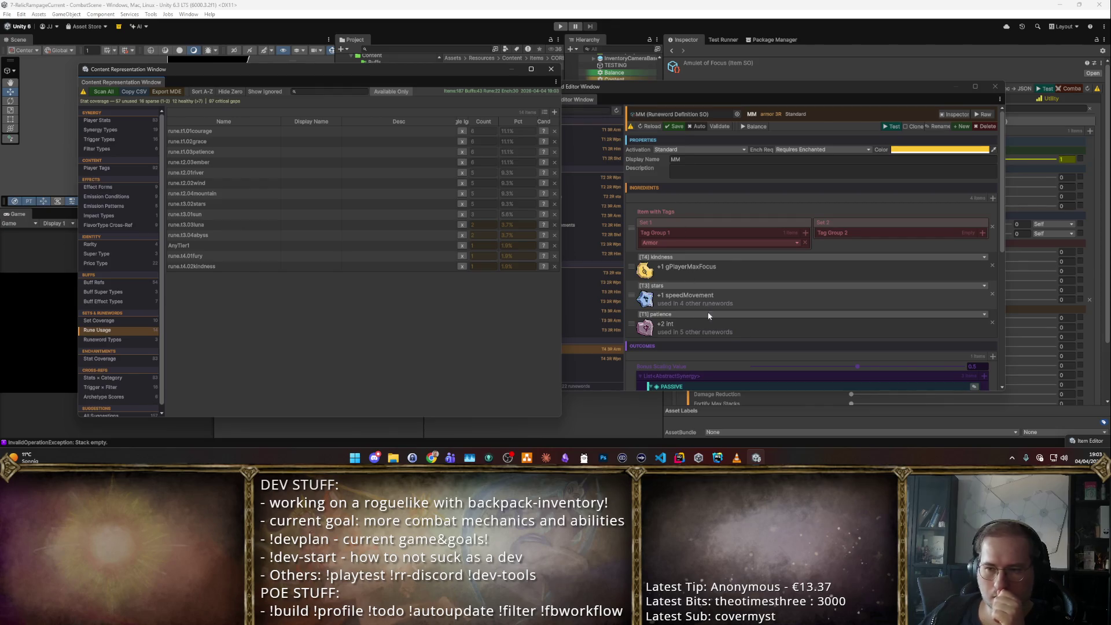
pyautogui.click(674, 285)
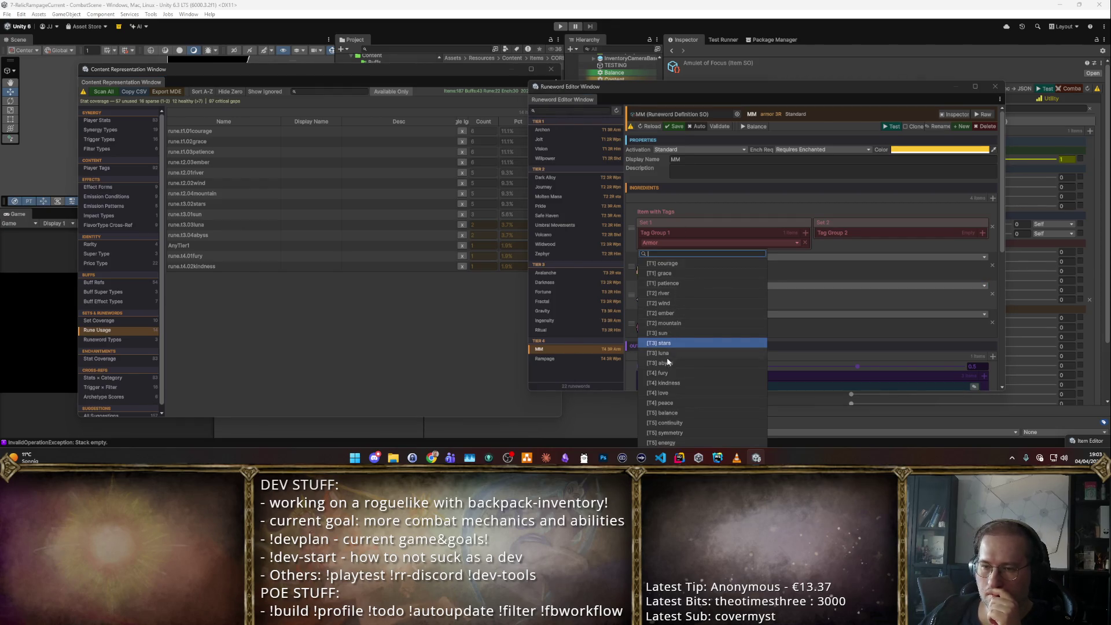
# - Put [T3] luna in MM's middle ingredient slot
pyautogui.click(661, 354)
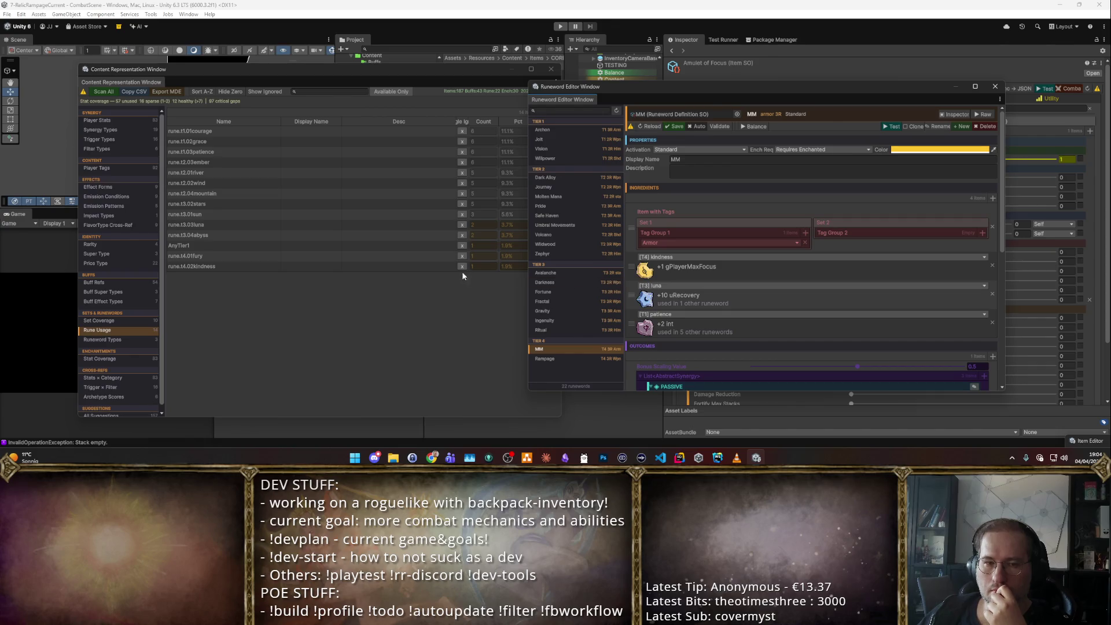
pyautogui.click(263, 290)
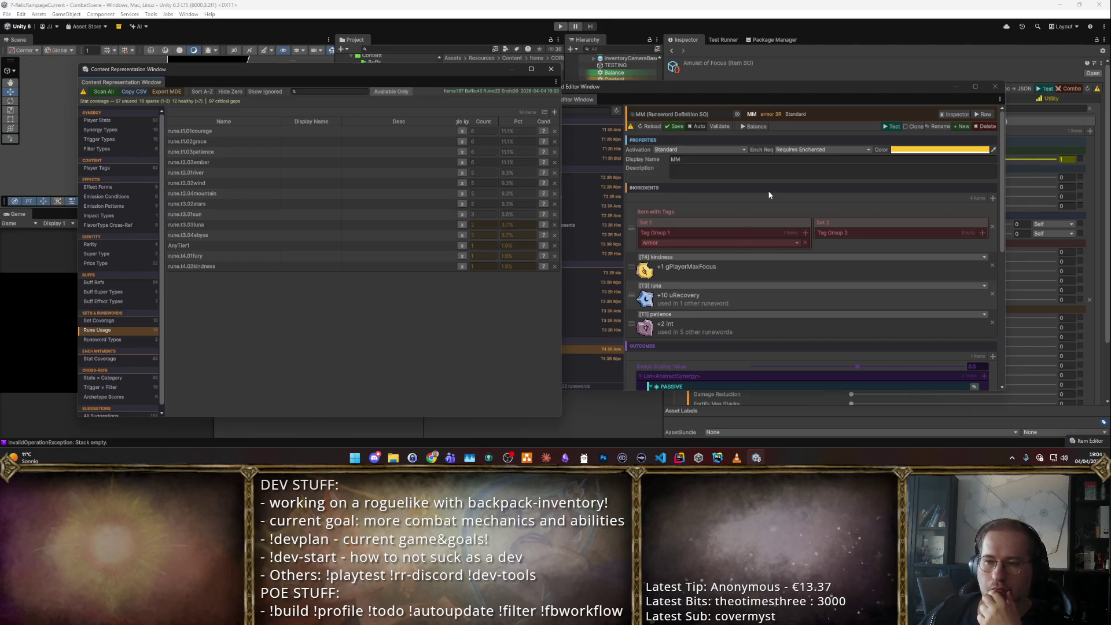
pyautogui.click(672, 127)
# - Delete MM's PASSIVE, IMPACT and FORM-IMPACT outcomes
pyautogui.scroll(-10, 734, 231)
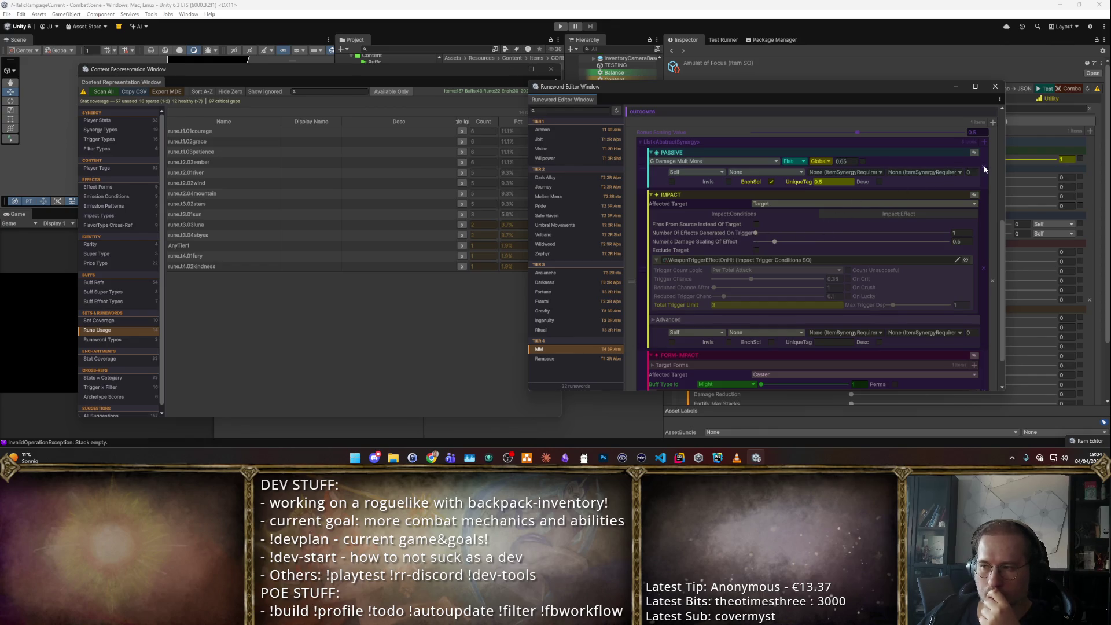
pyautogui.click(983, 168)
pyautogui.click(958, 219)
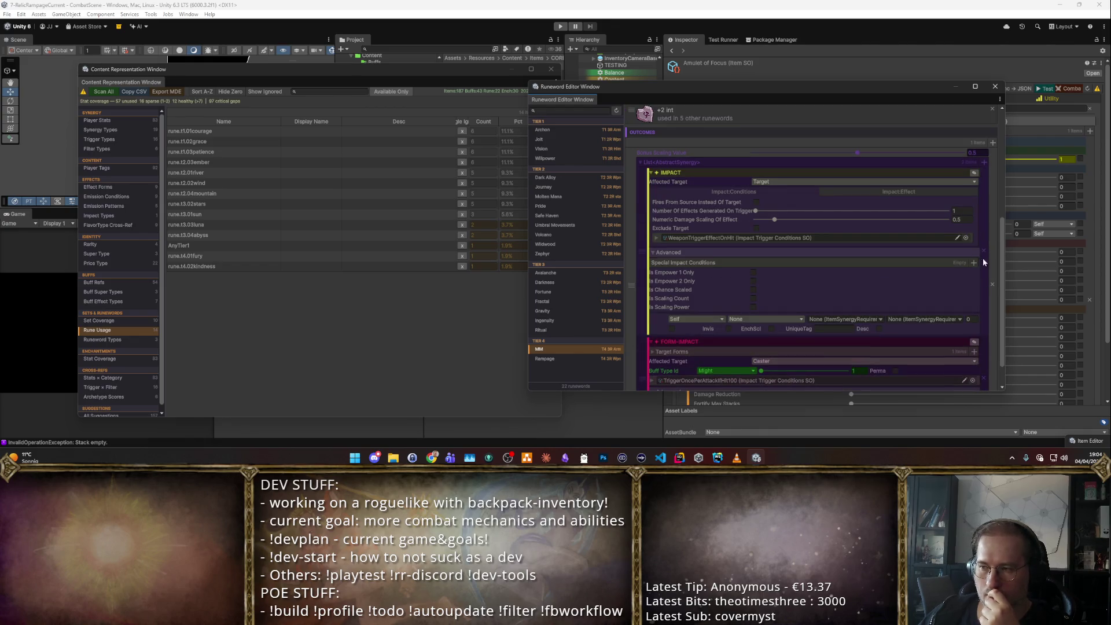
pyautogui.click(983, 251)
pyautogui.click(983, 312)
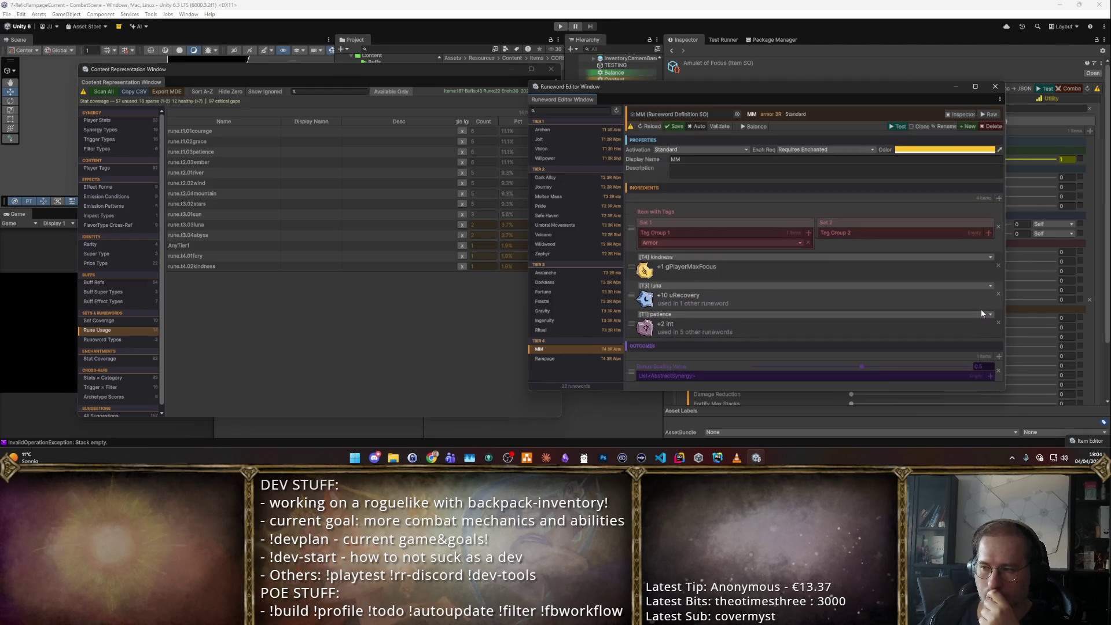
pyautogui.click(990, 377)
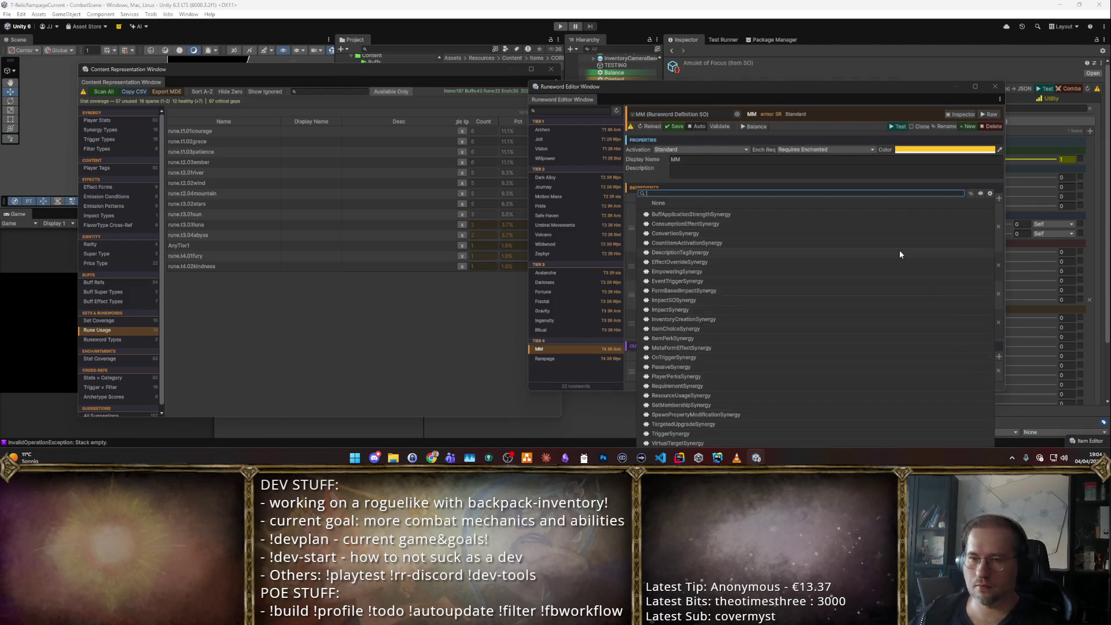
# - Add a MetaForm synergy outcome with Damaging Effect intent and a periodic MetaSynergy condition
pyautogui.write('Syn')
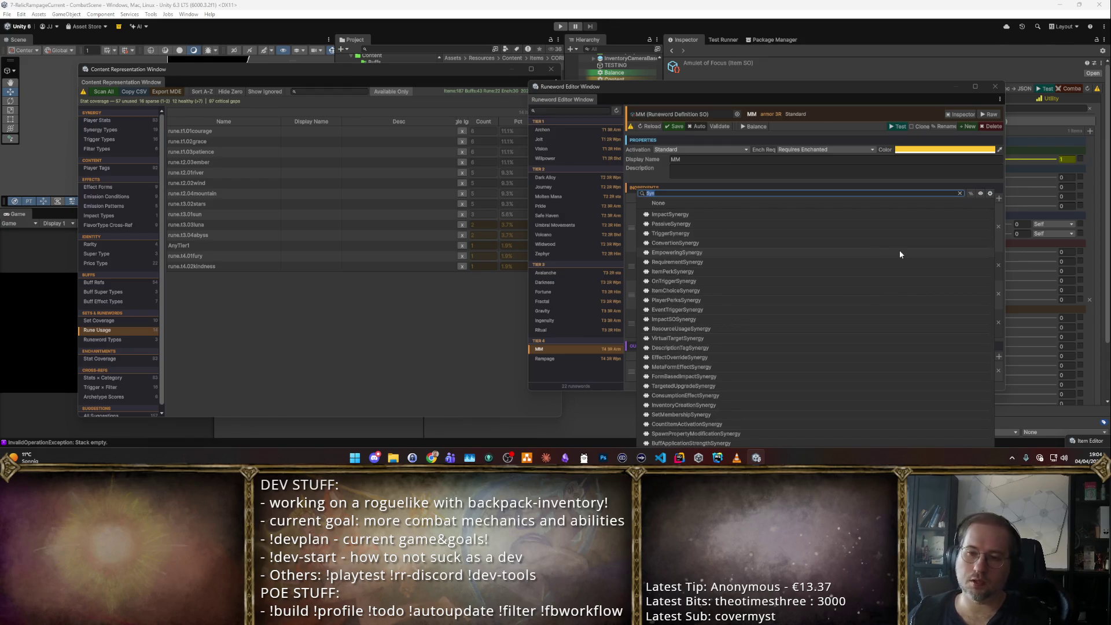
pyautogui.hotkey('ctrl', 'a')
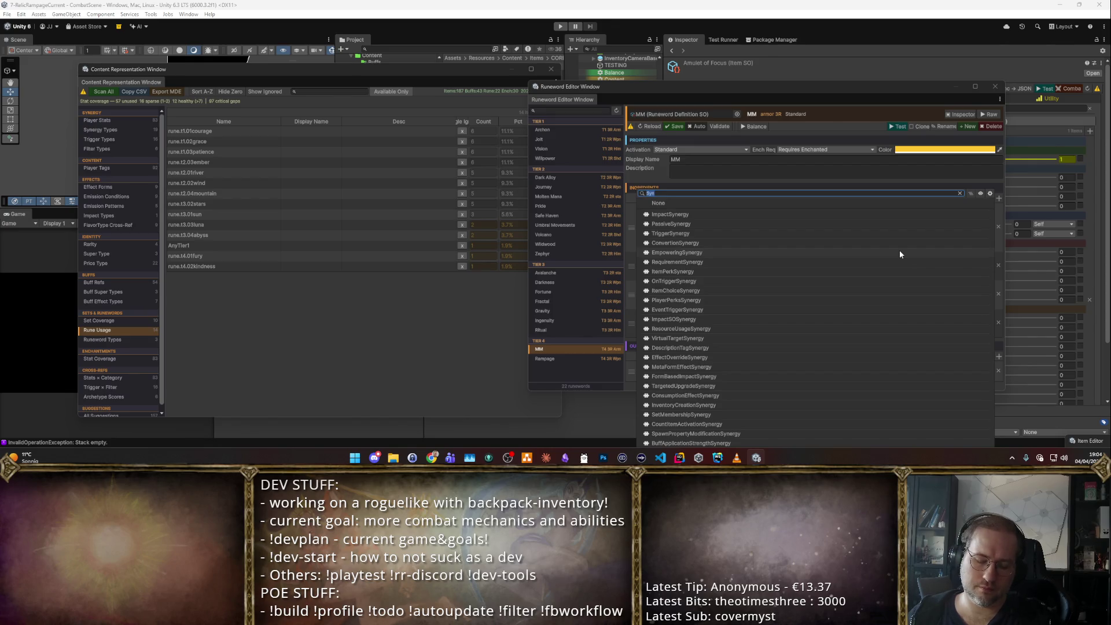
pyautogui.press('Escape')
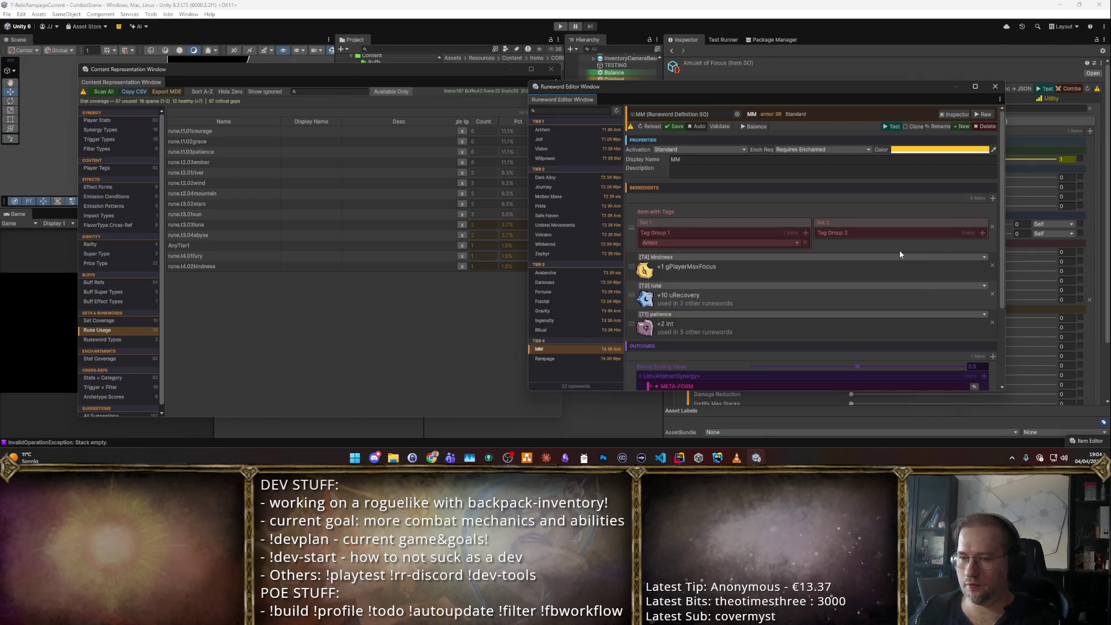
pyautogui.scroll(-5, 870, 260)
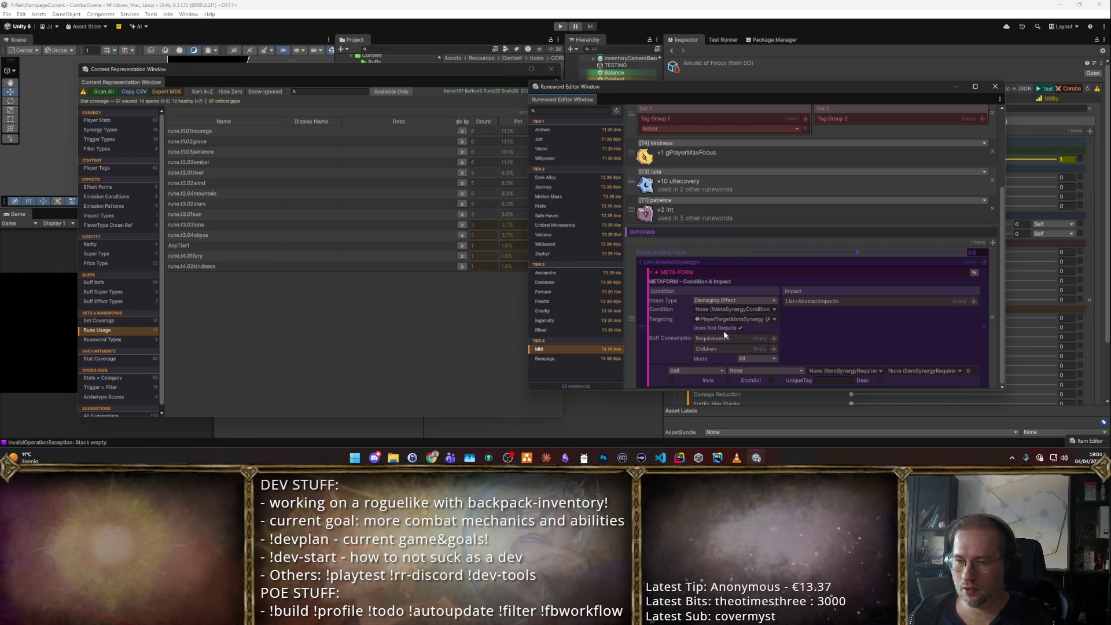
pyautogui.click(768, 301)
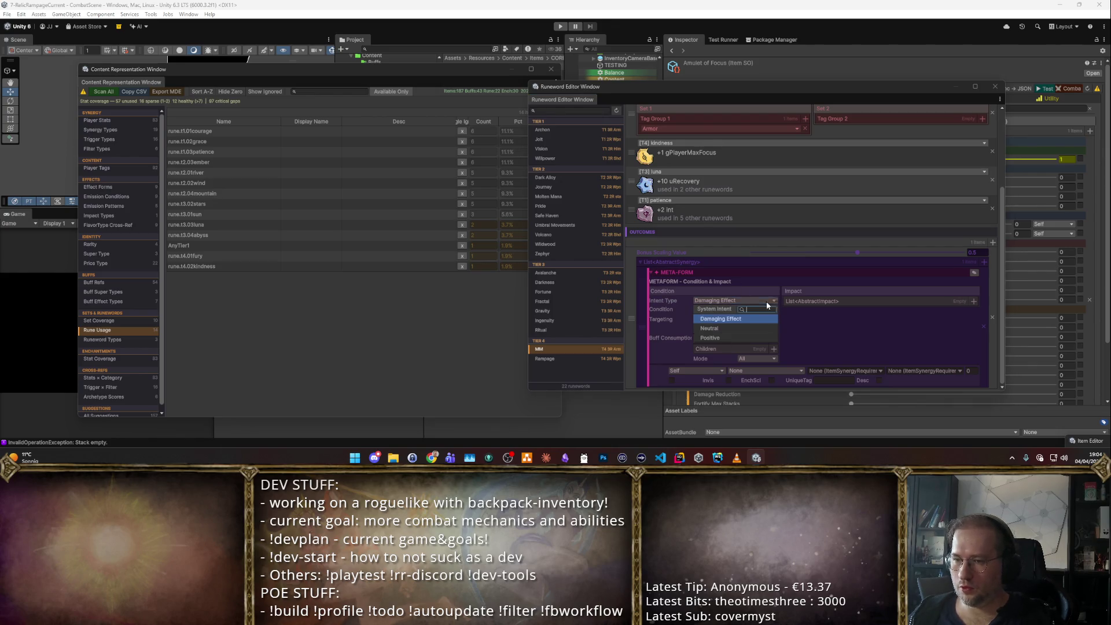
pyautogui.click(721, 320)
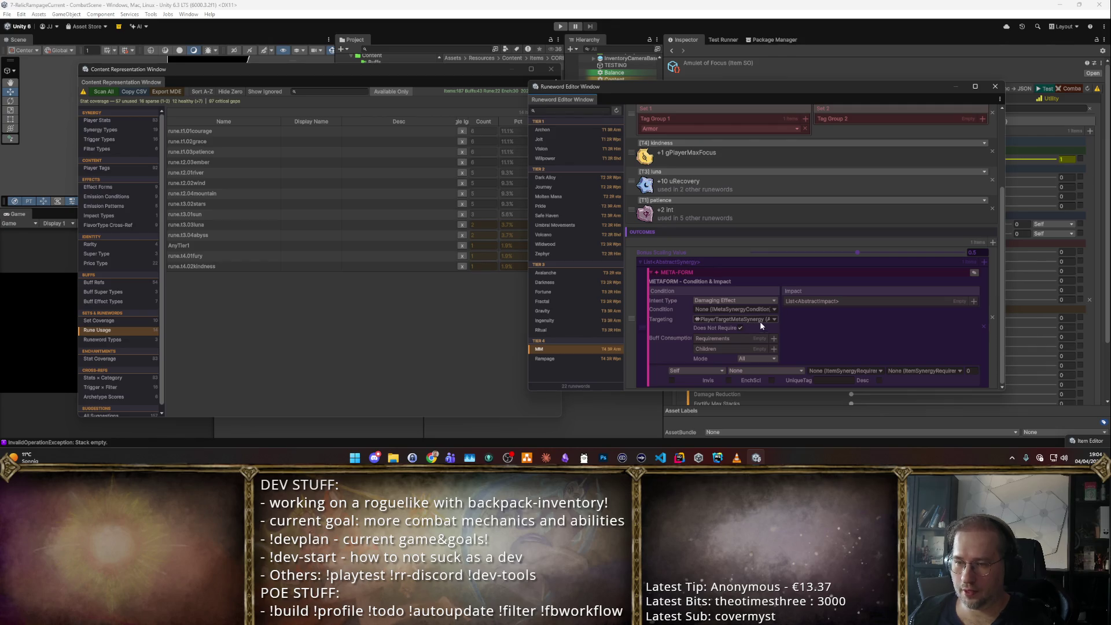
pyautogui.click(768, 319)
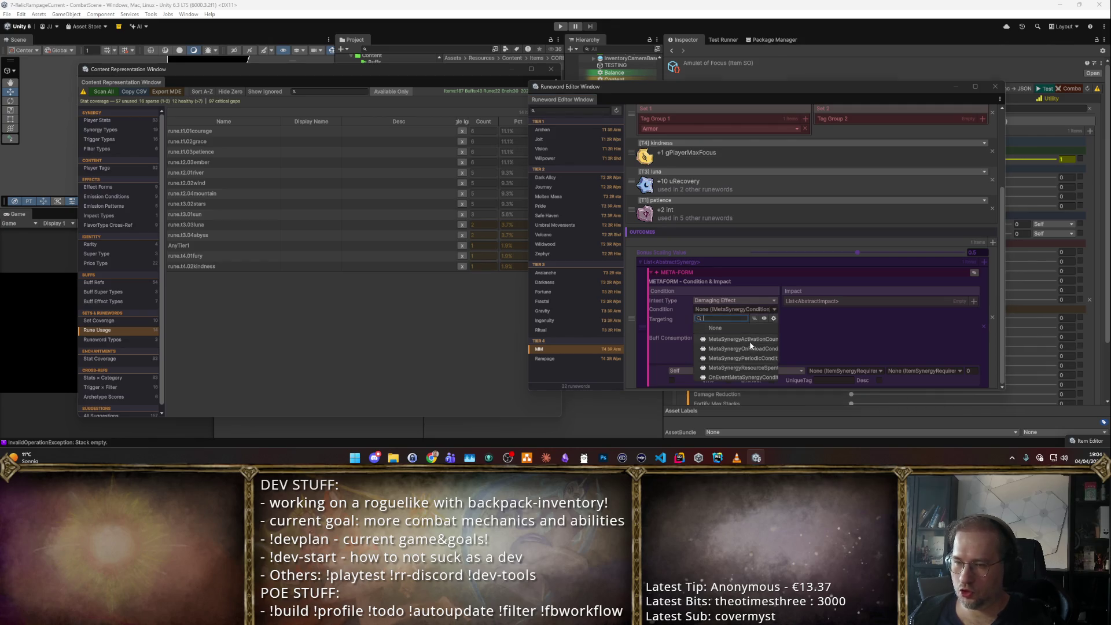
pyautogui.click(764, 359)
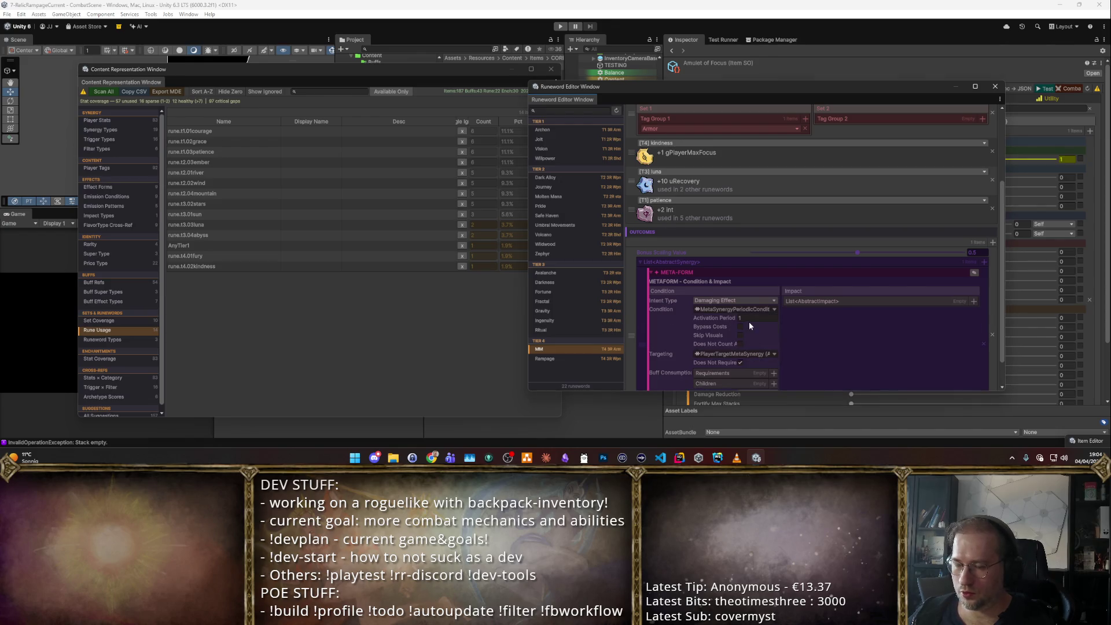
pyautogui.write('0.4')
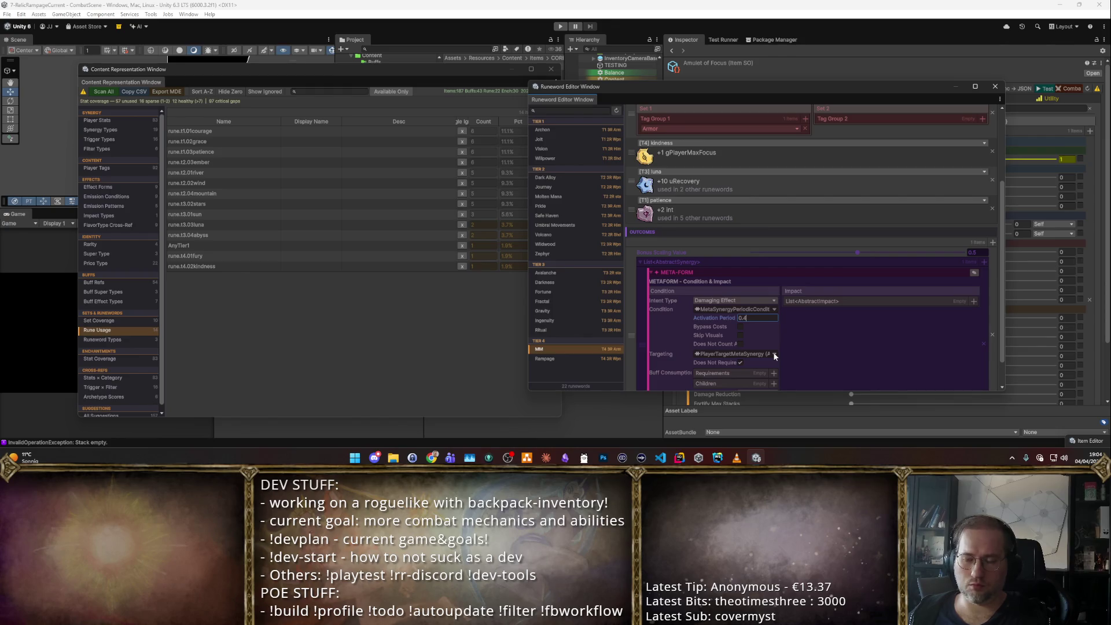
# - Add an EffectTriggerImpact to the outcome and bring up its trigger-condition choices
pyautogui.click(974, 301)
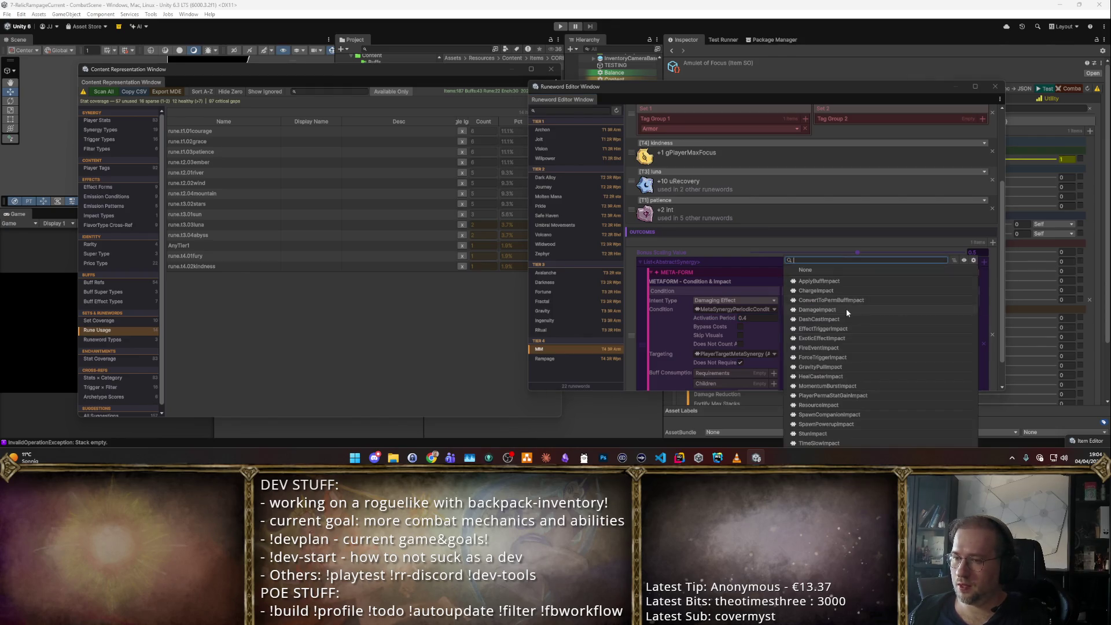
pyautogui.write('EffectTr')
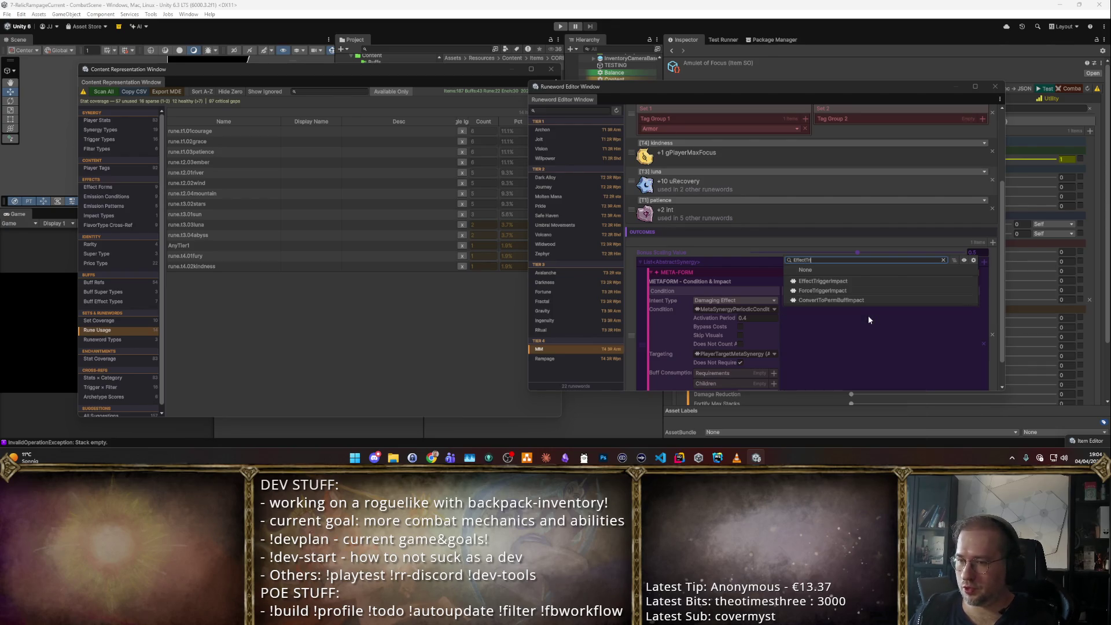
pyautogui.press('Return')
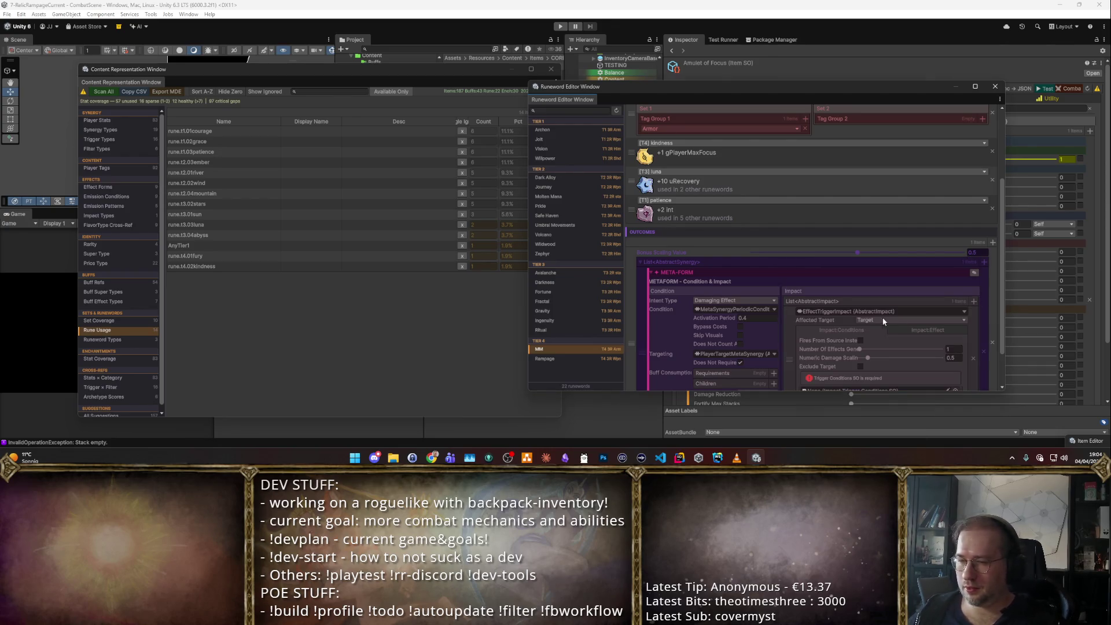
pyautogui.click(857, 311)
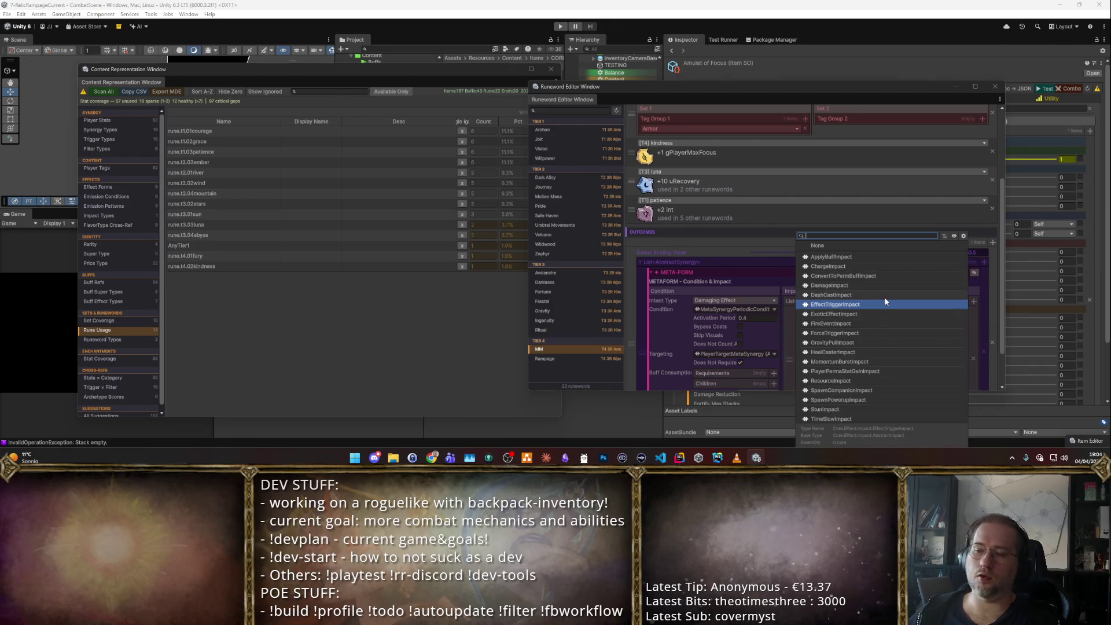
pyautogui.click(885, 302)
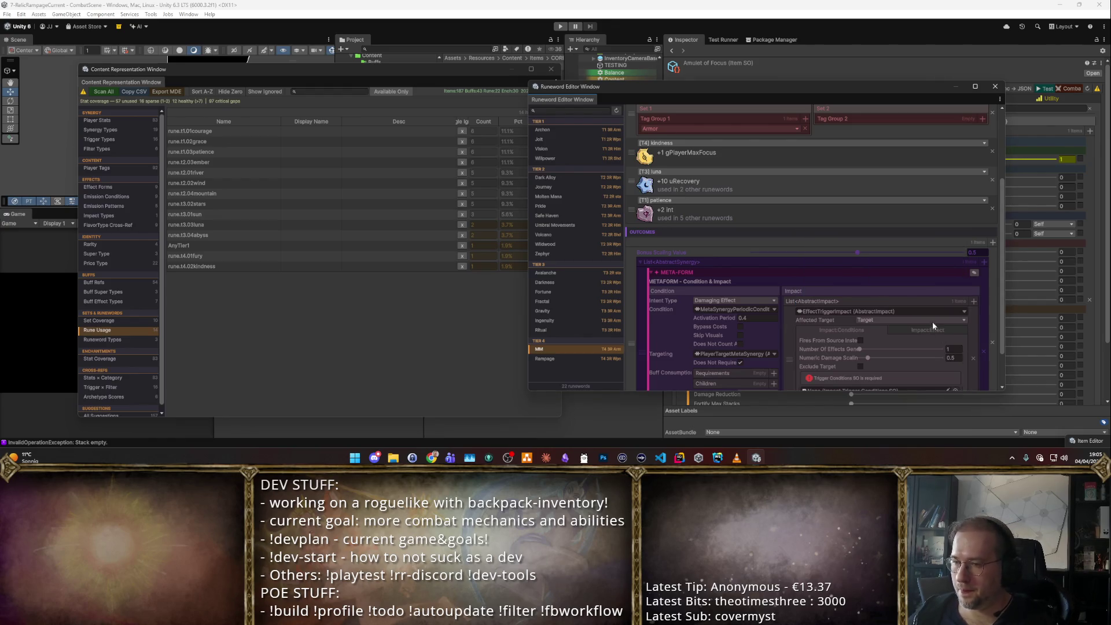
pyautogui.scroll(-2, 931, 324)
pyautogui.click(956, 341)
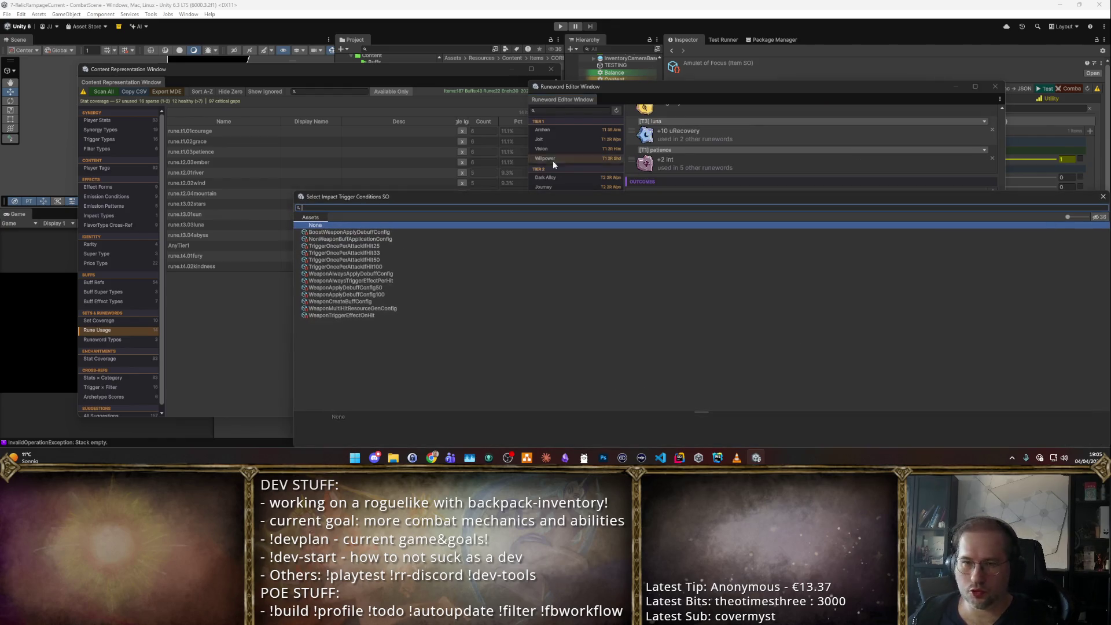
# - Set the trigger condition to NonWeaponBuffApplicationConfig and the effect to MagicMissile_triggeredEffect
pyautogui.doubleClick(363, 242)
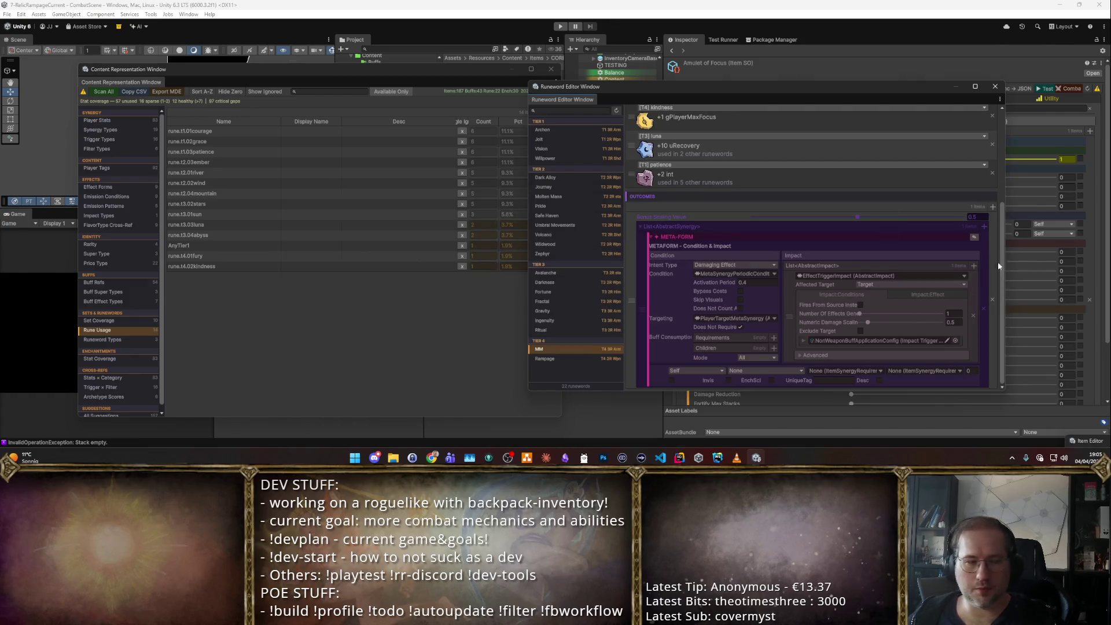
pyautogui.click(950, 293)
pyautogui.click(955, 305)
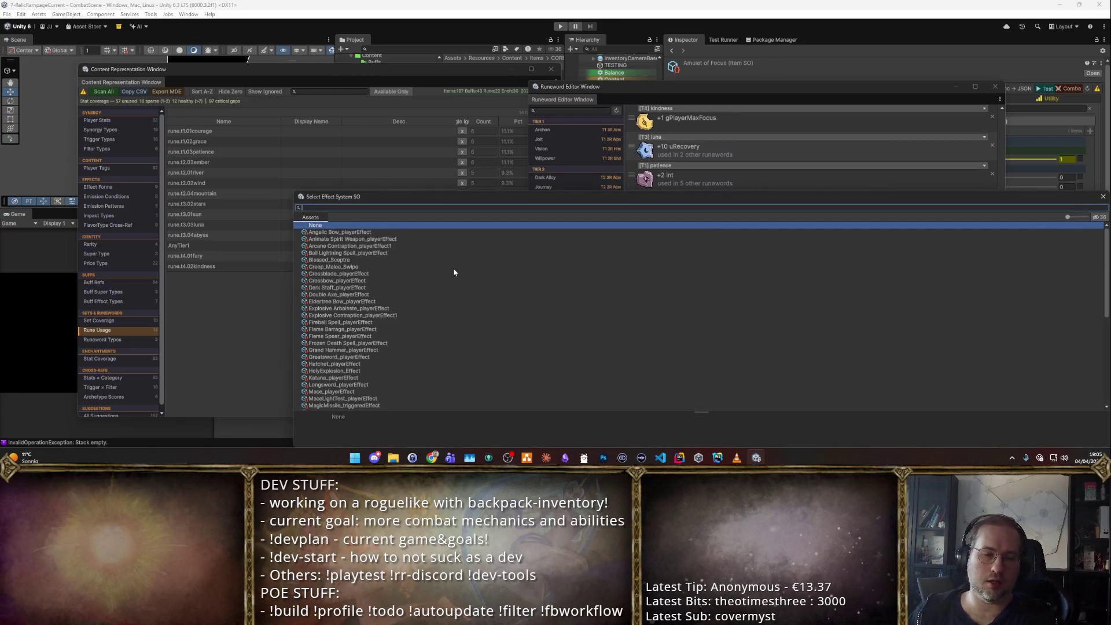
pyautogui.write('Magic')
pyautogui.press('Down')
pyautogui.press('Return')
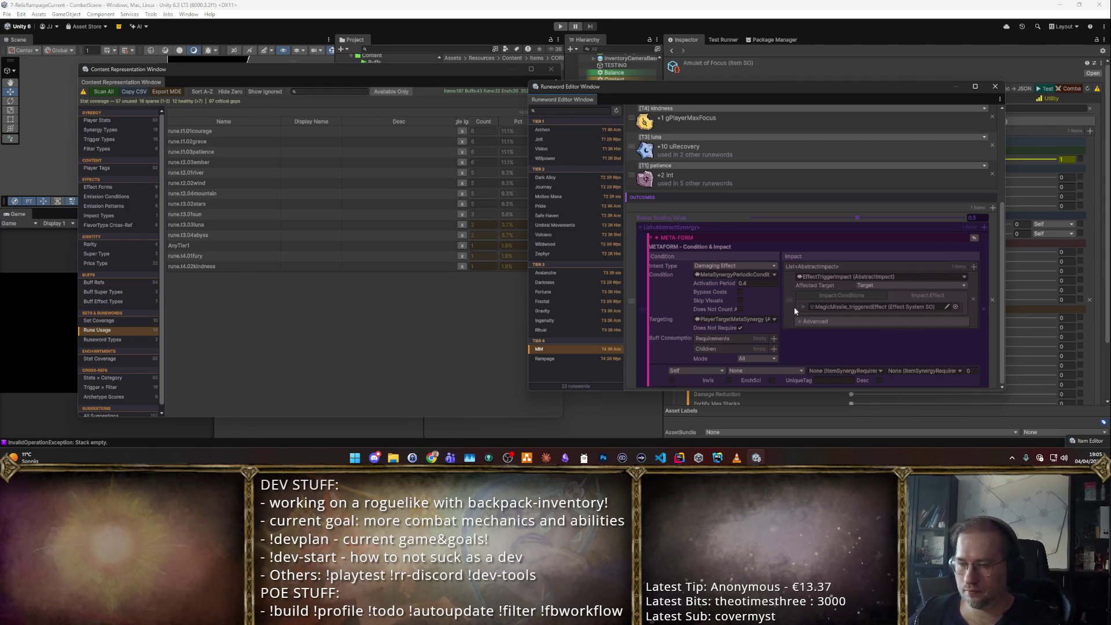
# - Change the activation period to 0.35, enable Does Not Count, and start Play mode
pyautogui.click(753, 283)
pyautogui.press('Right')
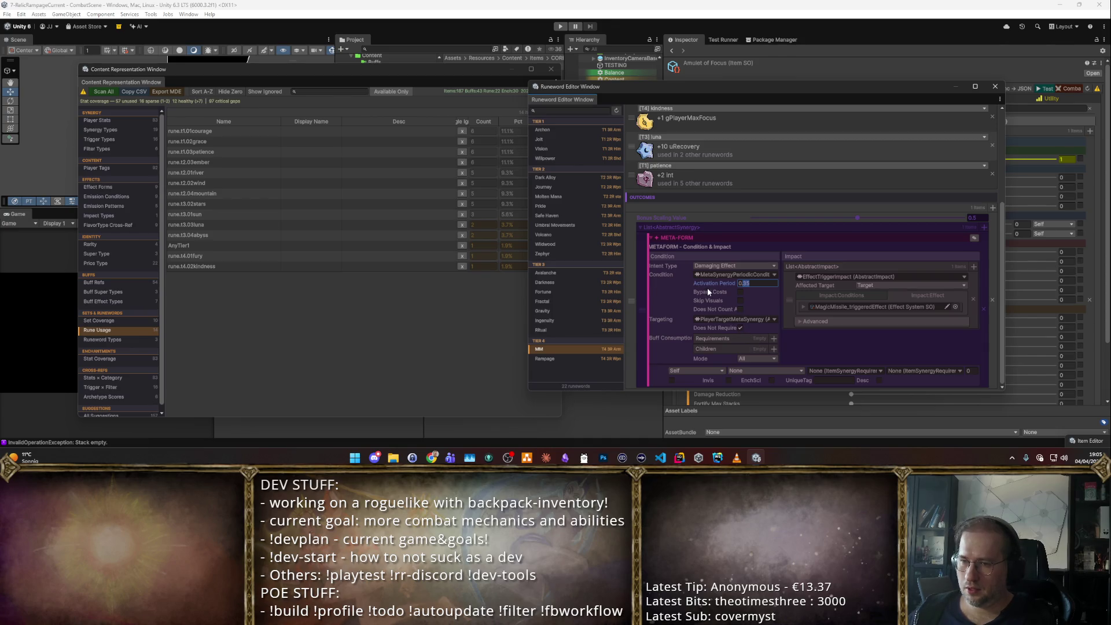
pyautogui.click(740, 311)
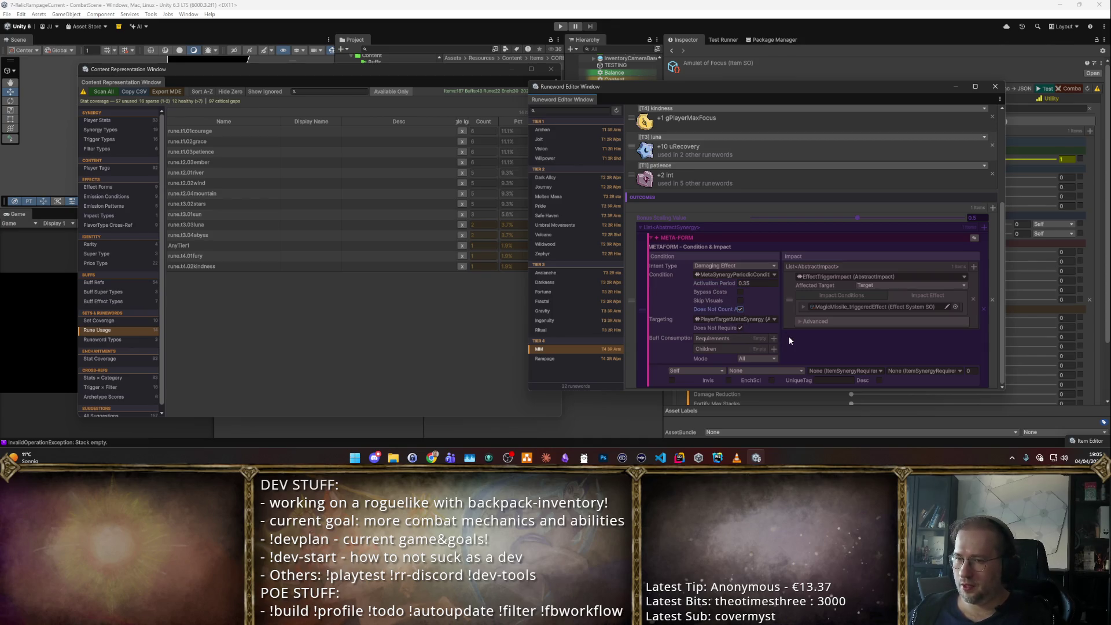
pyautogui.scroll(5, 793, 327)
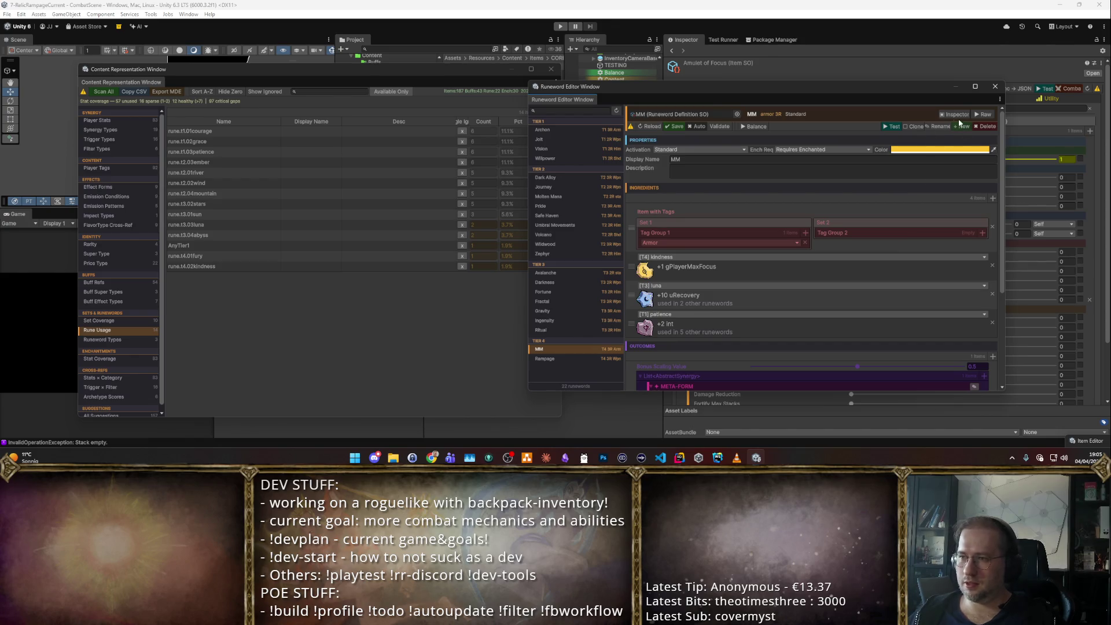
pyautogui.click(893, 127)
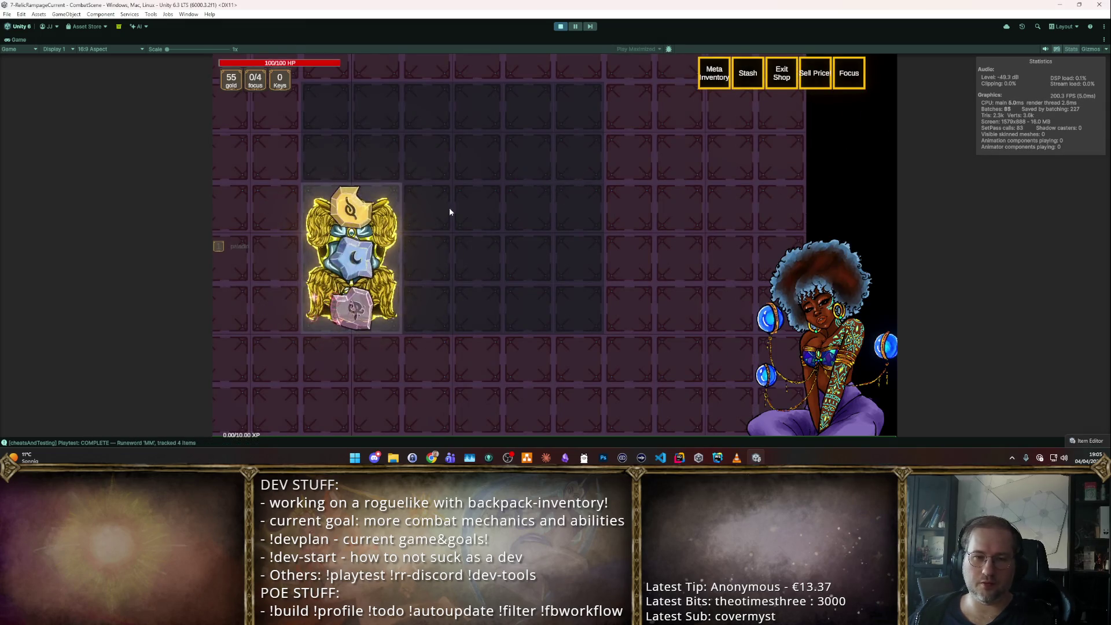
# - Play-test MM in the Combat Arena encounter, moving the hero through a wave, then stop play mode
pyautogui.moveTo(392, 254)
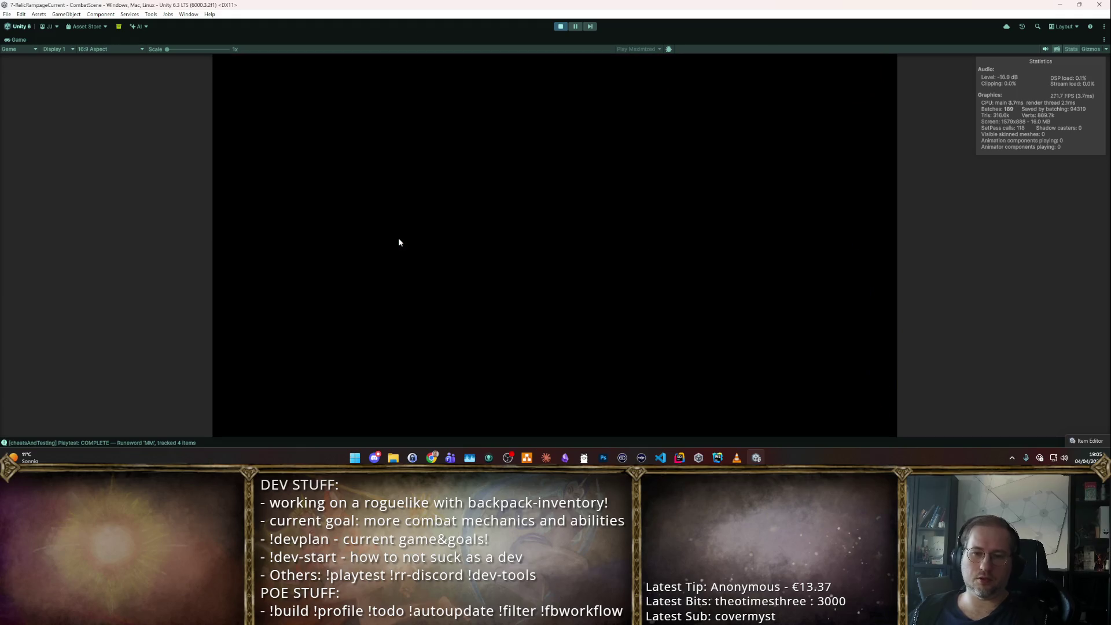
pyautogui.click(404, 231)
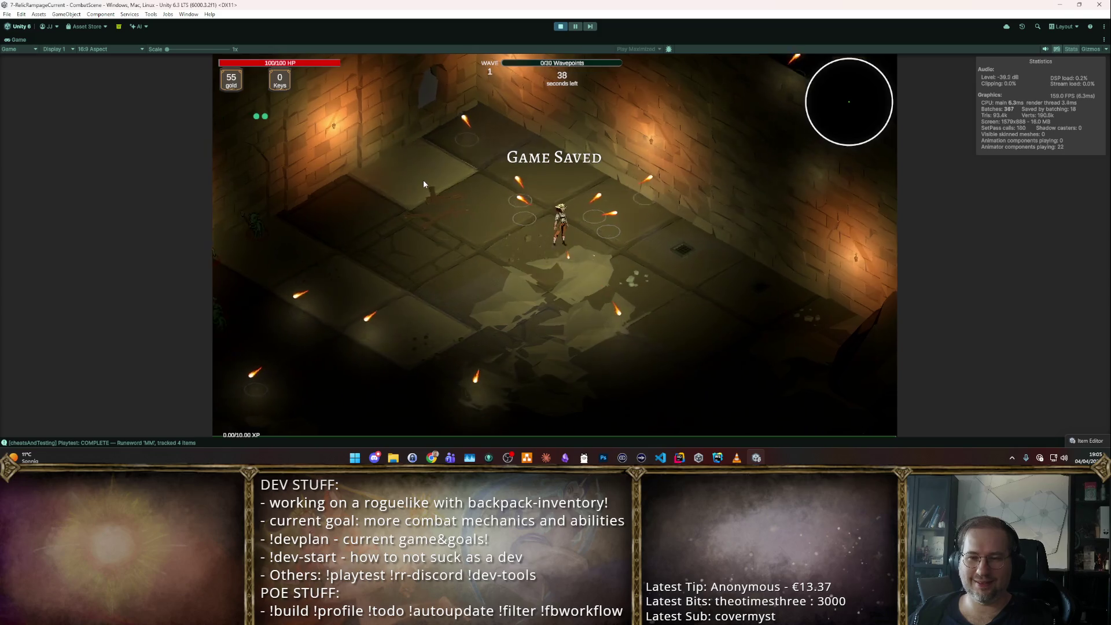
pyautogui.press('w')
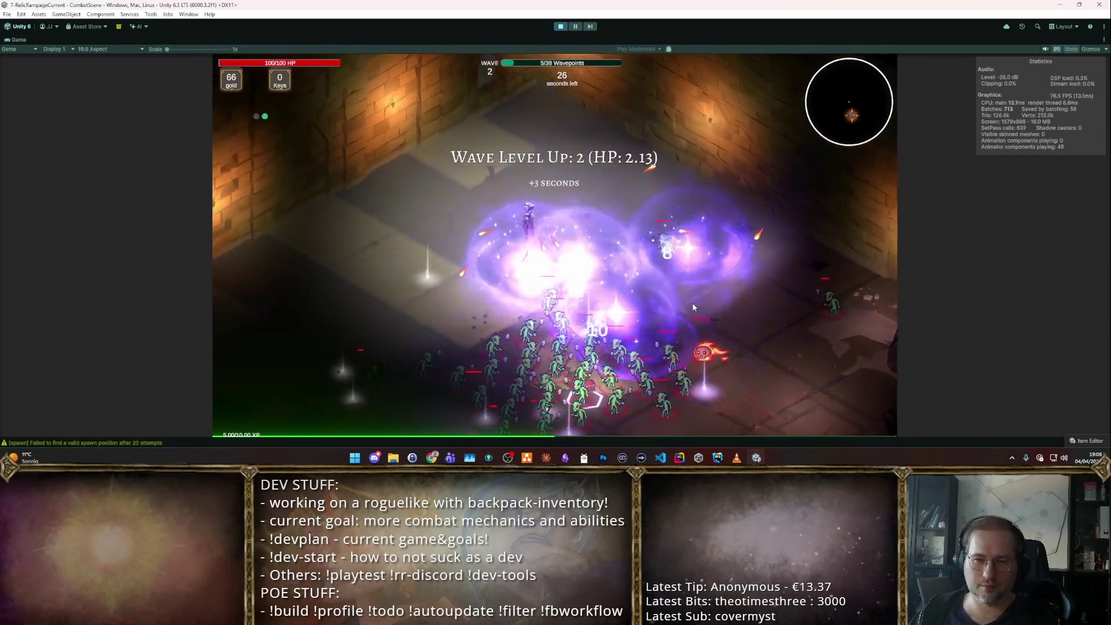
pyautogui.click(561, 26)
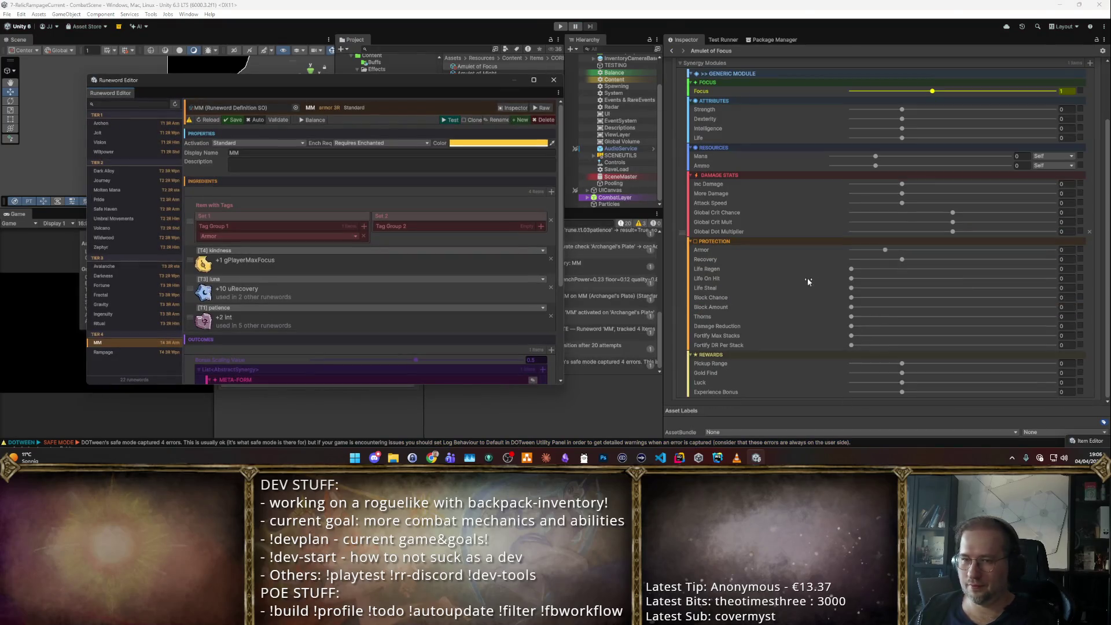
# - Swap MM's middle rune from [T3] luna to [T4] fury, granting +3 armor
pyautogui.moveTo(255, 81); pyautogui.dragTo(563, 72)
pyautogui.scroll(-4, 592, 249)
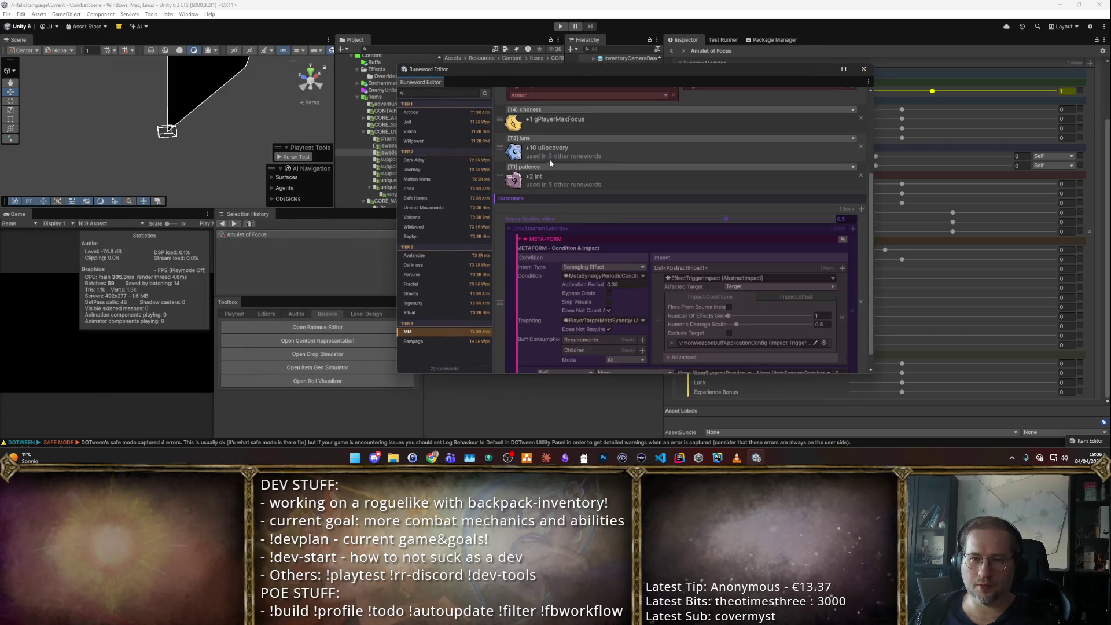
pyautogui.click(557, 139)
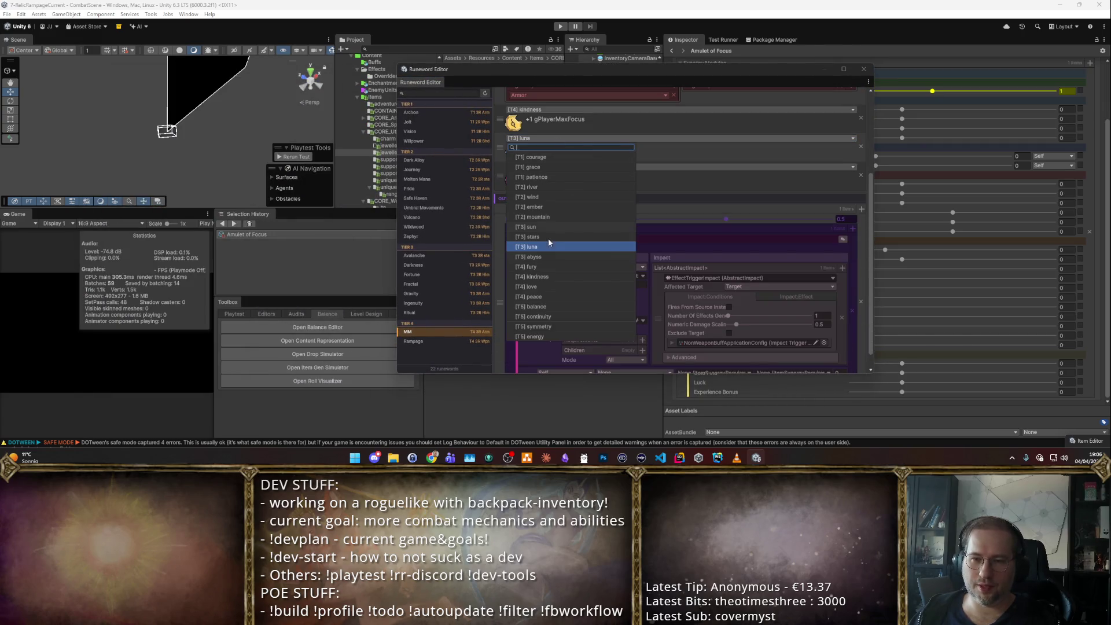
pyautogui.click(542, 267)
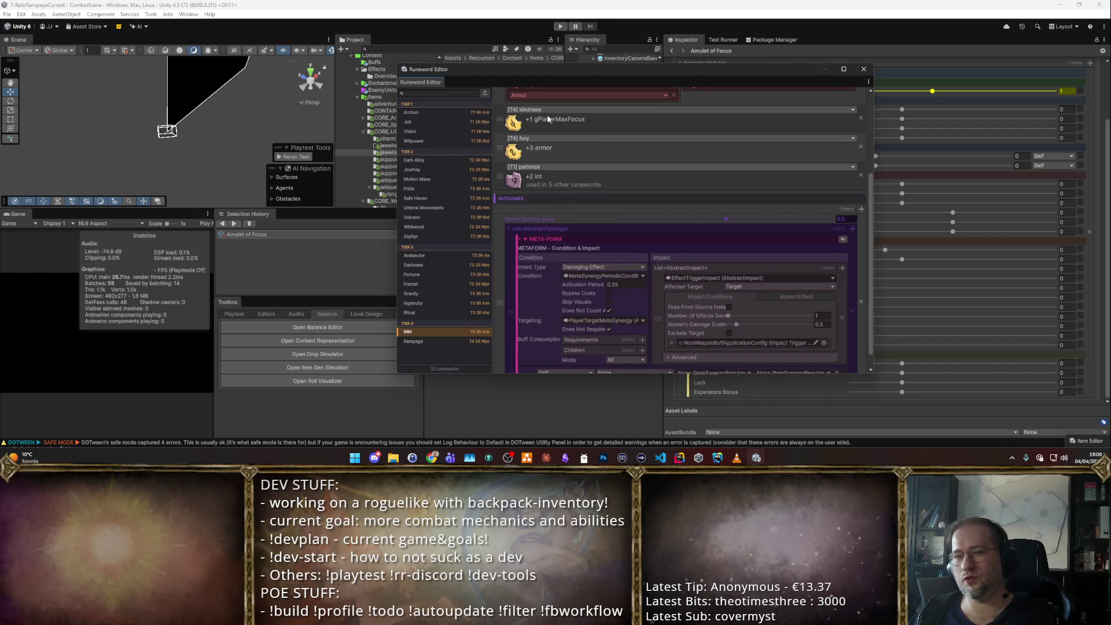
# - Leave the patience ingredient unchanged and bring up the list of outcome types to add
pyautogui.click(536, 169)
pyautogui.click(540, 149)
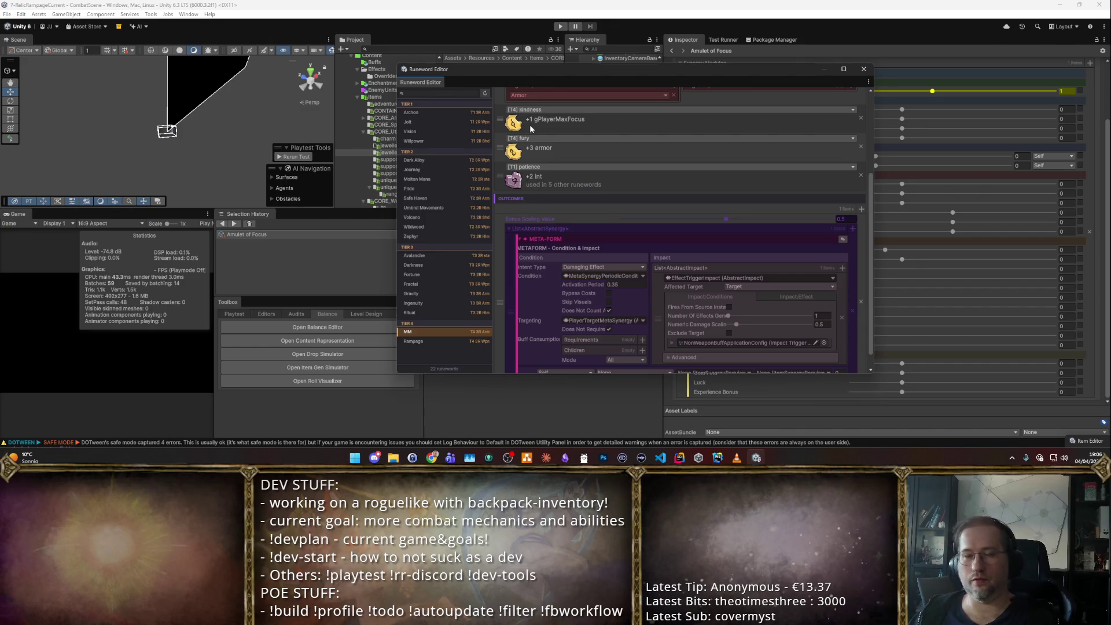
pyautogui.scroll(-1, 697, 156)
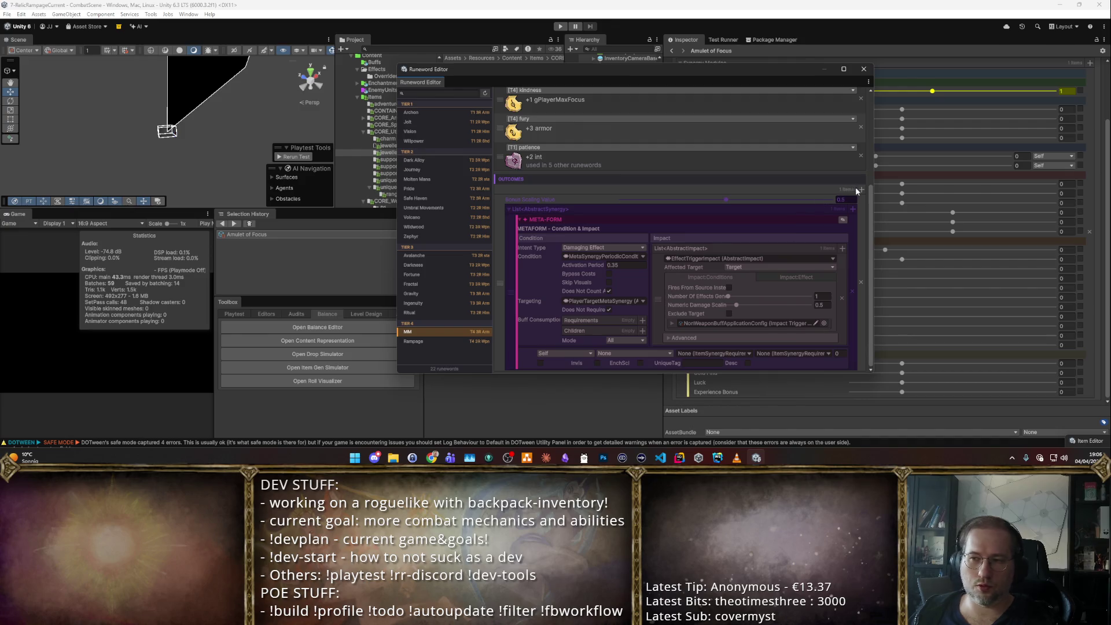
pyautogui.click(861, 189)
pyautogui.press('Escape')
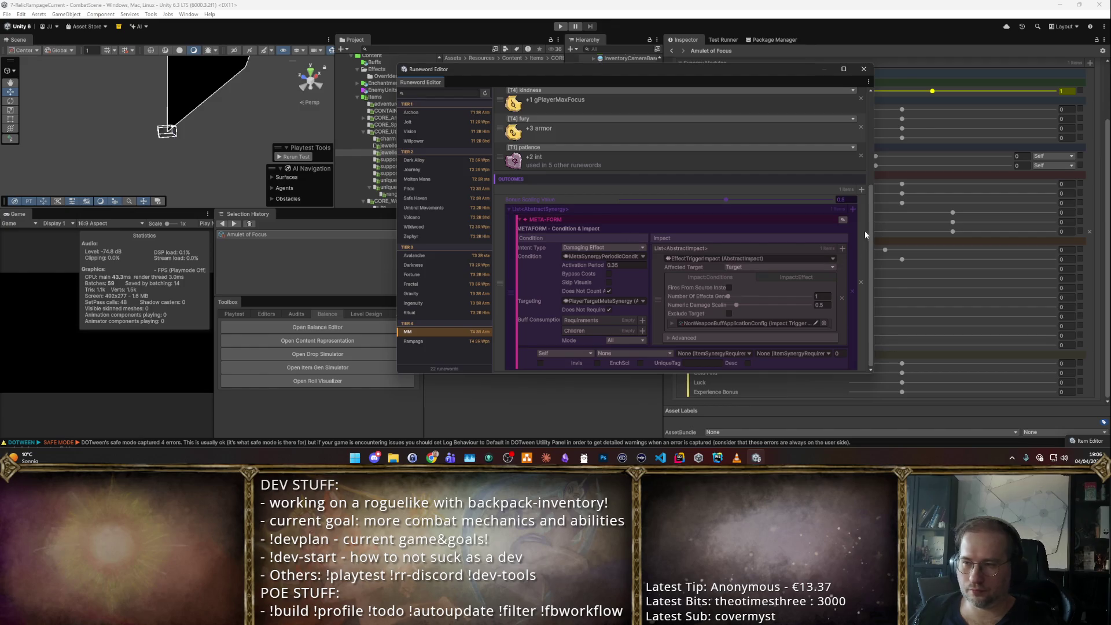
pyautogui.click(861, 191)
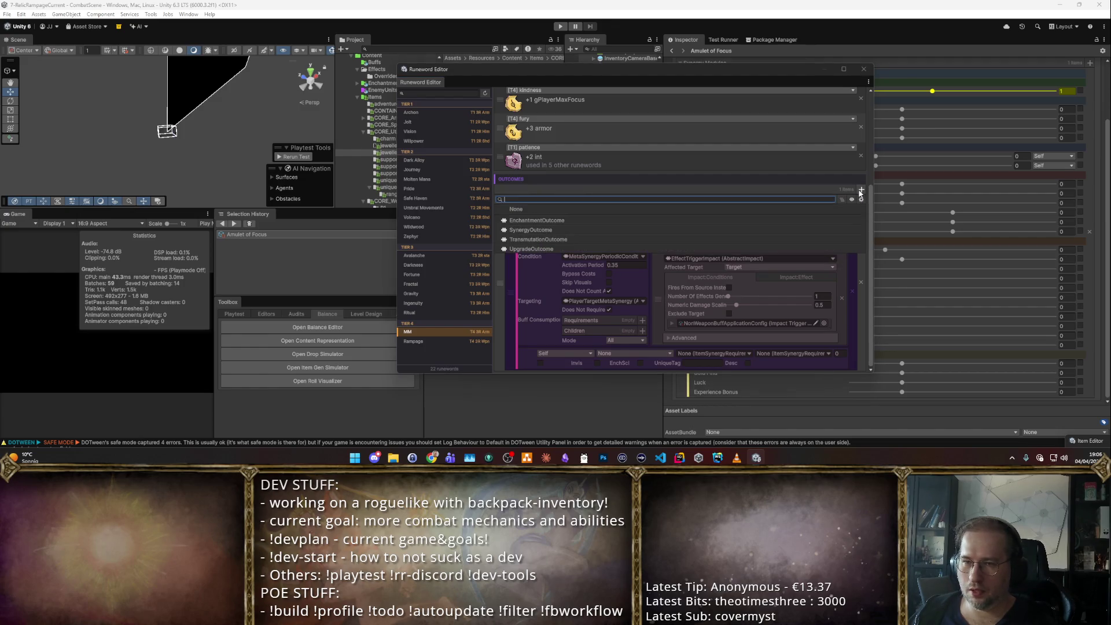
# - Add a PassiveSynergy to the List<AbstractSynergy> outcomes with its stat set to U Armor
pyautogui.click(598, 210)
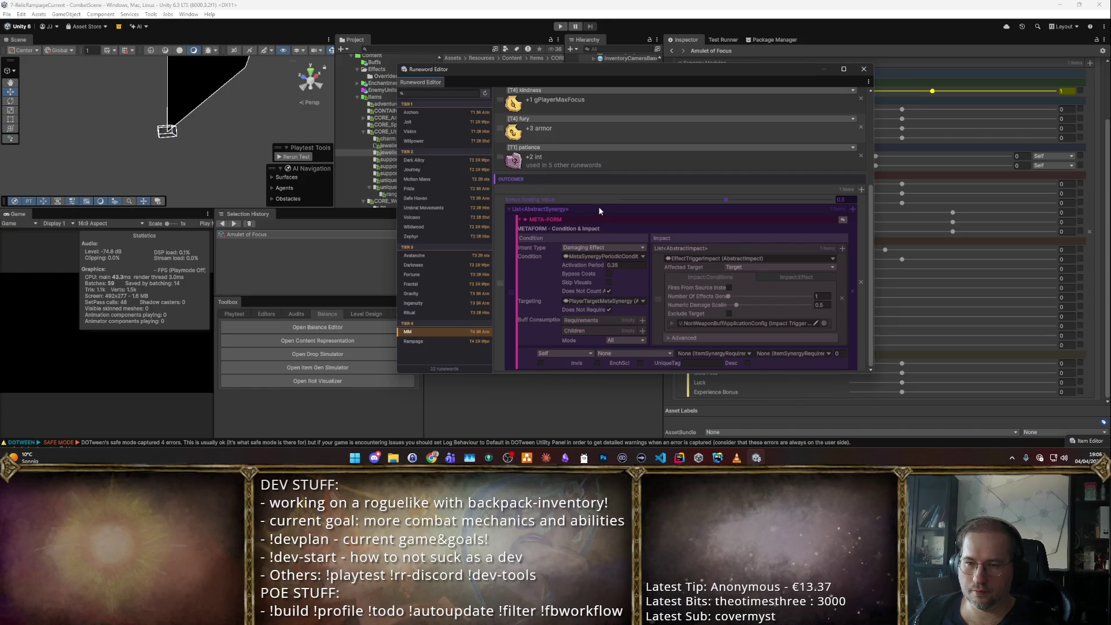
pyautogui.click(850, 208)
pyautogui.click(833, 220)
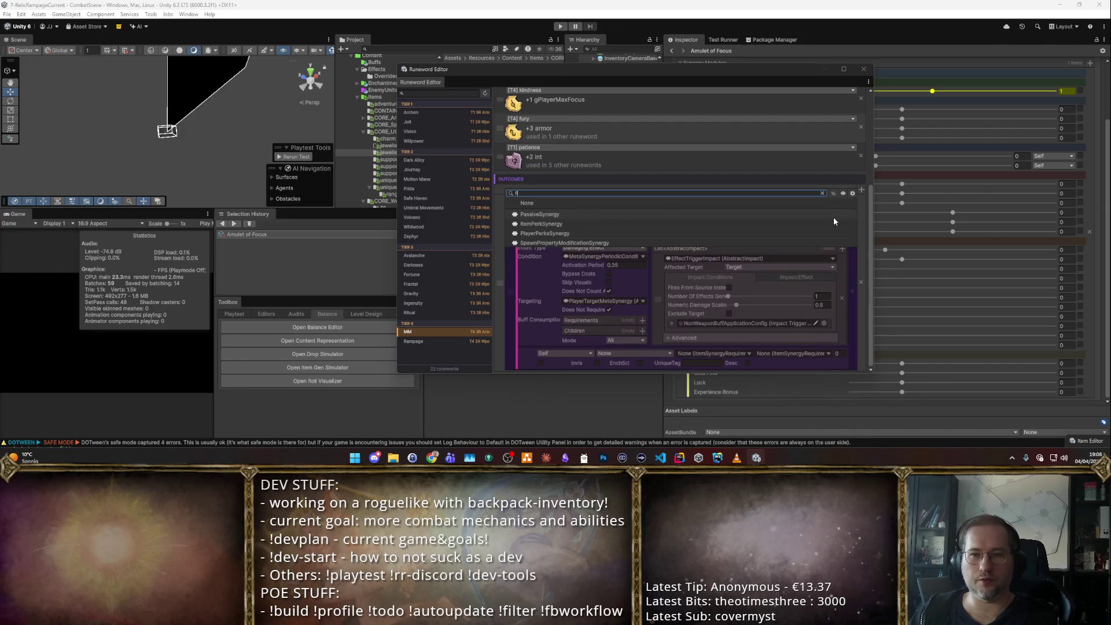
pyautogui.scroll(-2, 711, 247)
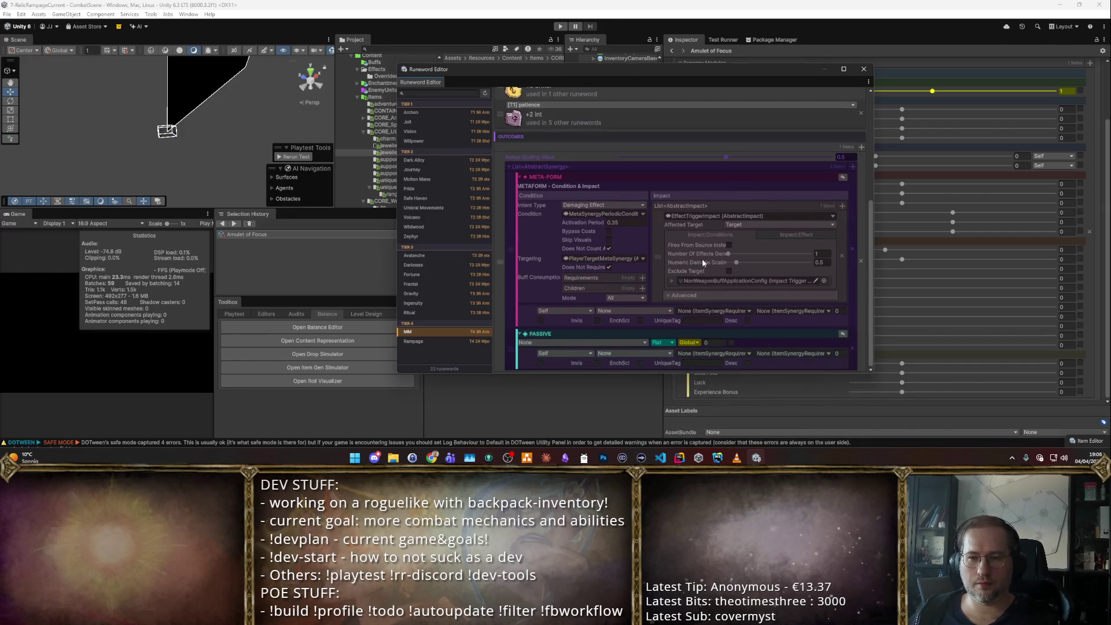
pyautogui.click(556, 342)
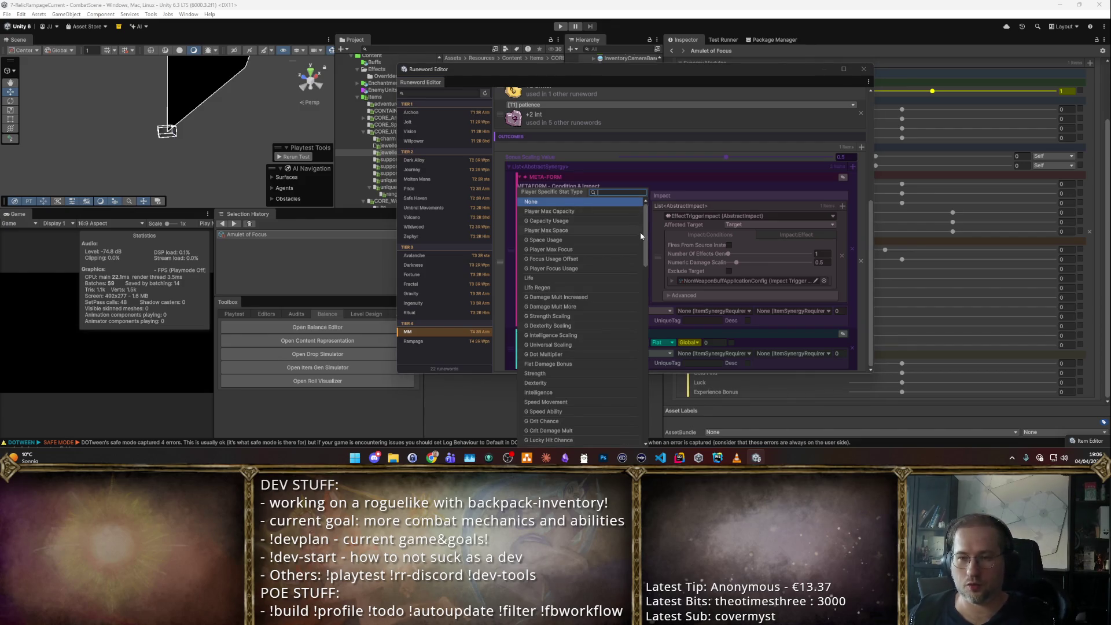
pyautogui.write('armor')
pyautogui.press('Return')
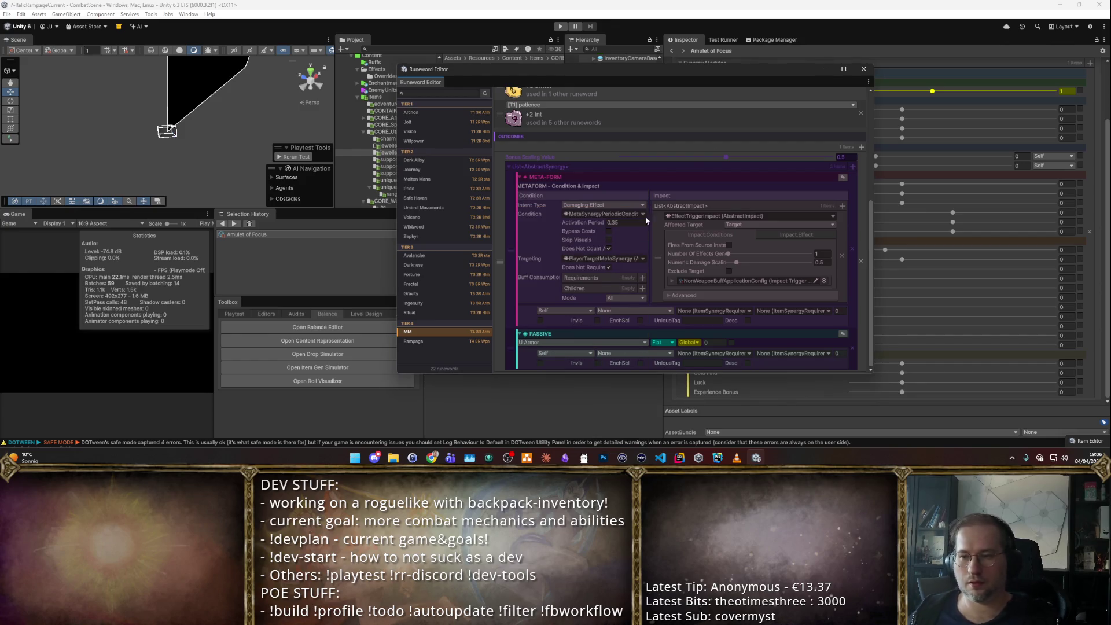
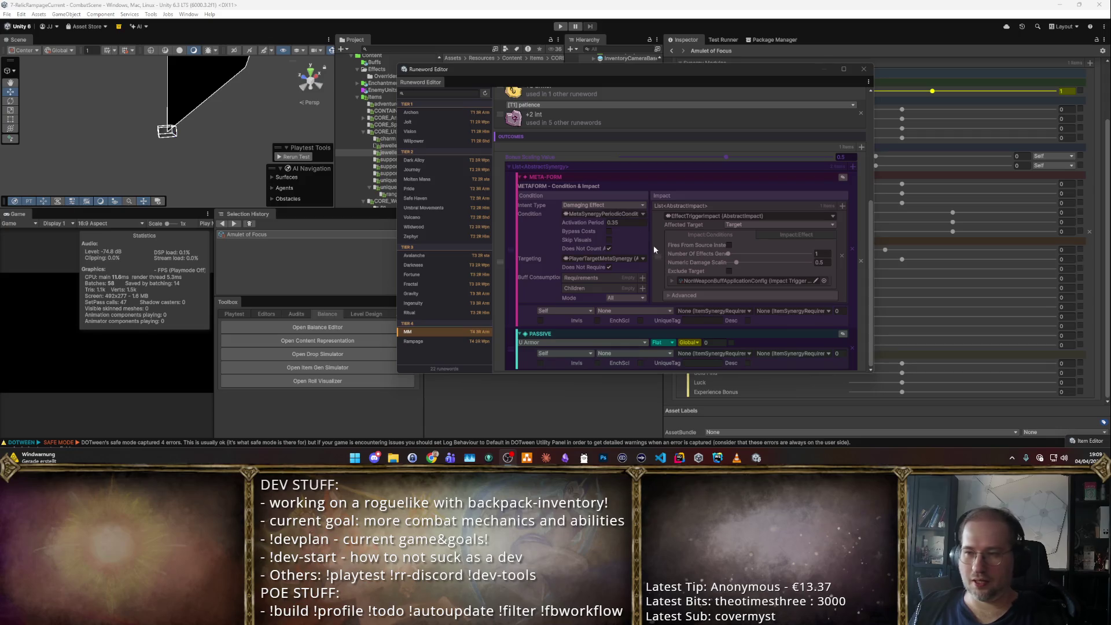
# - Change MM's meta-form Activation Period to 0.5 and switch the U Armor passive from Global to Local
pyautogui.click(624, 224)
pyautogui.write('0')
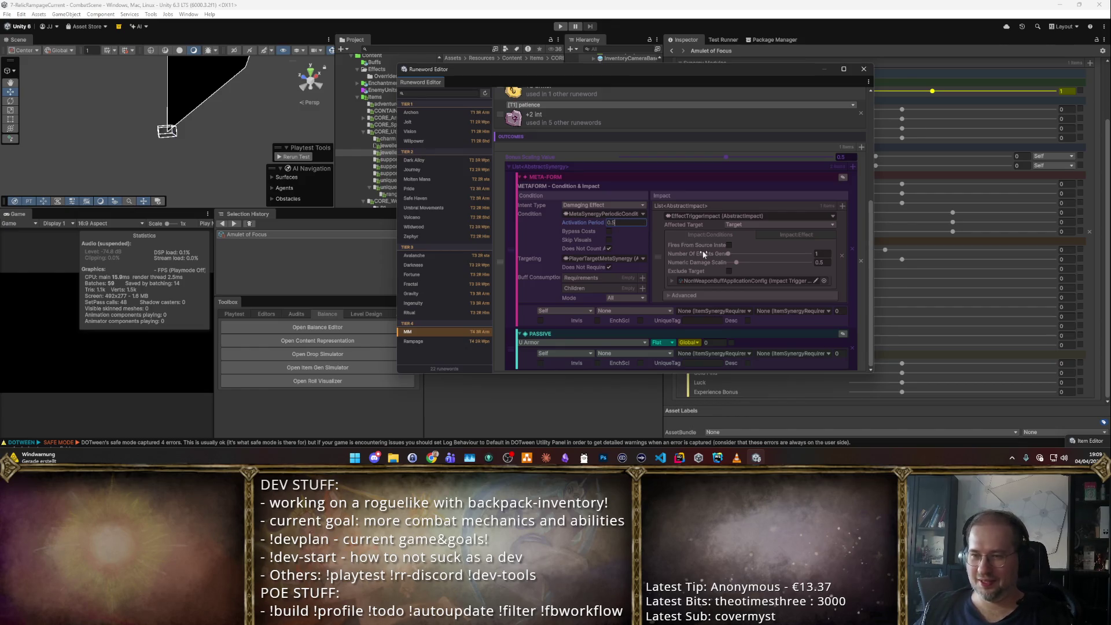
pyautogui.click(691, 343)
pyautogui.click(697, 378)
pyautogui.click(716, 341)
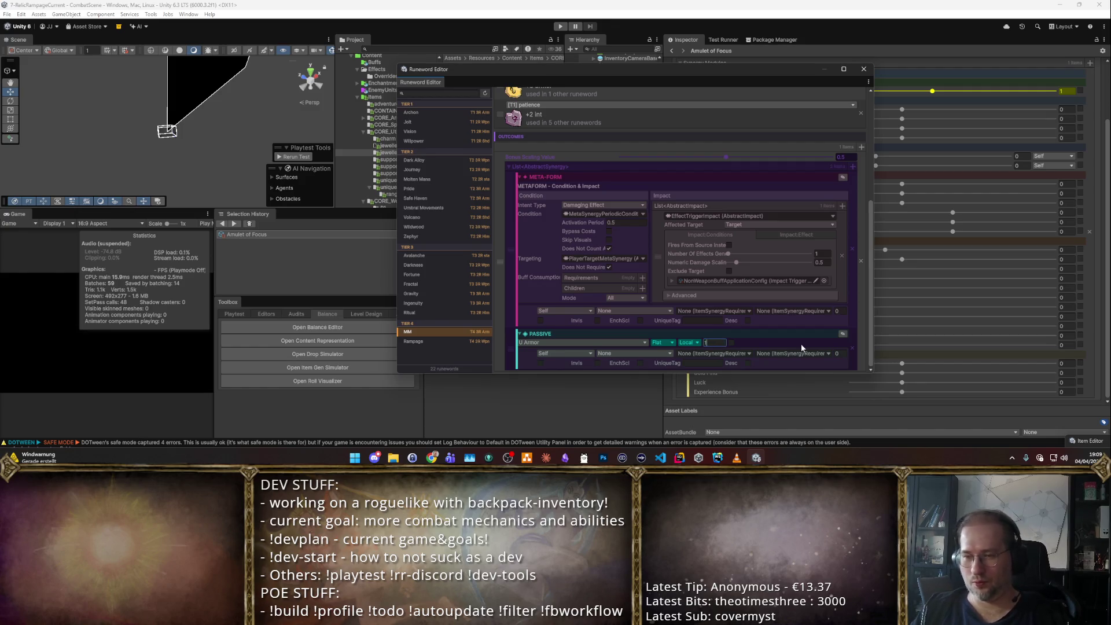
pyautogui.scroll(5, 797, 315)
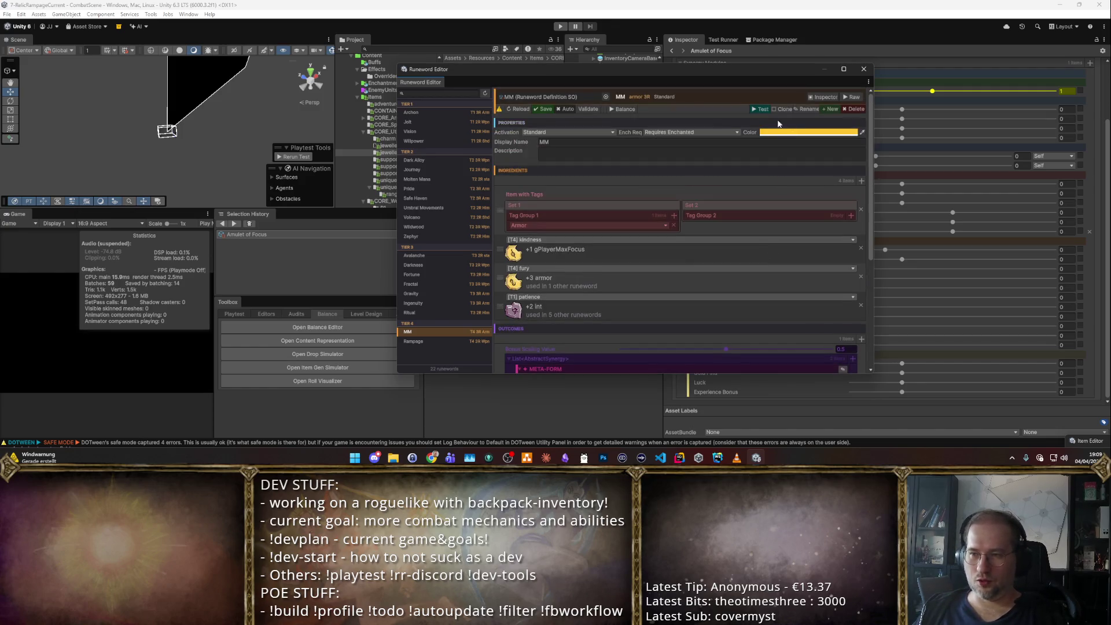
pyautogui.scroll(-5, 646, 298)
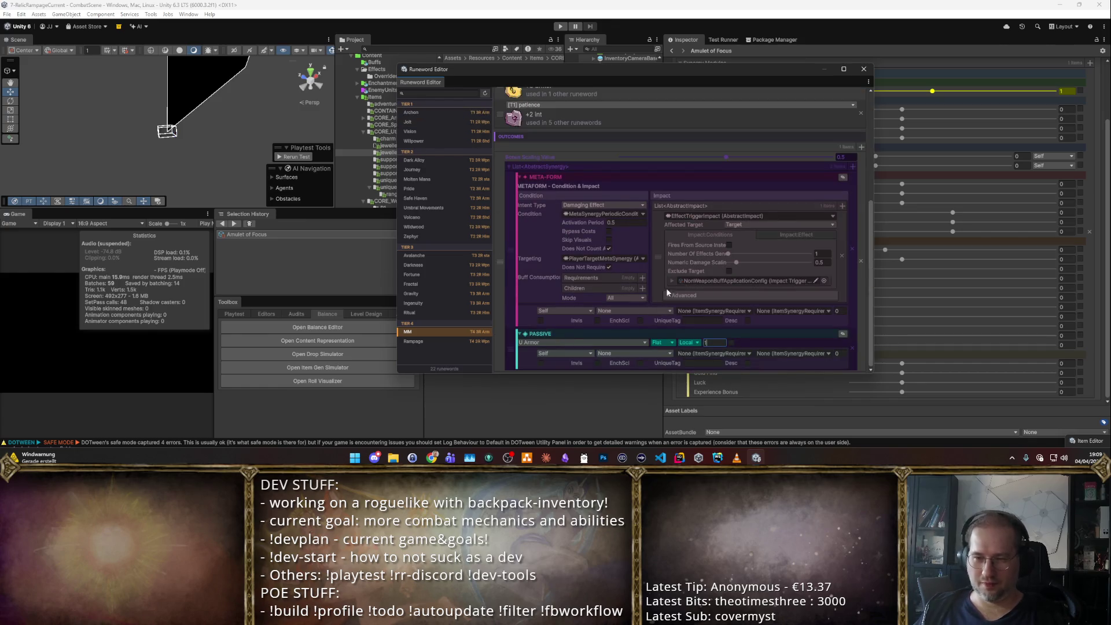
# - Give the empty second passive the G Lucky Hit Chance stat by searching 'Luck'
pyautogui.click(853, 167)
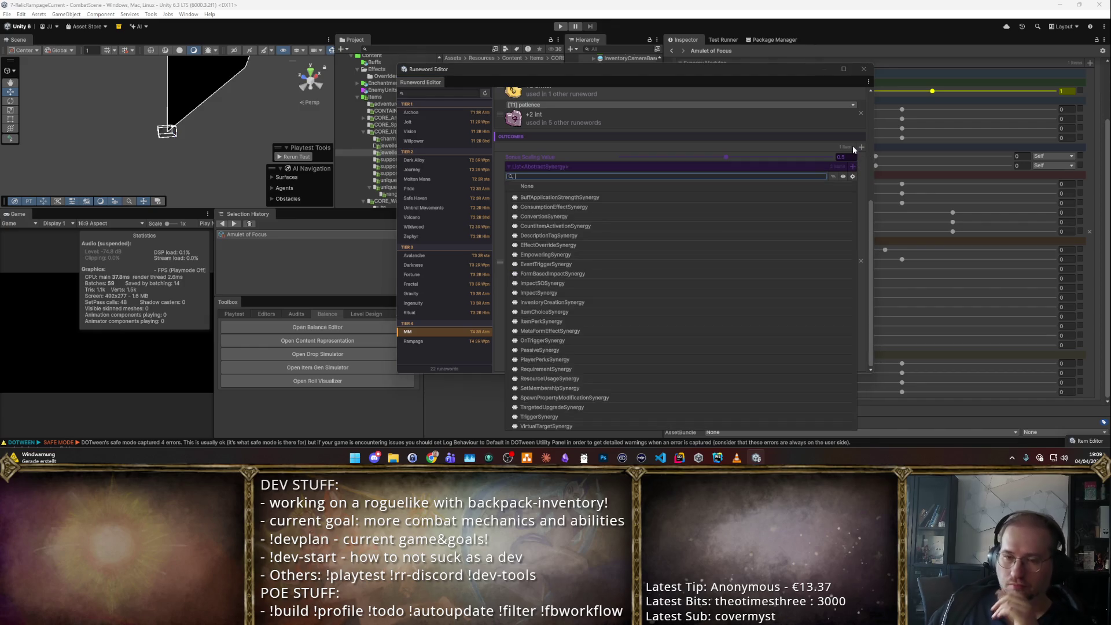
pyautogui.press('Escape')
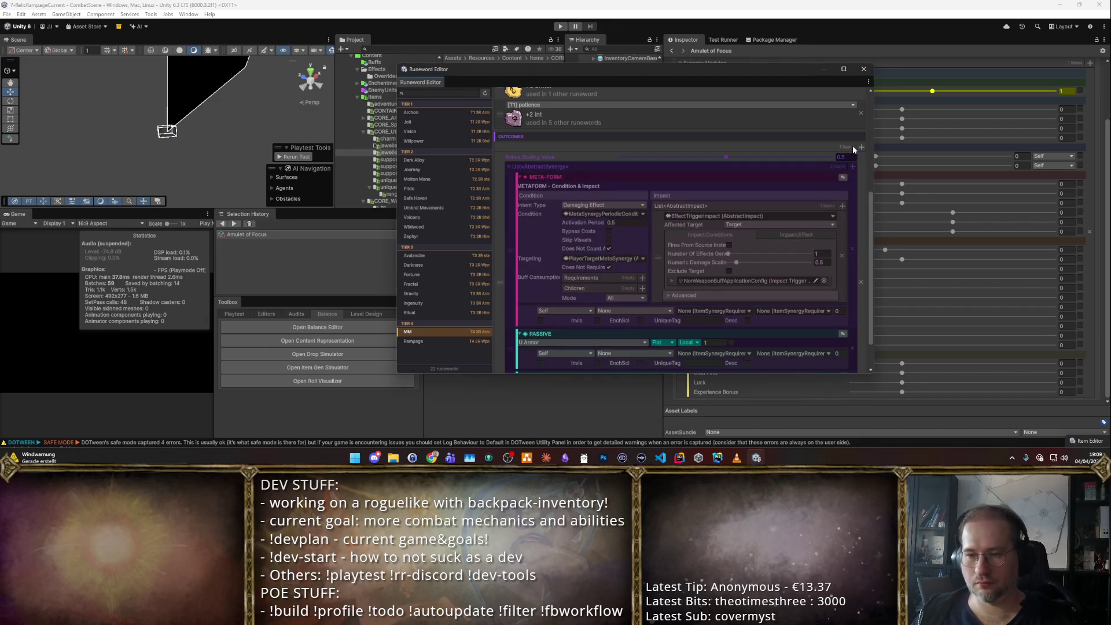
pyautogui.scroll(-2, 637, 277)
pyautogui.click(602, 188)
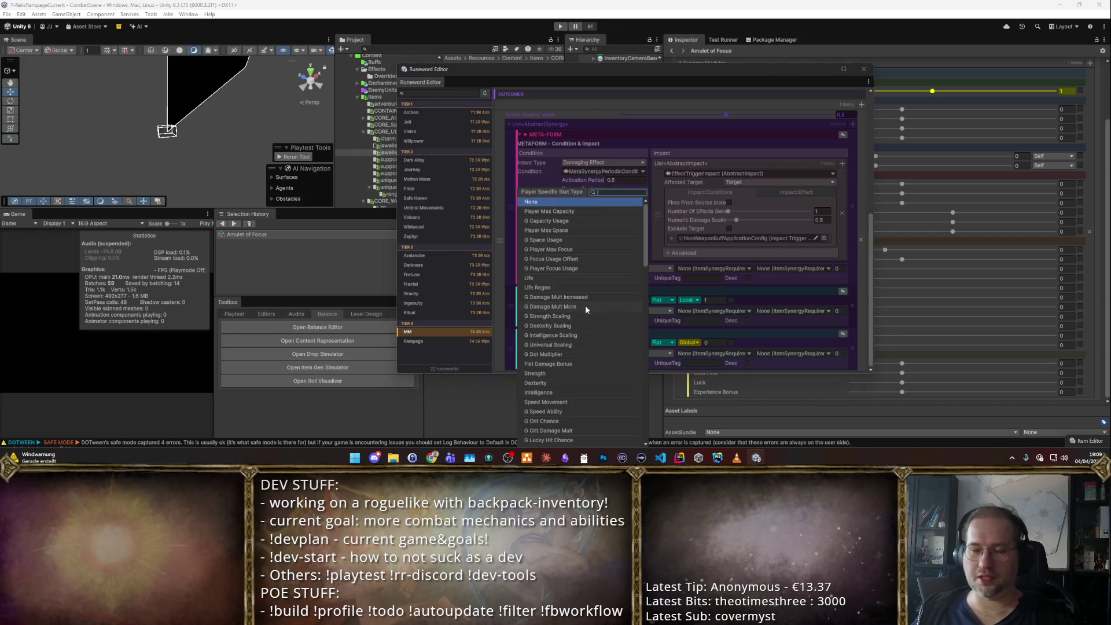
pyautogui.scroll(-3, 585, 304)
pyautogui.scroll(-1, 589, 288)
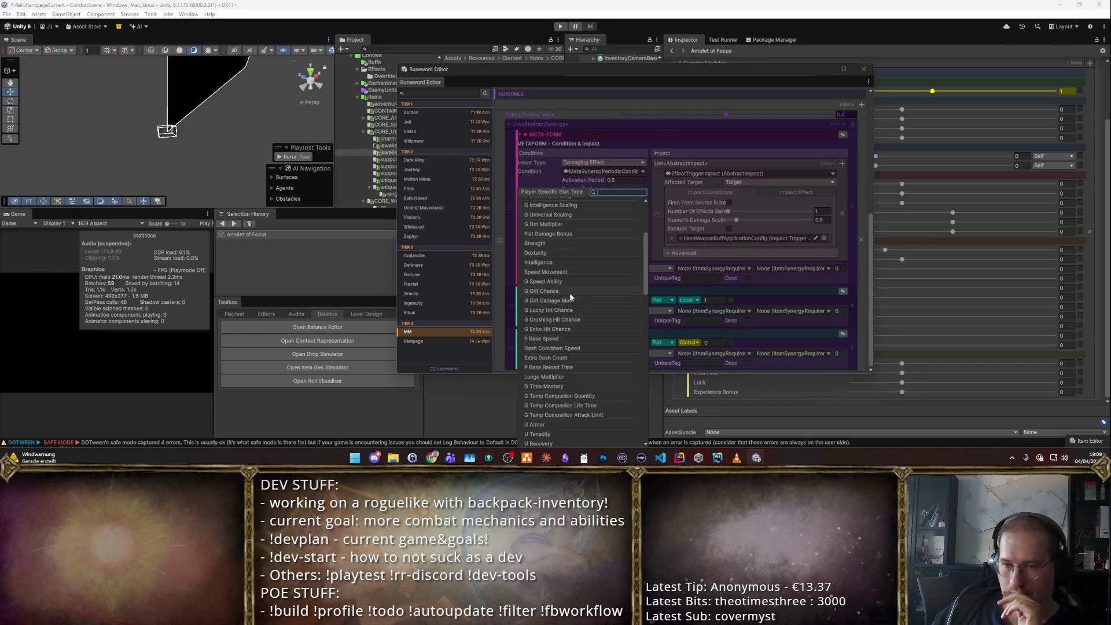
pyautogui.scroll(-2, 561, 270)
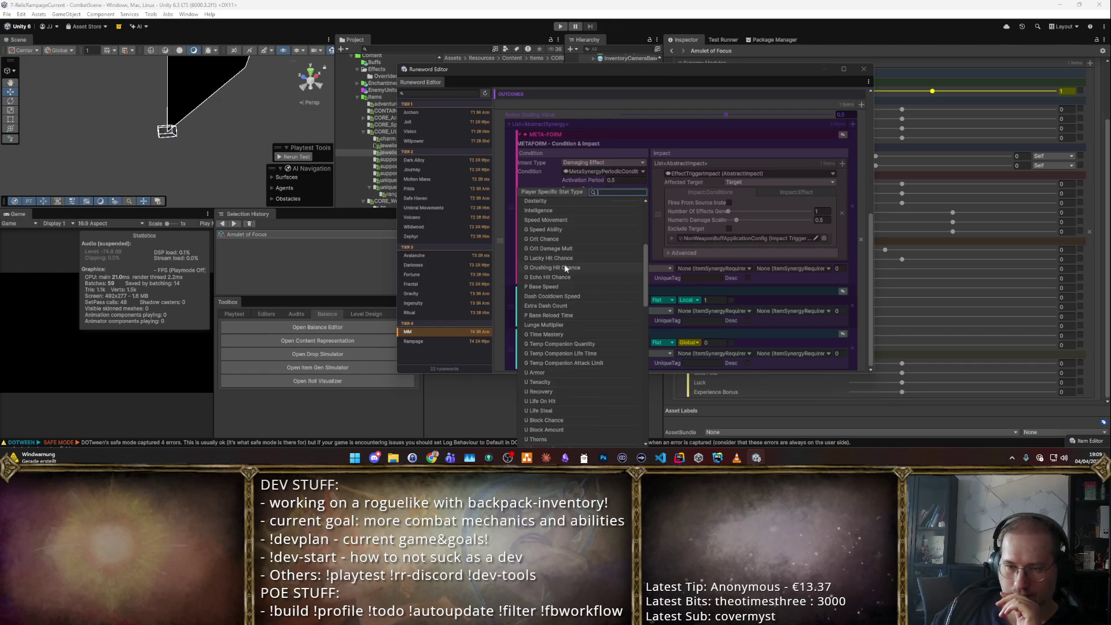
pyautogui.write('Luck')
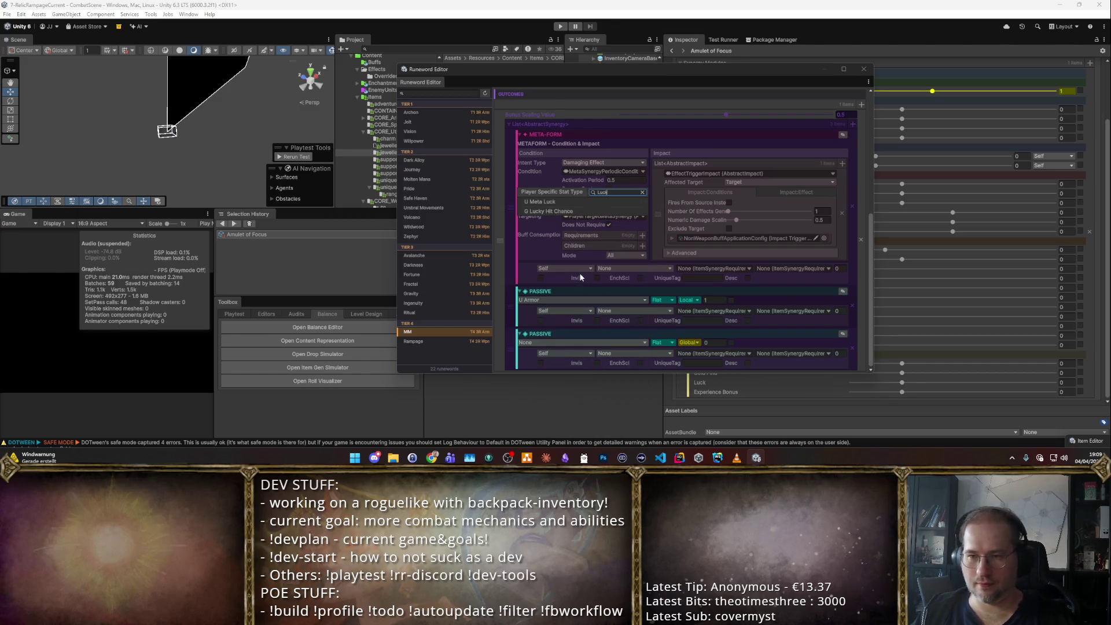
pyautogui.press('Return')
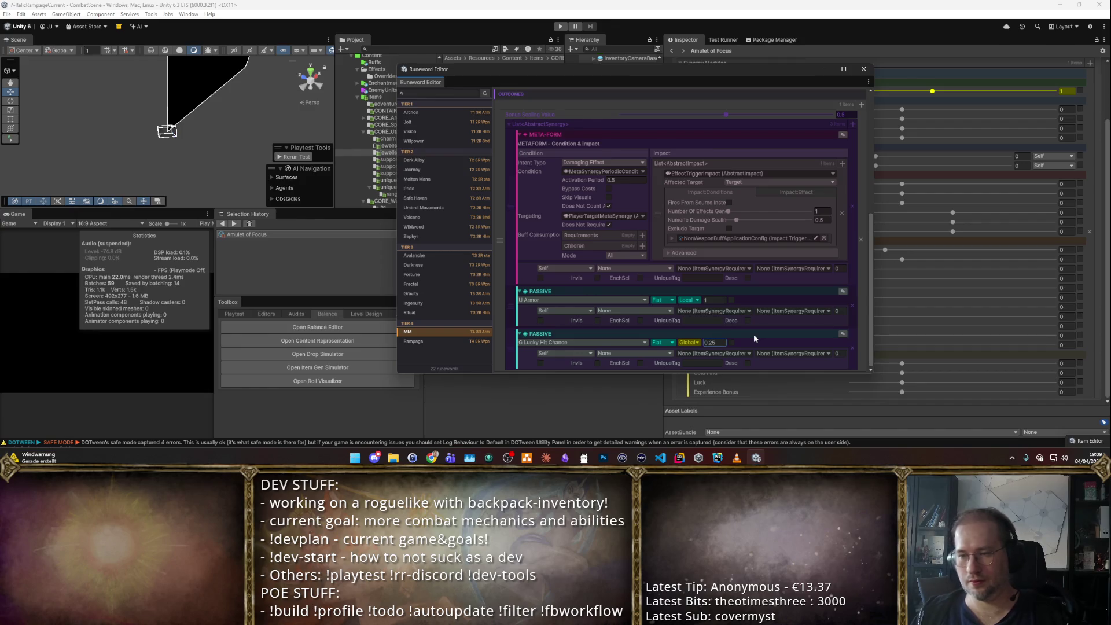
# - Review the passives list and open the Armor passive's stacking options
pyautogui.scroll(5, 699, 192)
pyautogui.scroll(2, 700, 192)
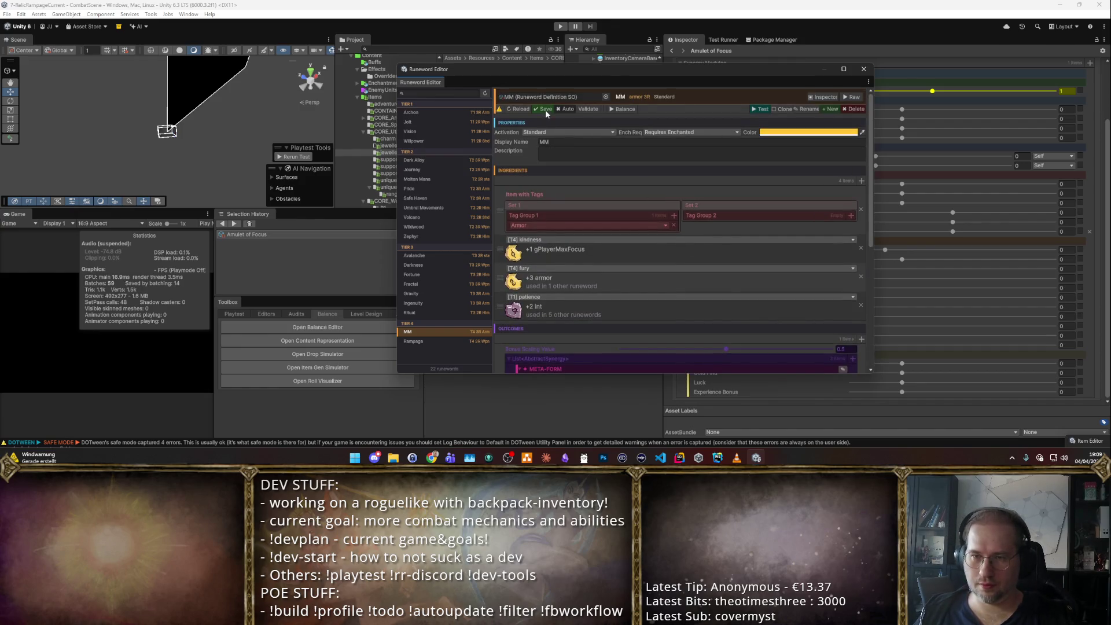
pyautogui.scroll(-5, 731, 285)
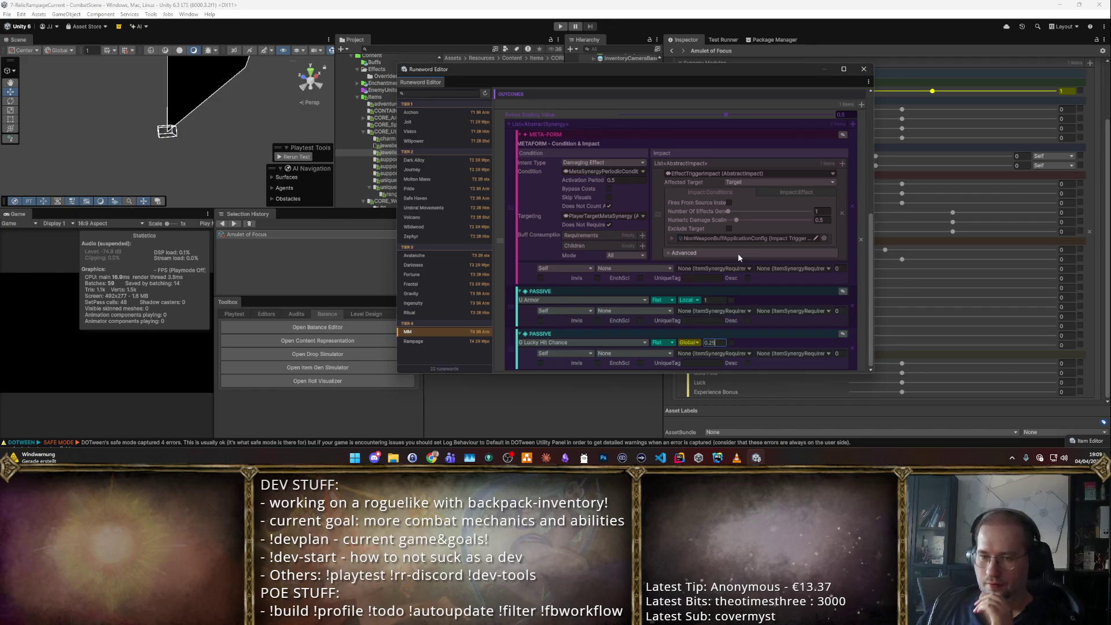
pyautogui.scroll(1, 739, 254)
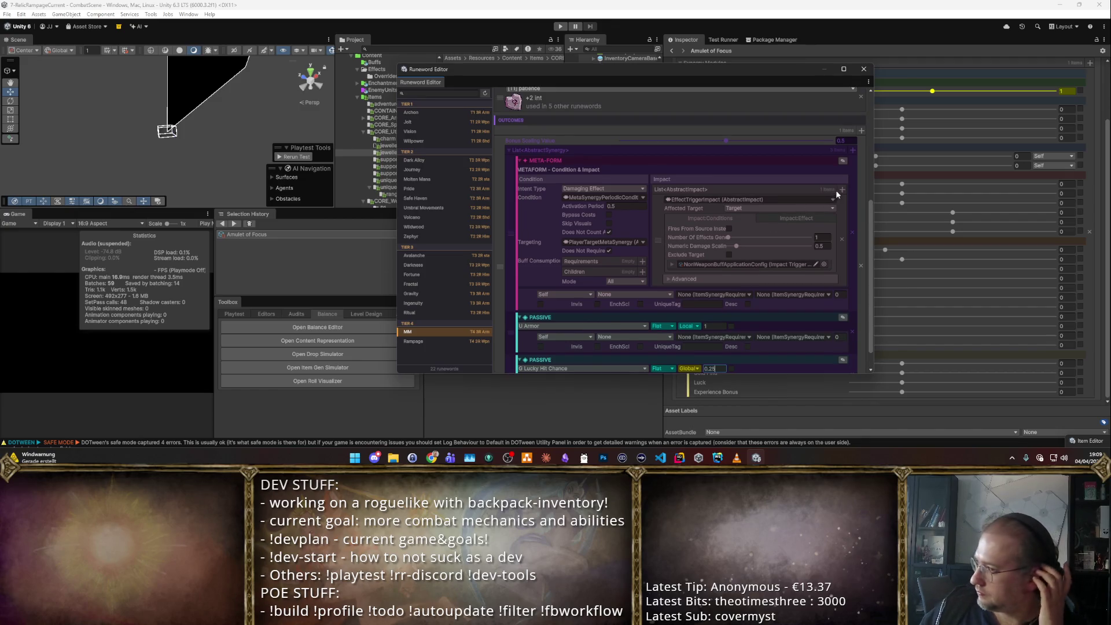
pyautogui.scroll(-1, 795, 172)
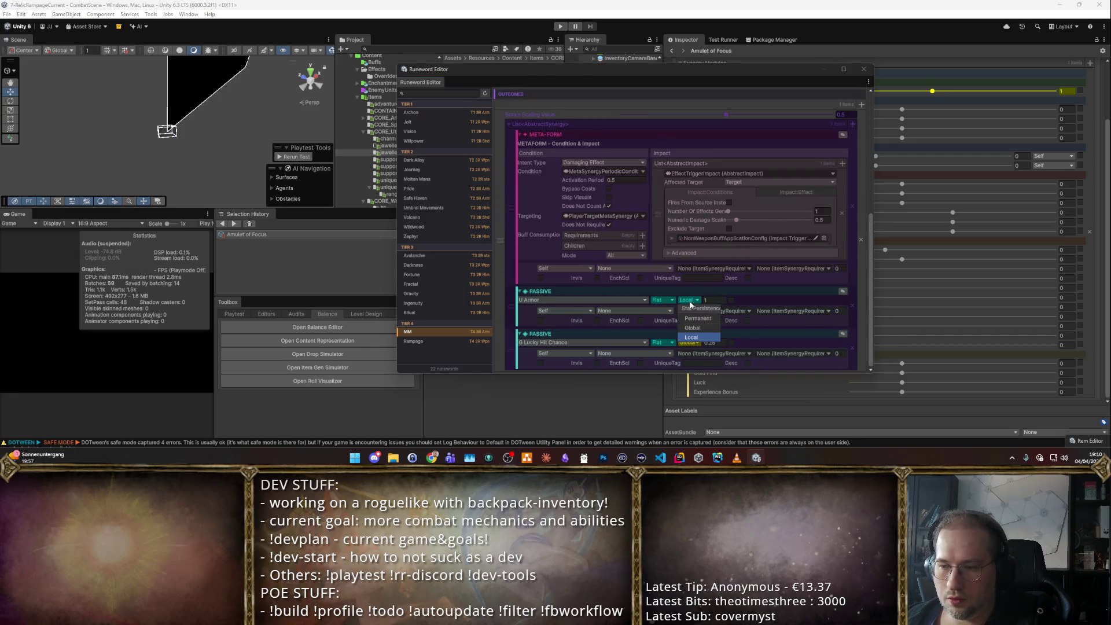
pyautogui.click(663, 300)
# - Make the U Armor passive's bonus Increased instead of Flat
pyautogui.click(670, 328)
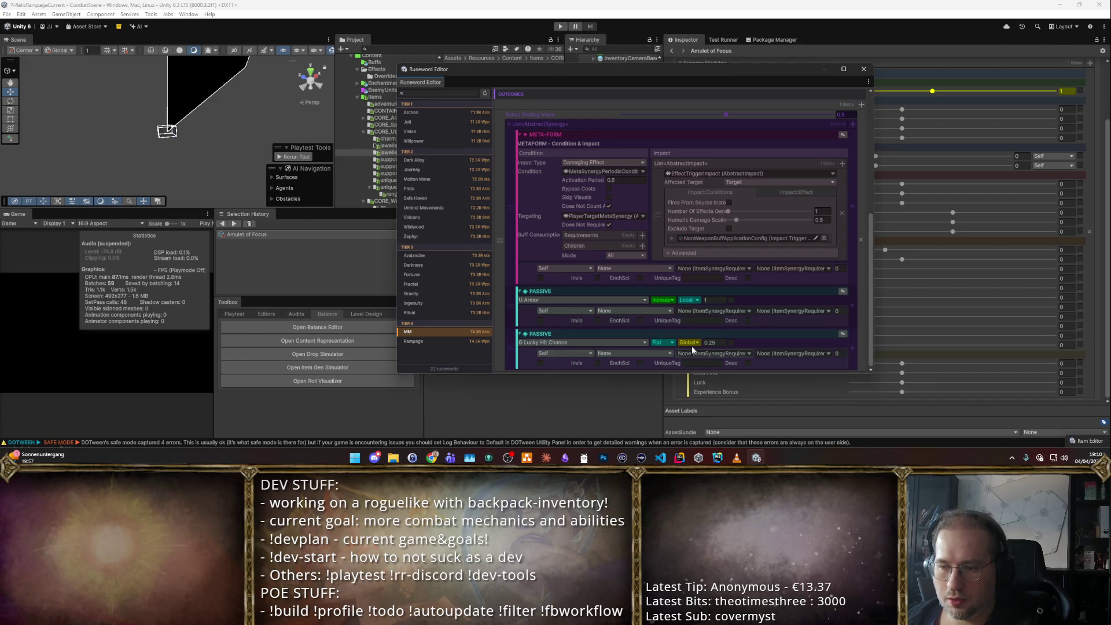
pyautogui.scroll(5, 765, 235)
pyautogui.scroll(-5, 832, 295)
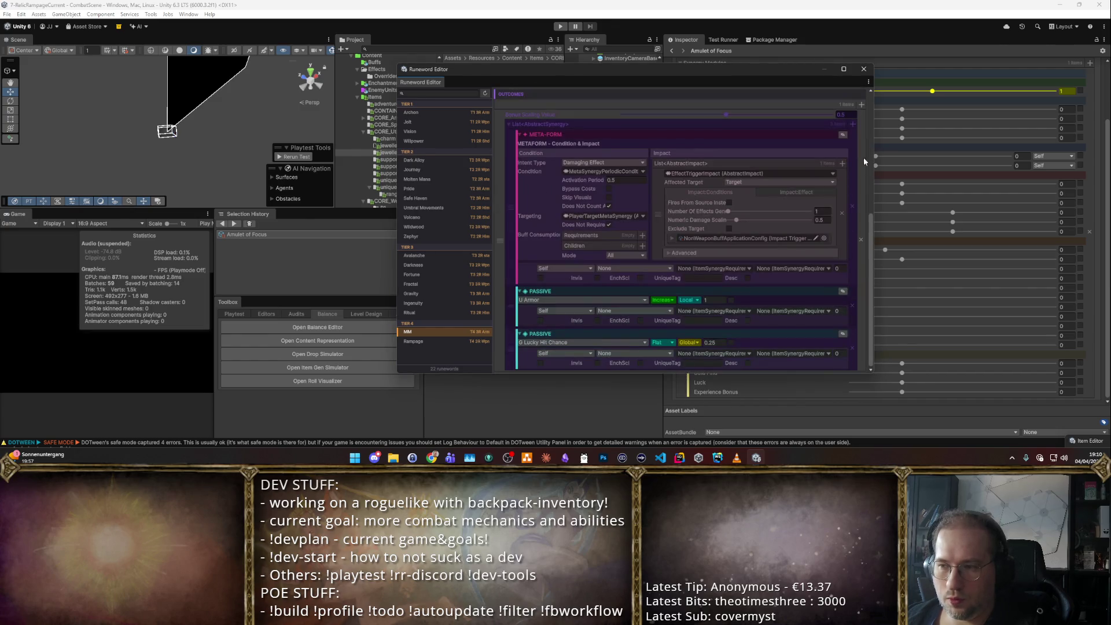
# - Add a third PassiveSynergy granting G Player Max Focus with an amount of 3
pyautogui.click(852, 125)
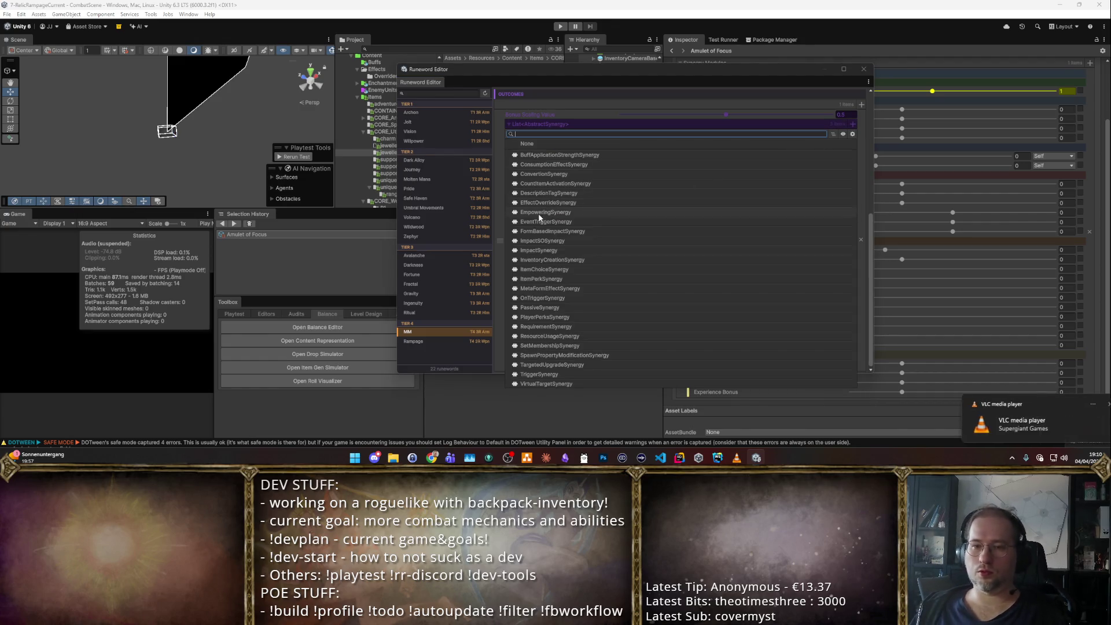
pyautogui.click(655, 249)
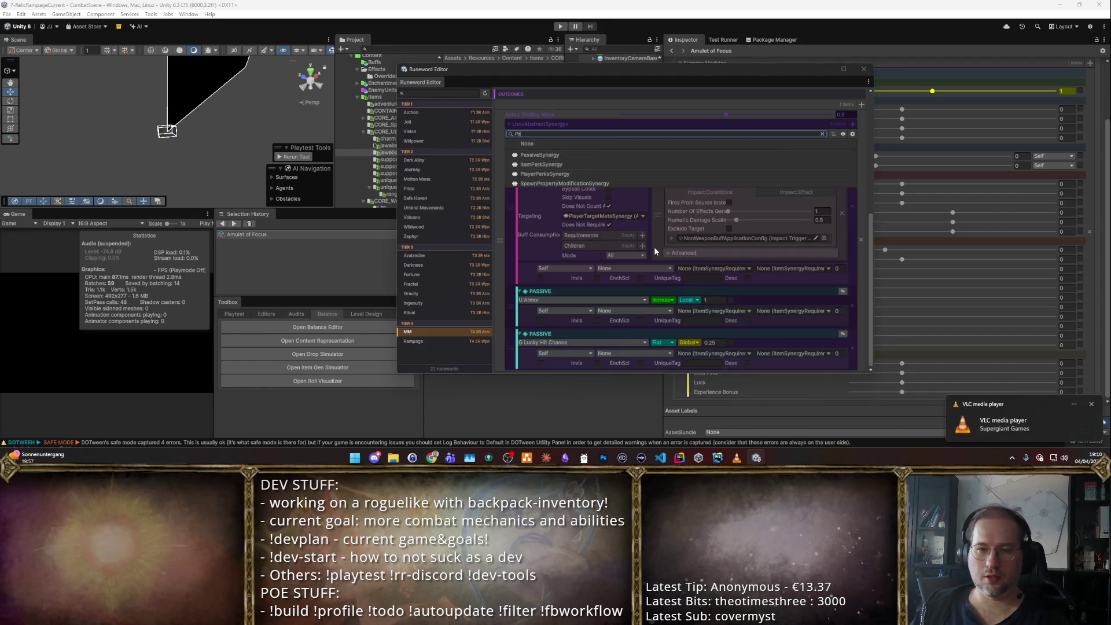
pyautogui.scroll(-1, 581, 256)
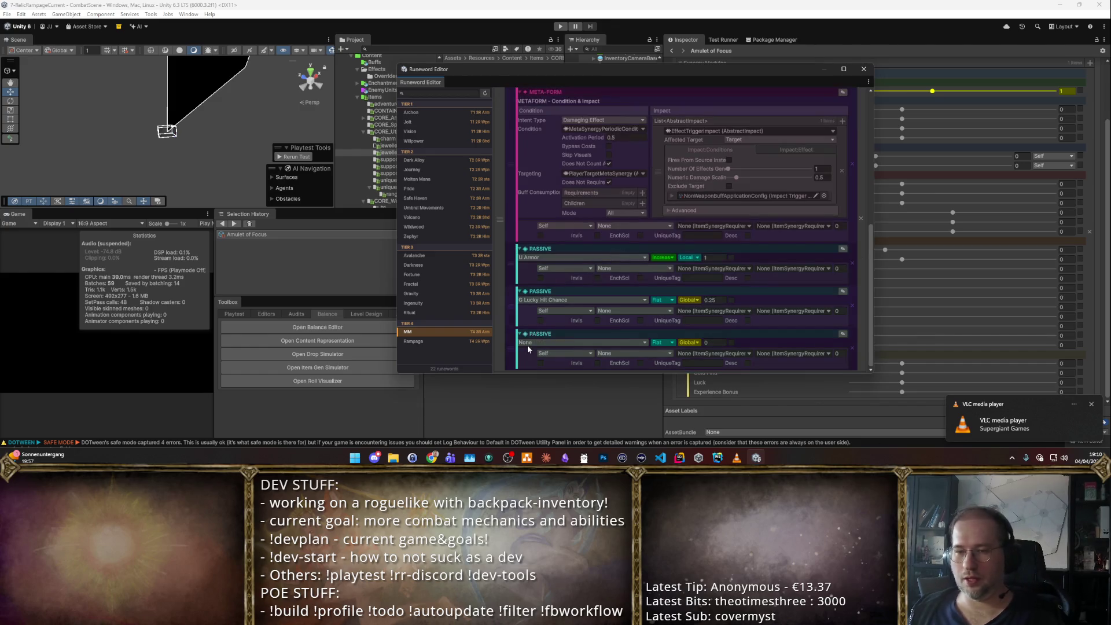
pyautogui.click(539, 340)
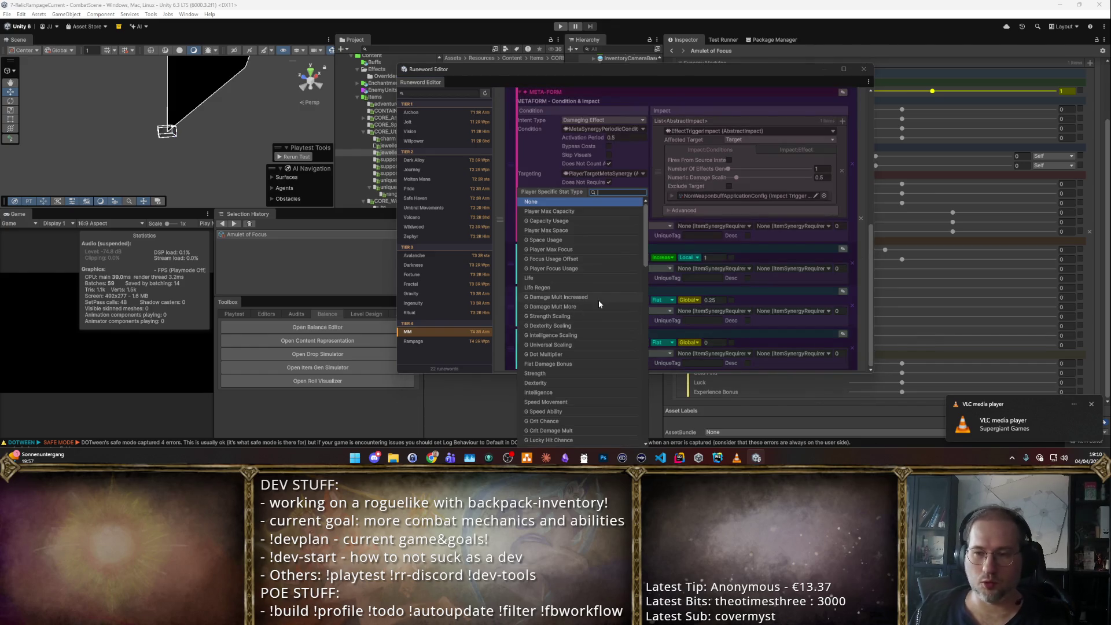
pyautogui.write('Fo')
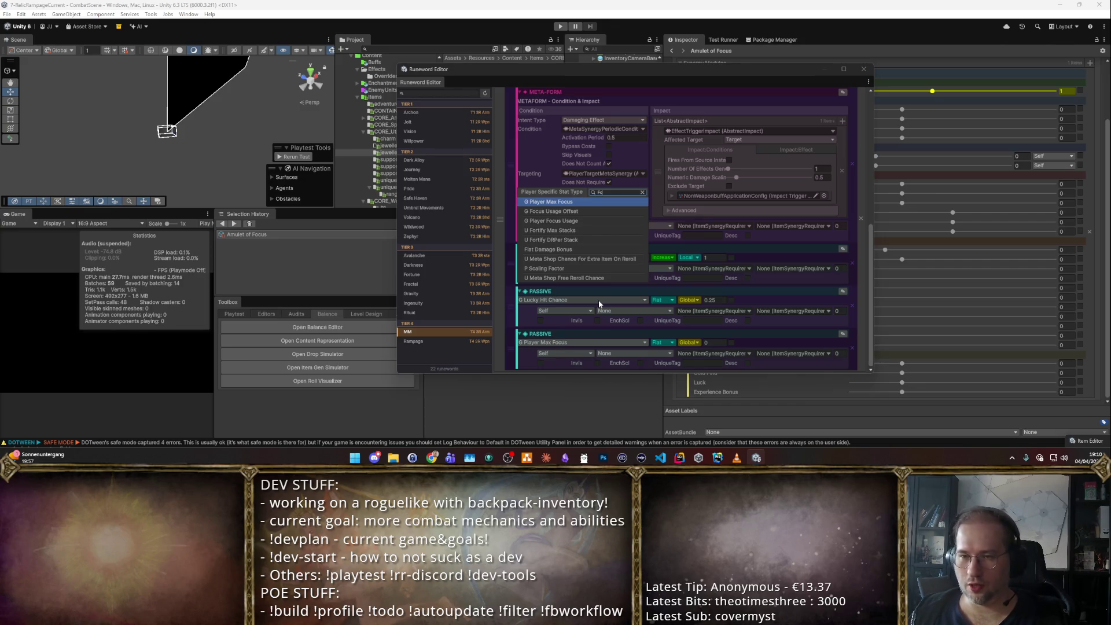
pyautogui.press('Return')
pyautogui.click(716, 342)
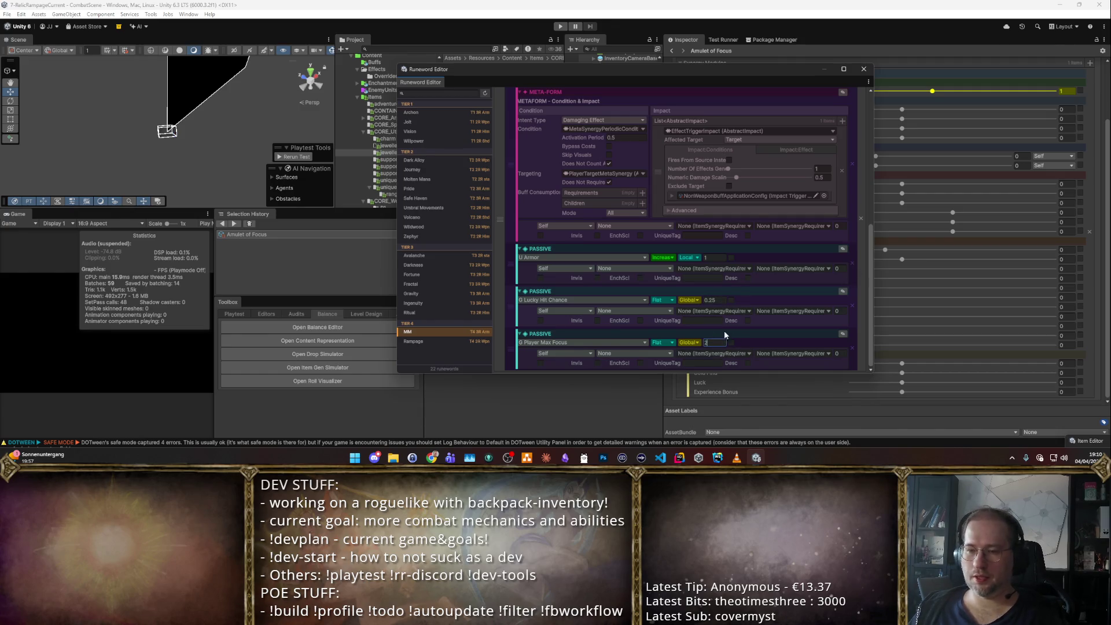
# - Launch a playtest of the MM runeword
pyautogui.scroll(8, 665, 260)
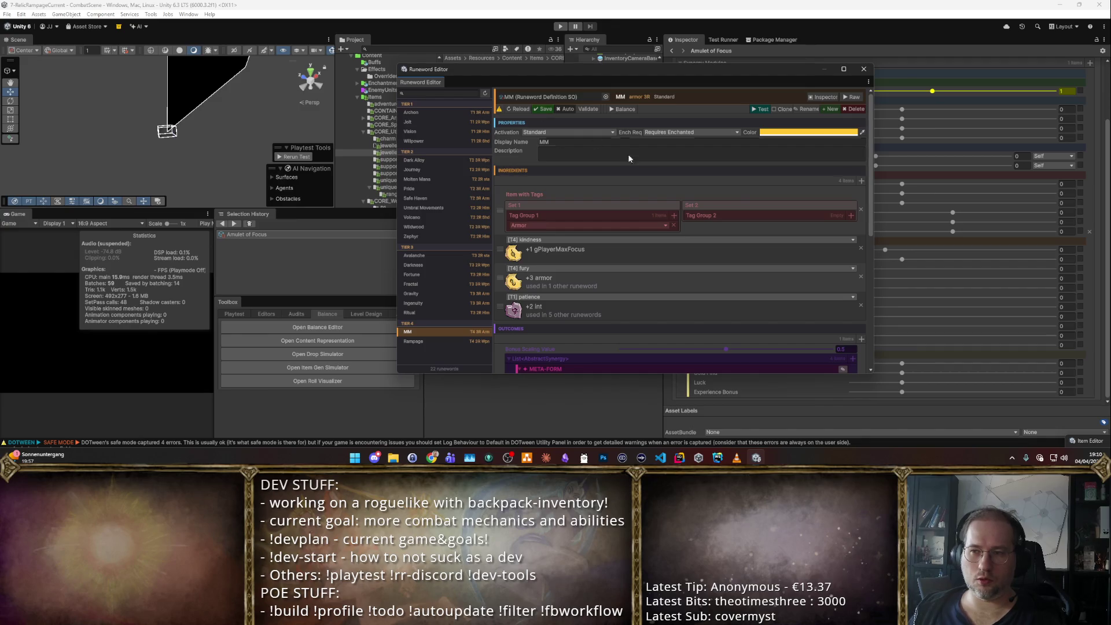
pyautogui.scroll(-8, 725, 207)
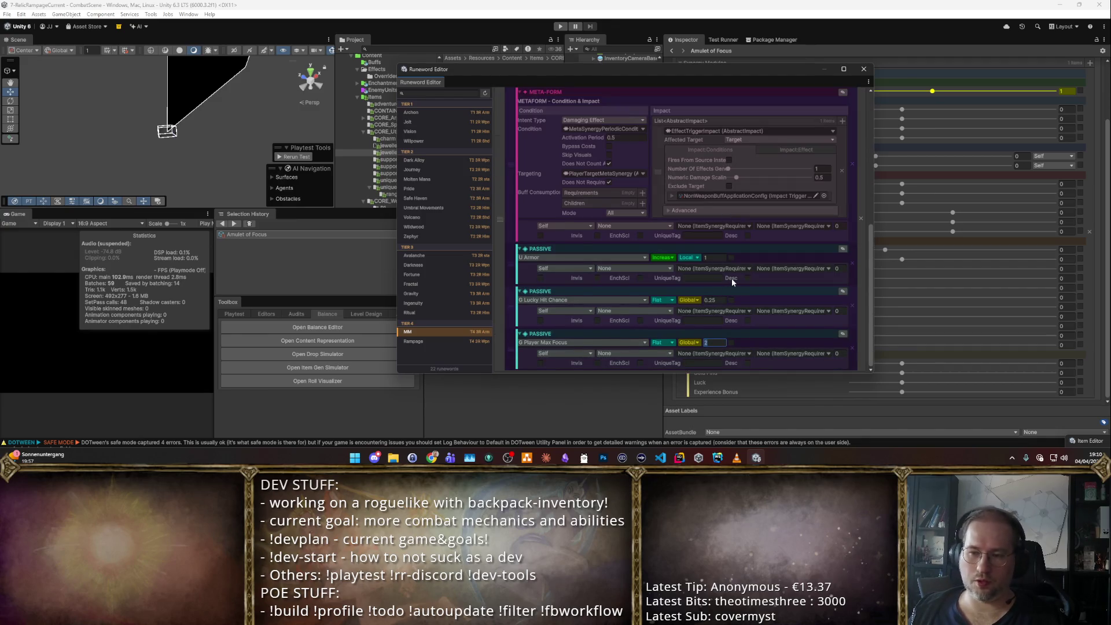
pyautogui.scroll(8, 726, 259)
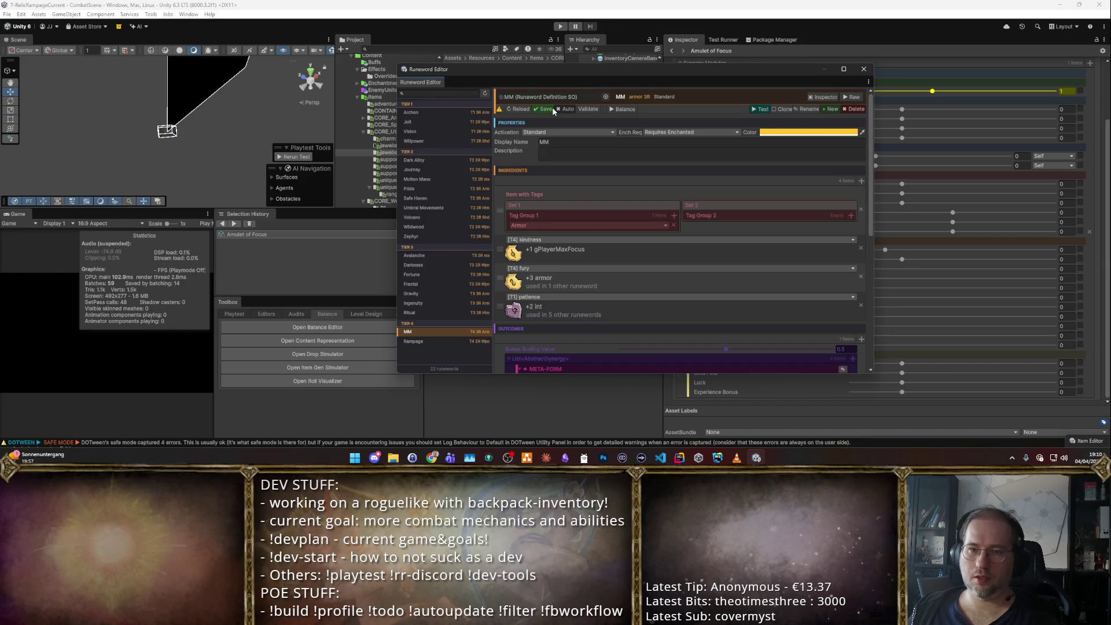
pyautogui.click(761, 109)
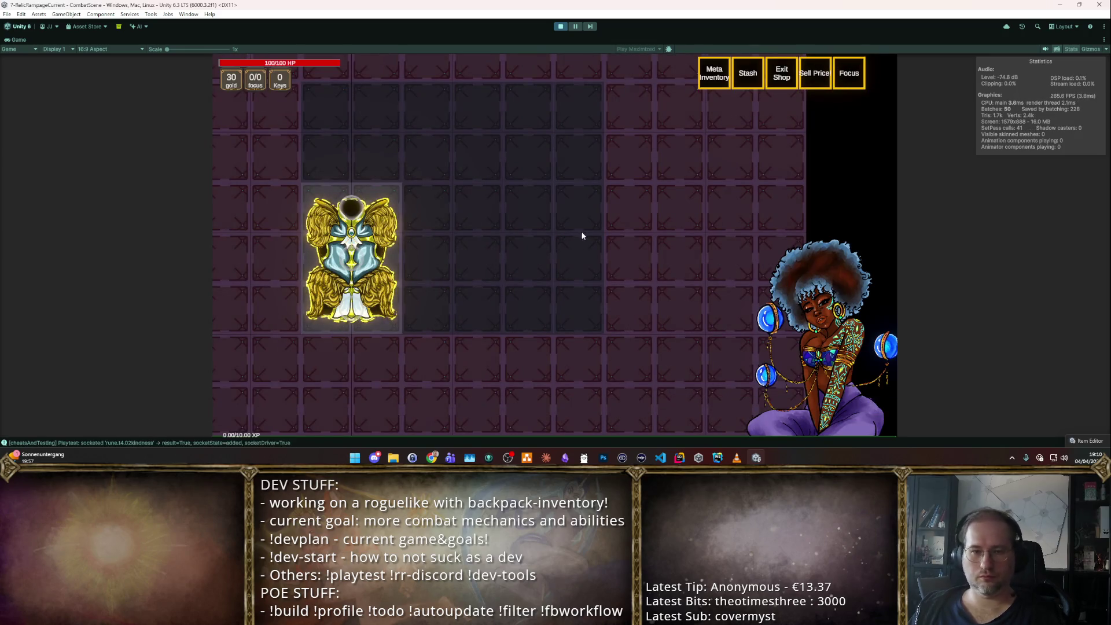
# - Confirm the Archangel's Plate tooltip shows +100% Armor, +25% Lucky Hit and +3 Focus, then stop play mode
pyautogui.moveTo(361, 294)
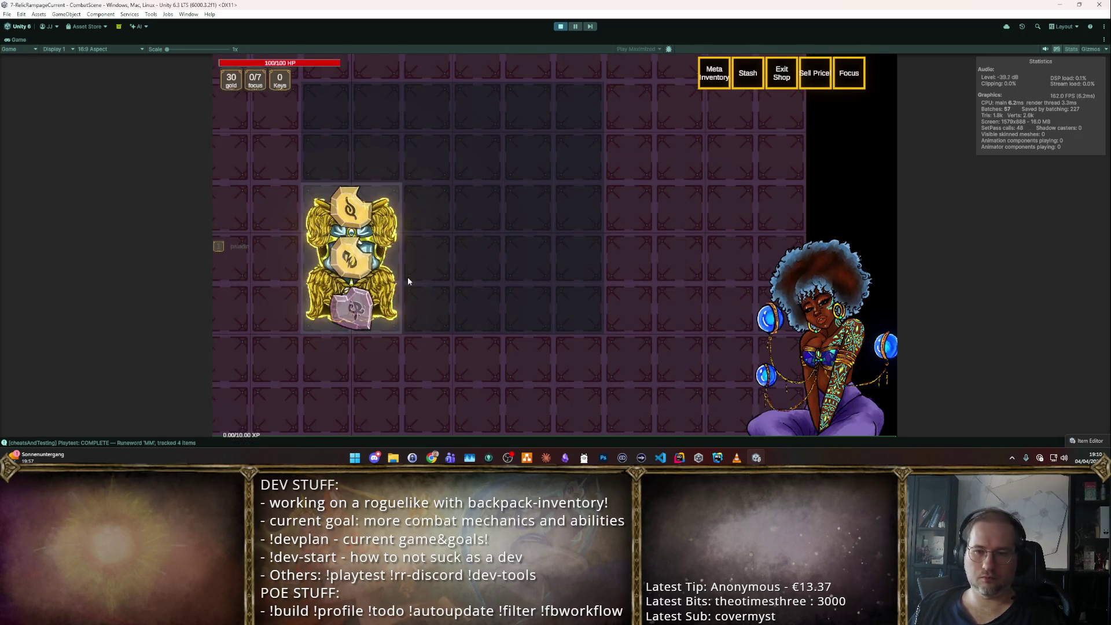
pyautogui.moveTo(399, 278)
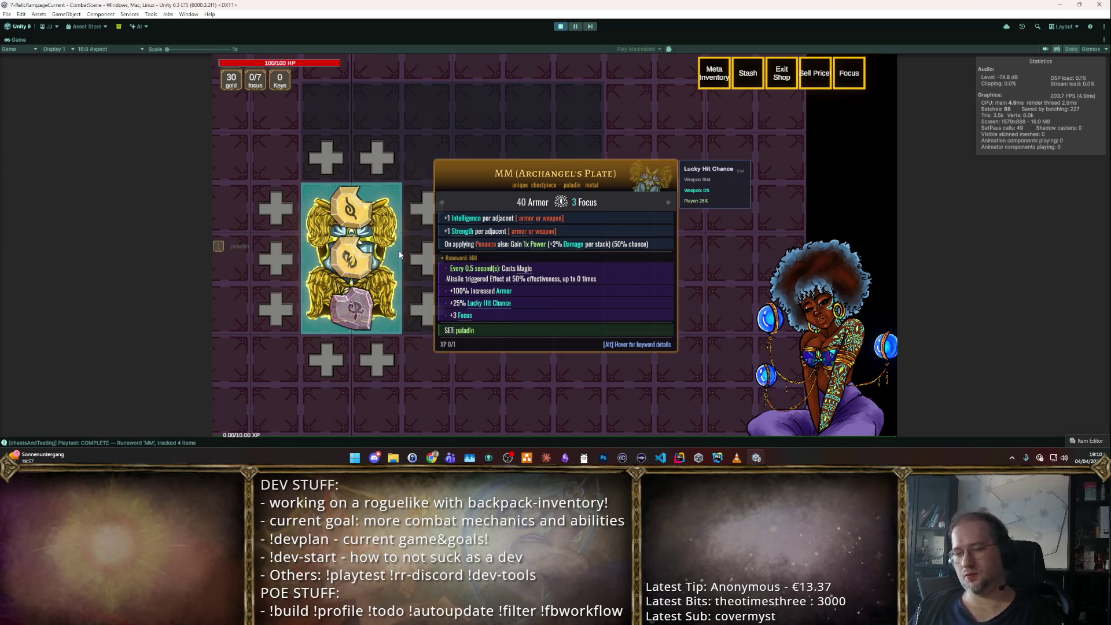
pyautogui.click(561, 26)
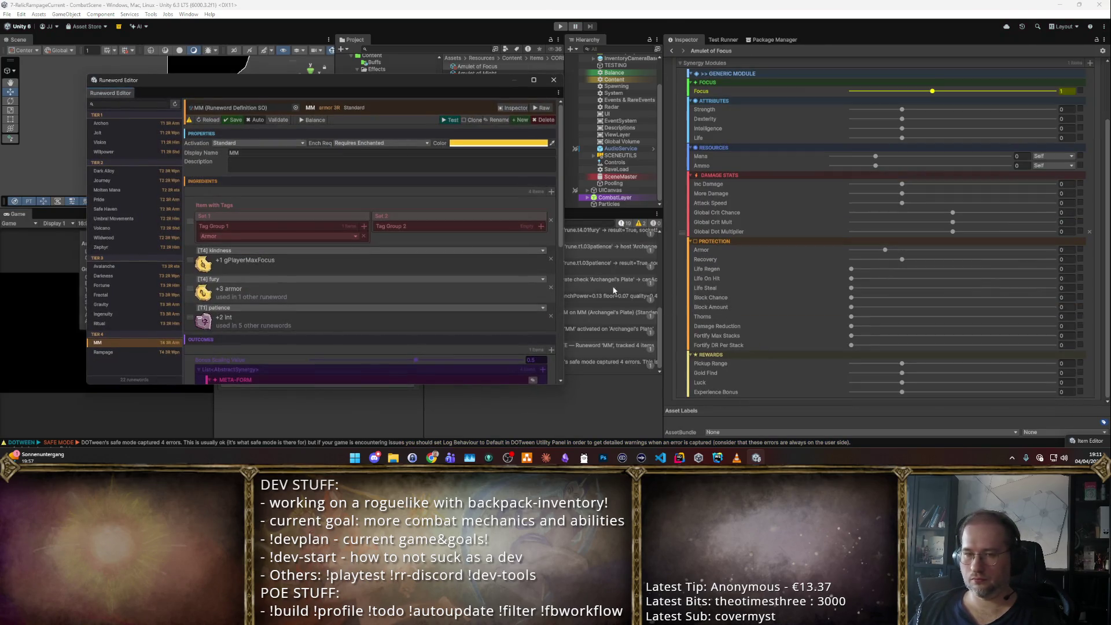
# - Move Player Max Focus to the top of the outcomes and Armor above the META-FORM block
pyautogui.moveTo(253, 97); pyautogui.dragTo(535, 85)
pyautogui.scroll(-10, 491, 334)
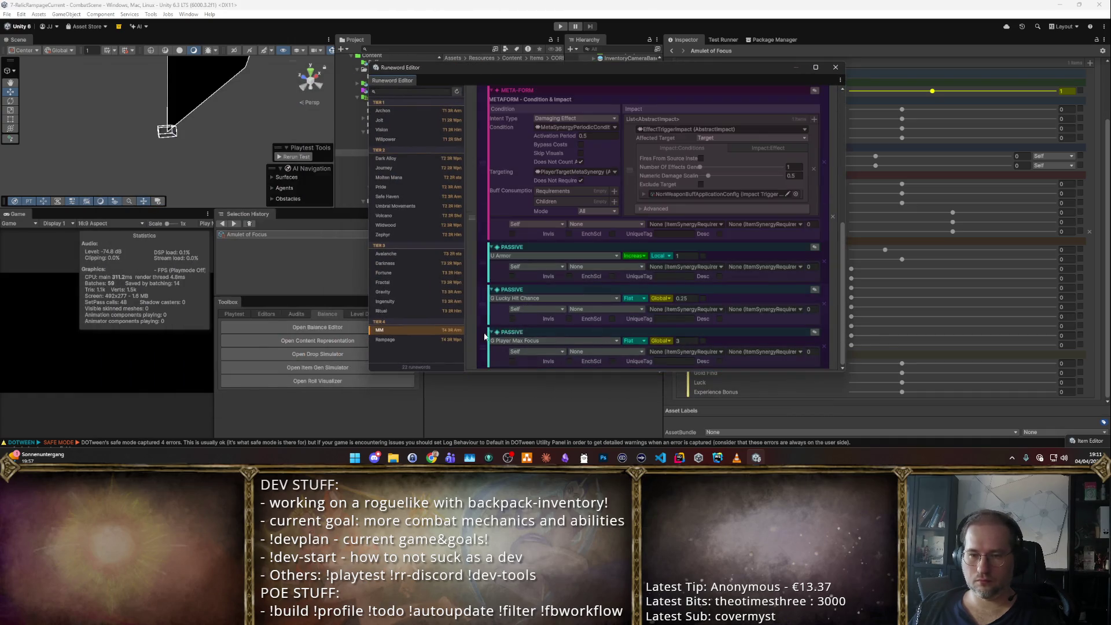
pyautogui.moveTo(482, 336); pyautogui.dragTo(517, 166)
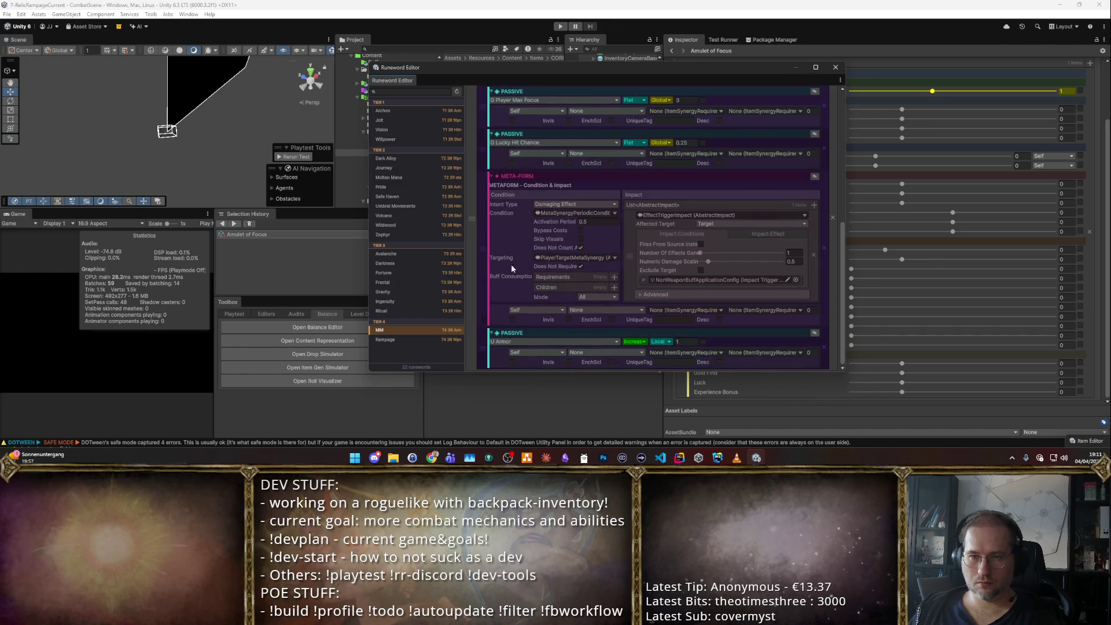
pyautogui.moveTo(489, 335)
pyautogui.mouseDown()
pyautogui.moveTo(521, 278)
pyautogui.moveTo(619, 225)
pyautogui.mouseUp()
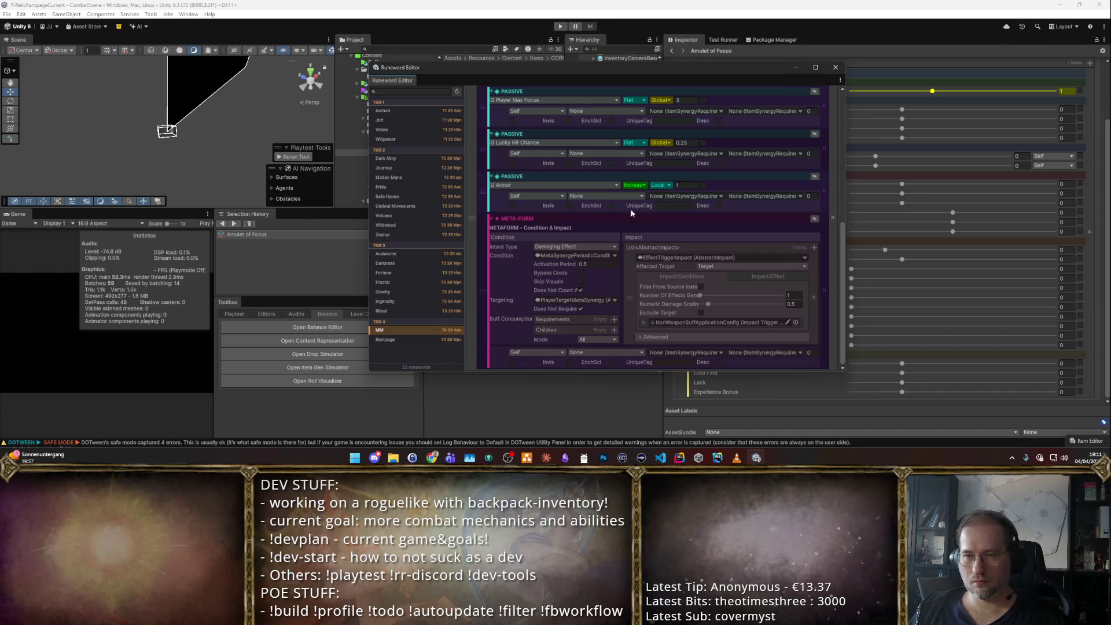
pyautogui.moveTo(478, 182)
pyautogui.mouseDown()
pyautogui.moveTo(484, 110)
pyautogui.moveTo(478, 174)
pyautogui.mouseUp()
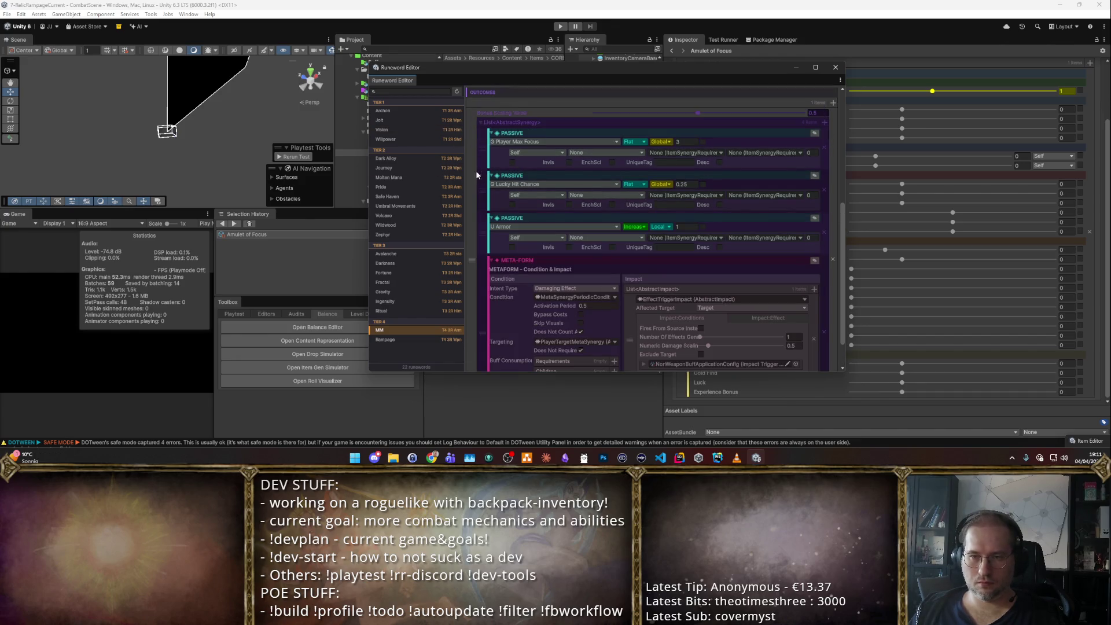
# - Start a fresh playtest of the MM runeword
pyautogui.scroll(3, 794, 158)
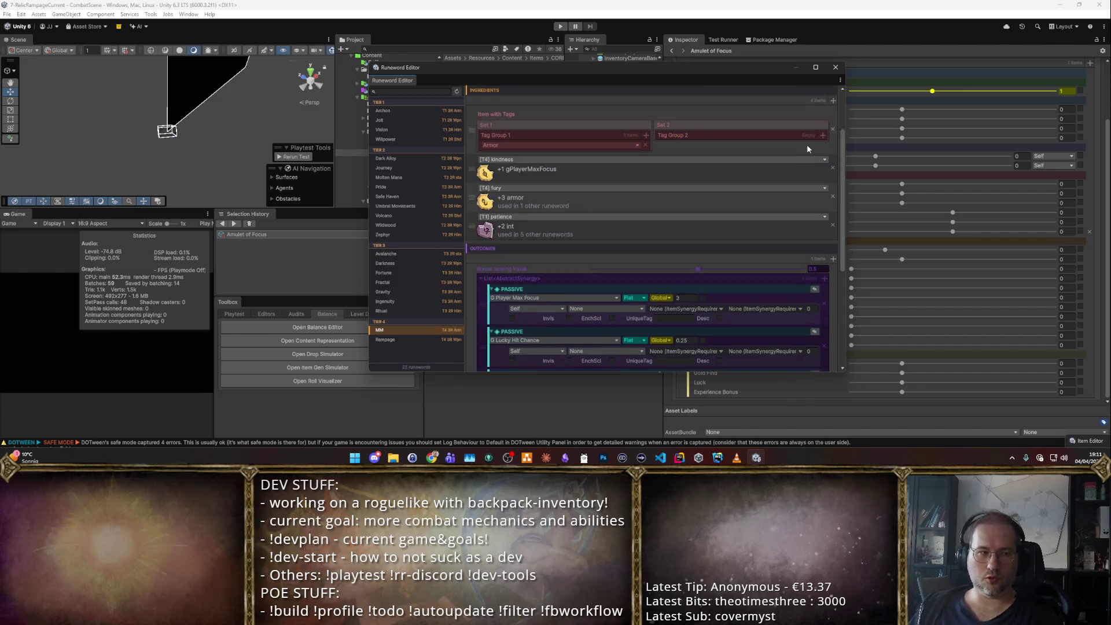
pyautogui.scroll(2, 775, 160)
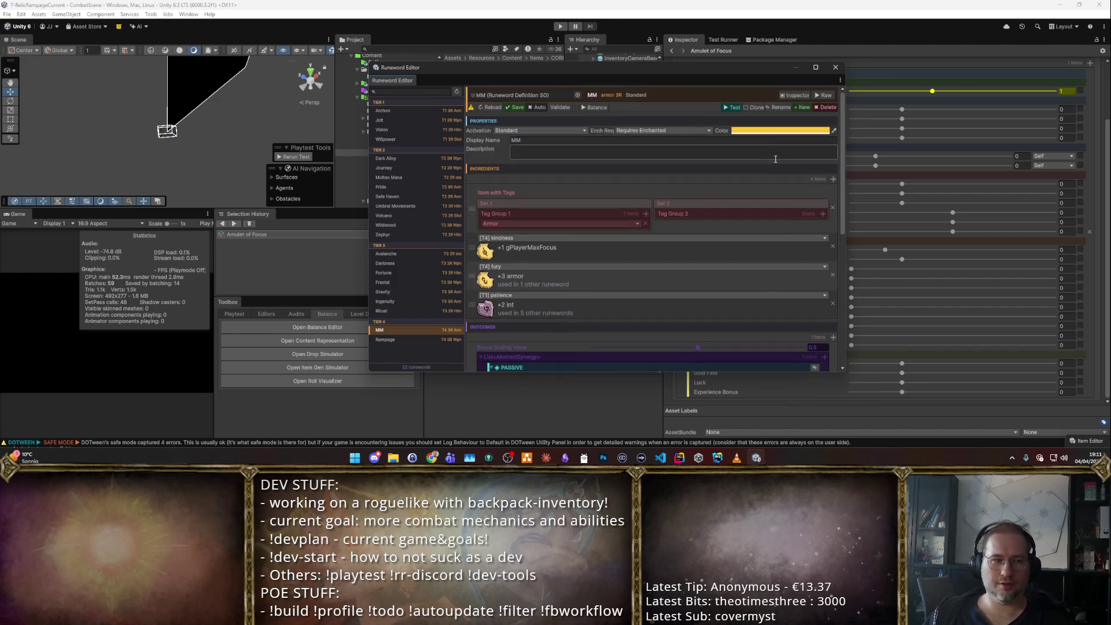
pyautogui.click(734, 107)
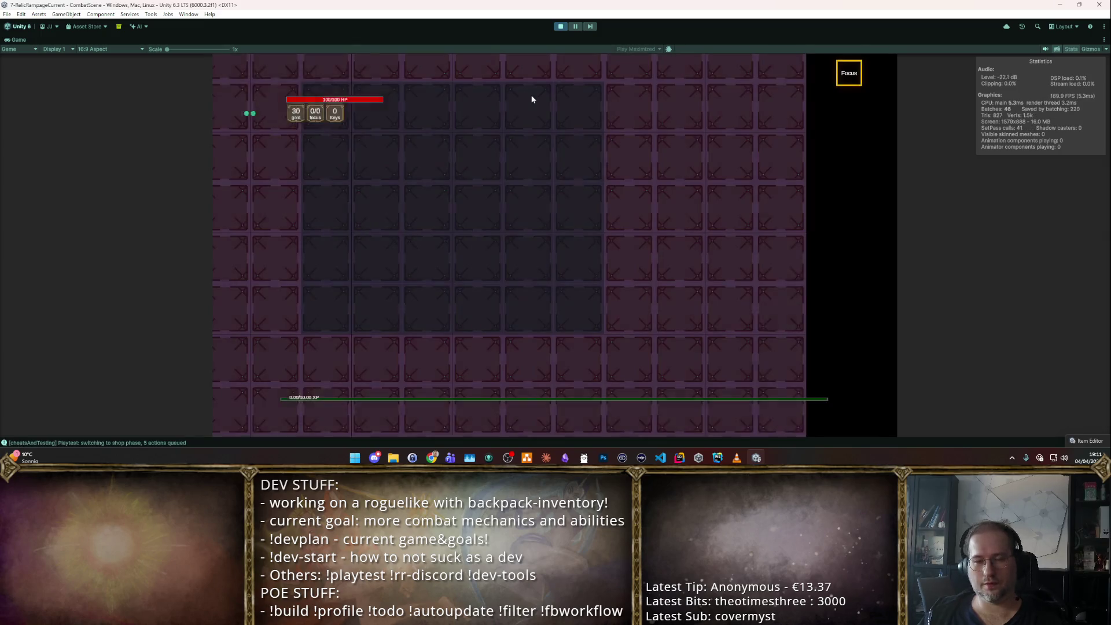
# - Check the tooltip lists +3 Focus, +25% Lucky Hit and +100% Armor before Magic Missile, then leave the inventory
pyautogui.moveTo(359, 206)
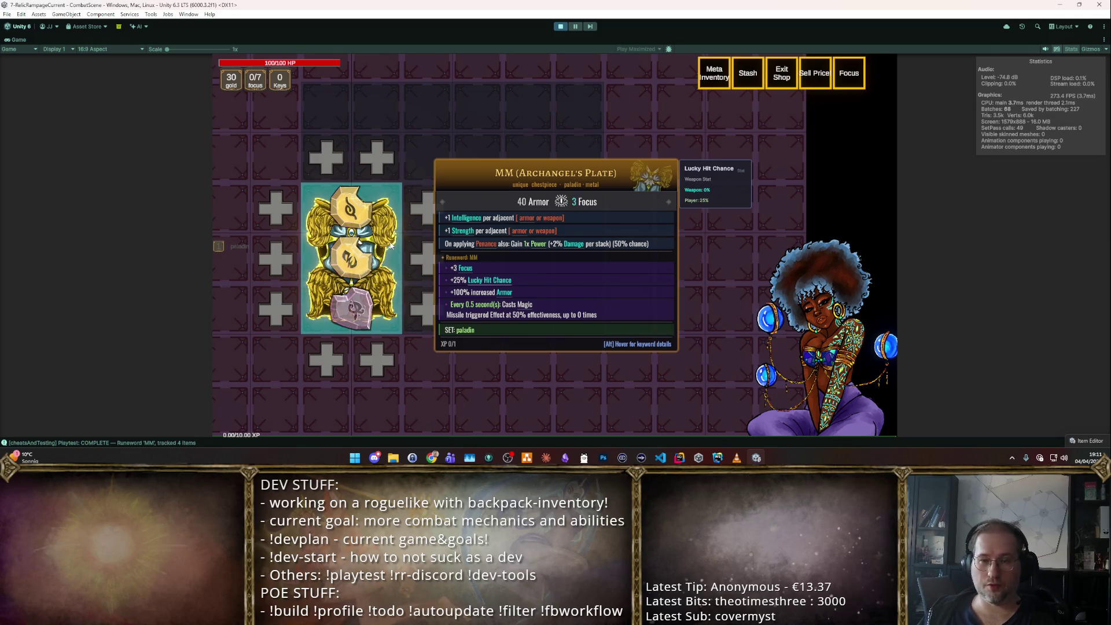
pyautogui.press('Escape')
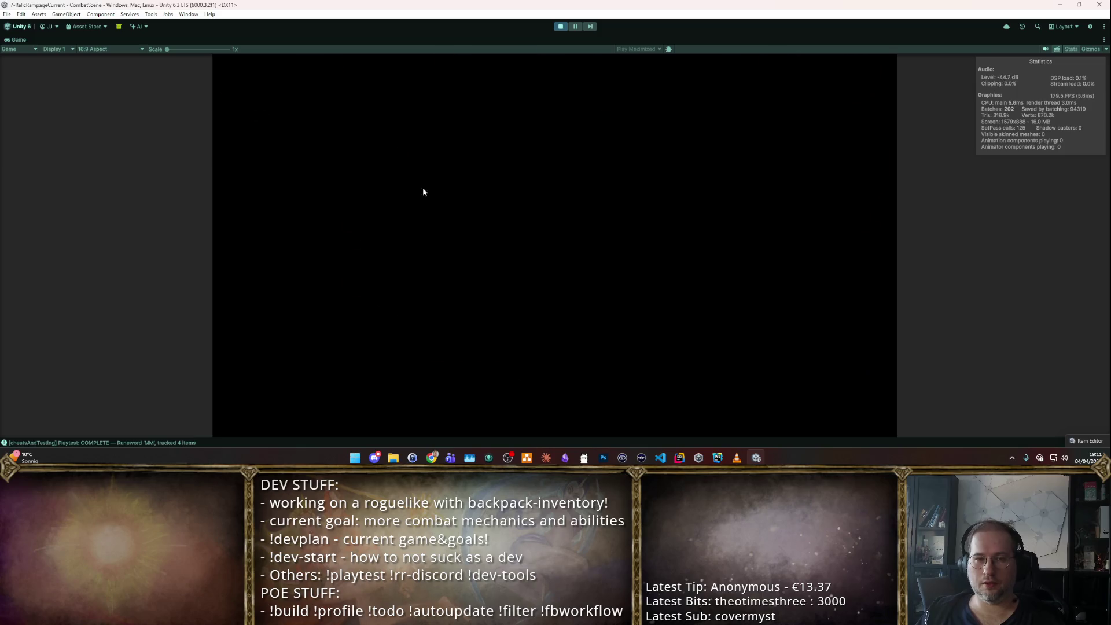
# - Enter the second room, take powerup 3, fight the wave with Magic Missile, then stop the playtest
pyautogui.click(449, 177)
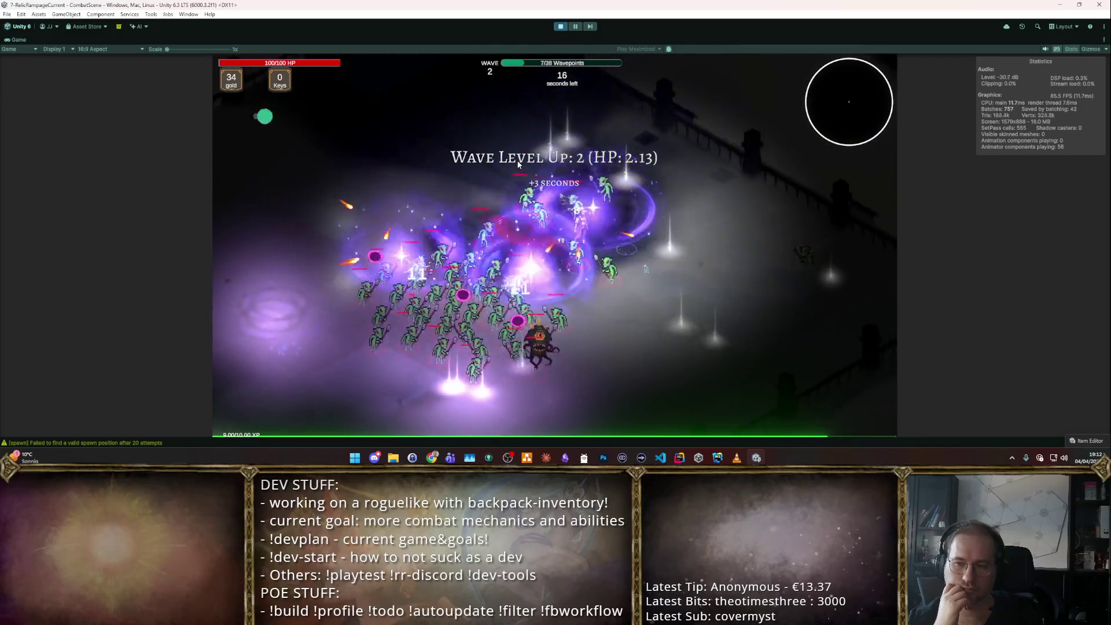
pyautogui.press('3')
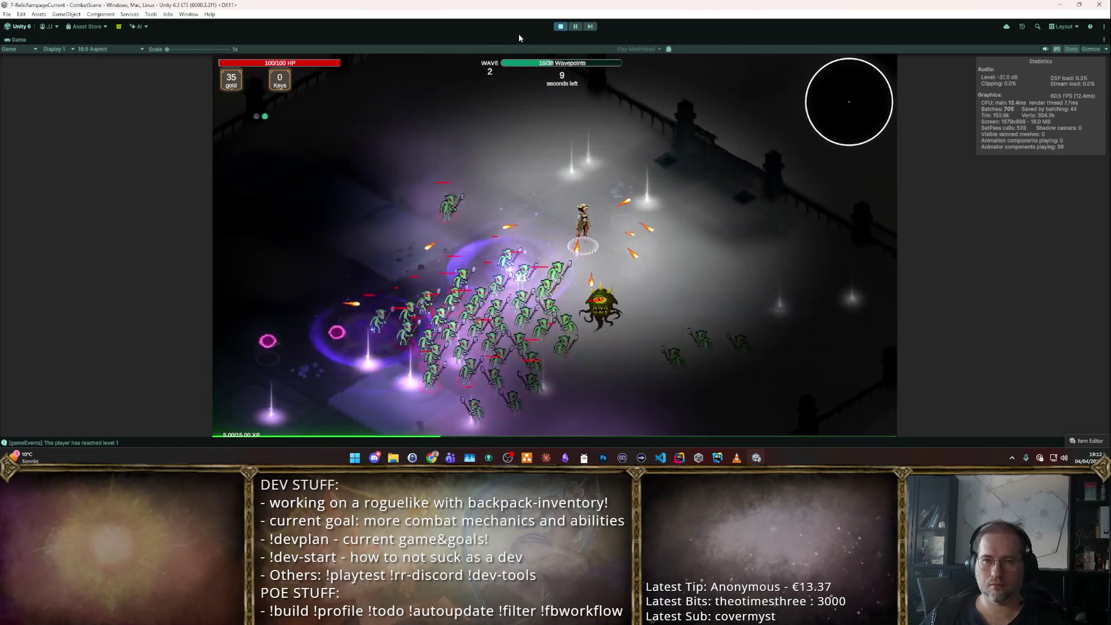
pyautogui.click(561, 26)
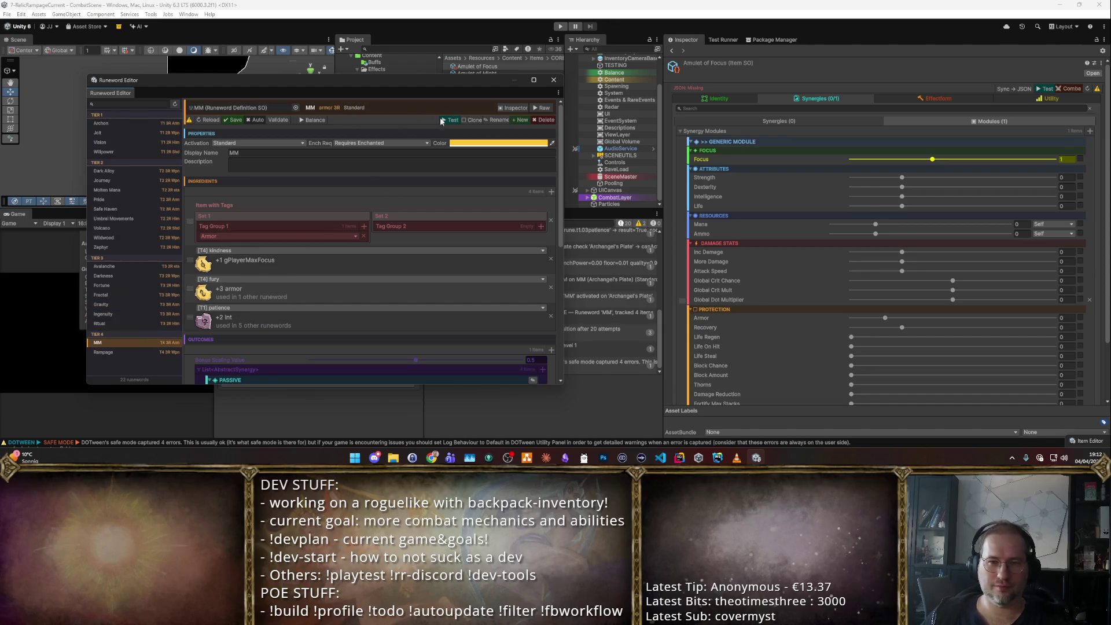
# - Use Rename to change the MM runeword's name to 'Stalagmite'
pyautogui.click(500, 120)
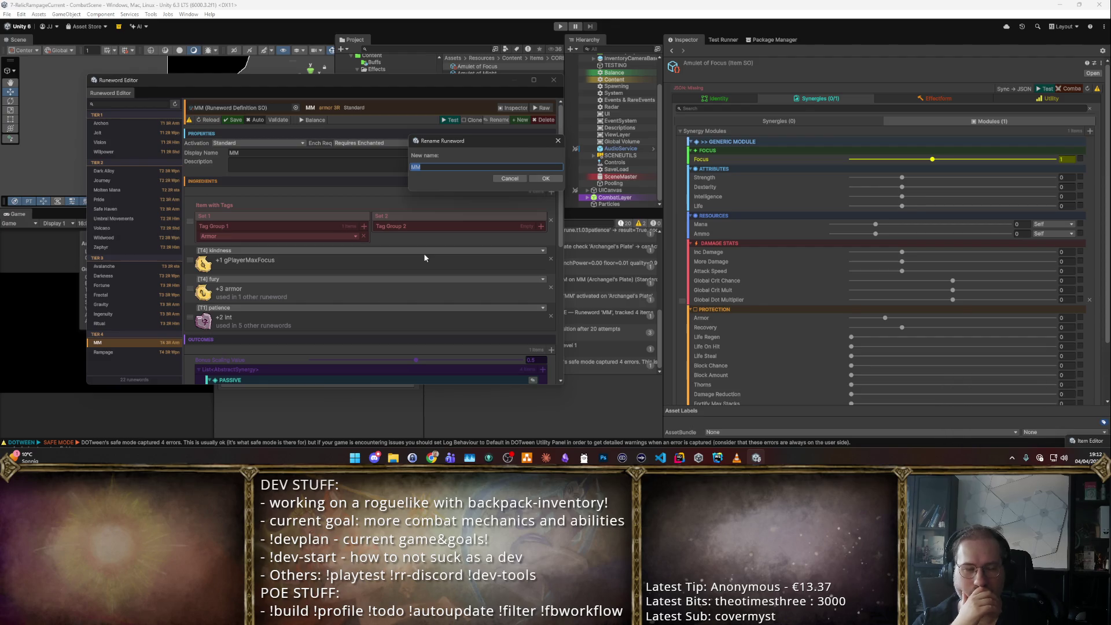
pyautogui.write('S')
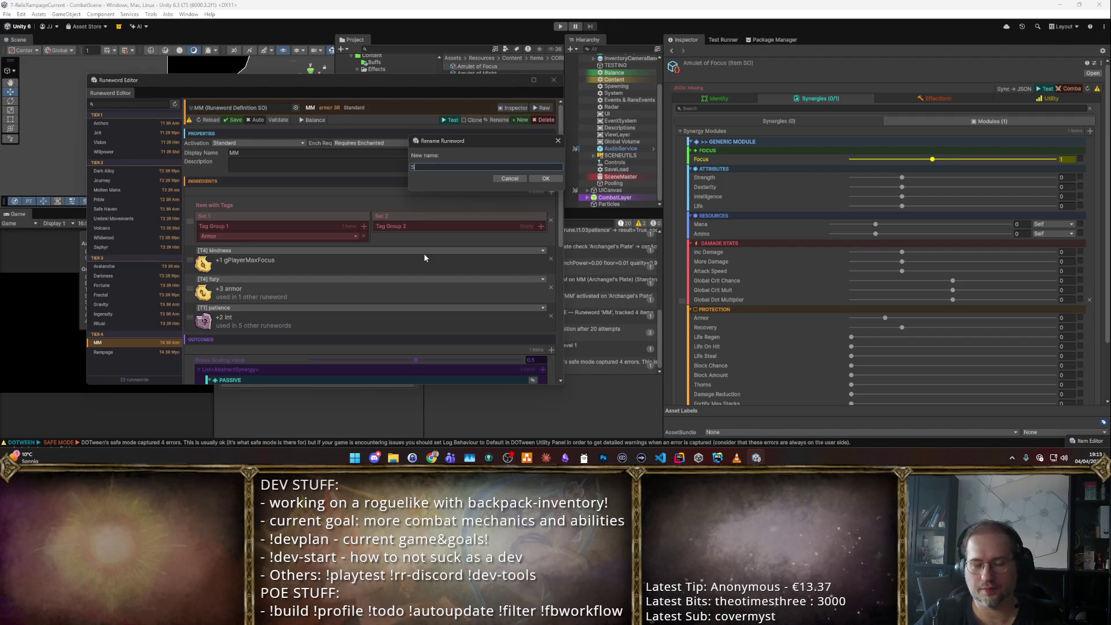
pyautogui.write('talagmite')
pyautogui.press('Return')
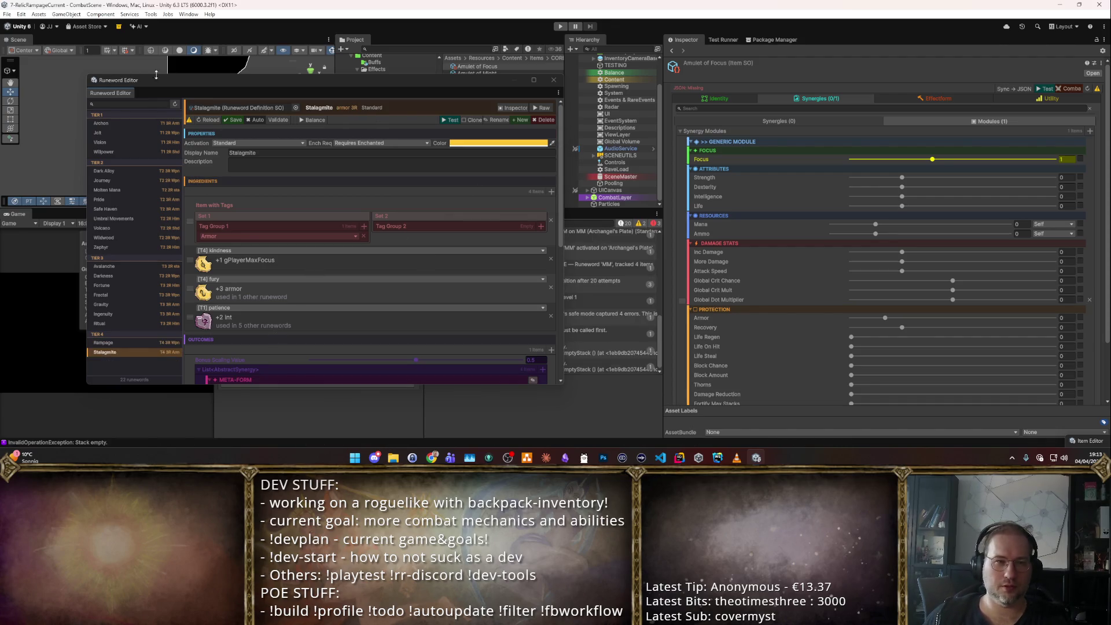
# - Save Stalagmite, compare it against the Rampage runeword, then reselect Stalagmite
pyautogui.click(235, 119)
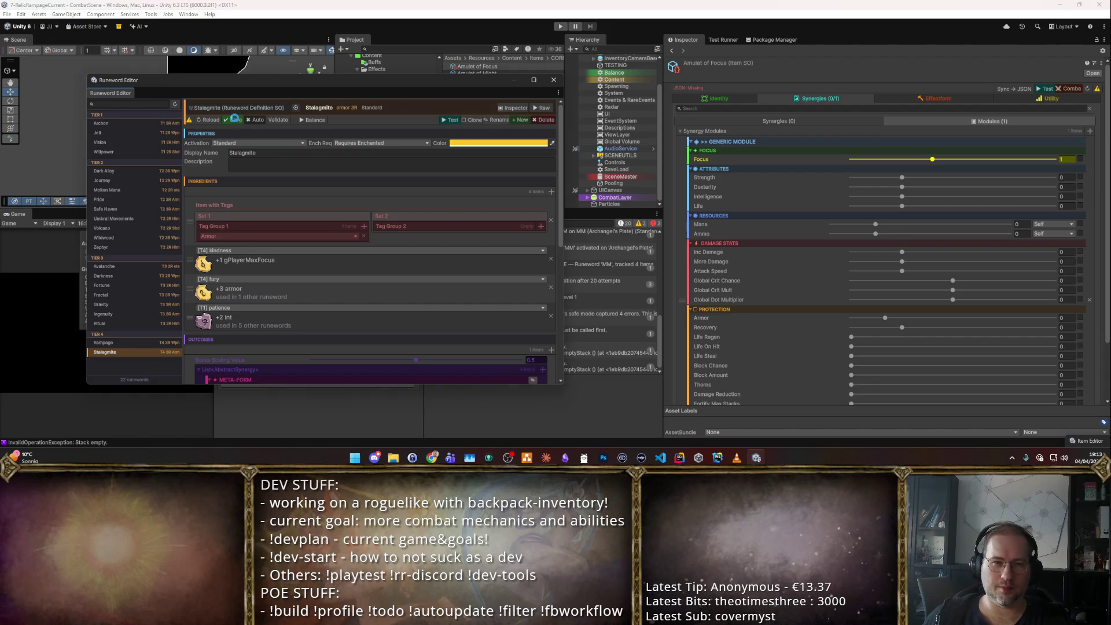
pyautogui.click(131, 343)
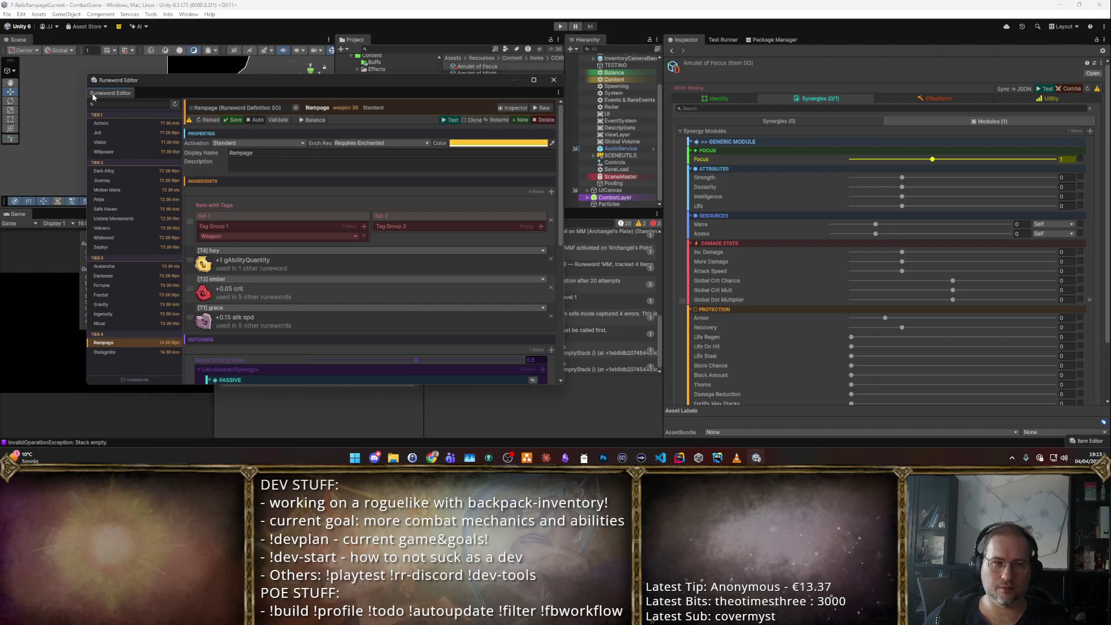
pyautogui.moveTo(401, 85); pyautogui.dragTo(790, 191)
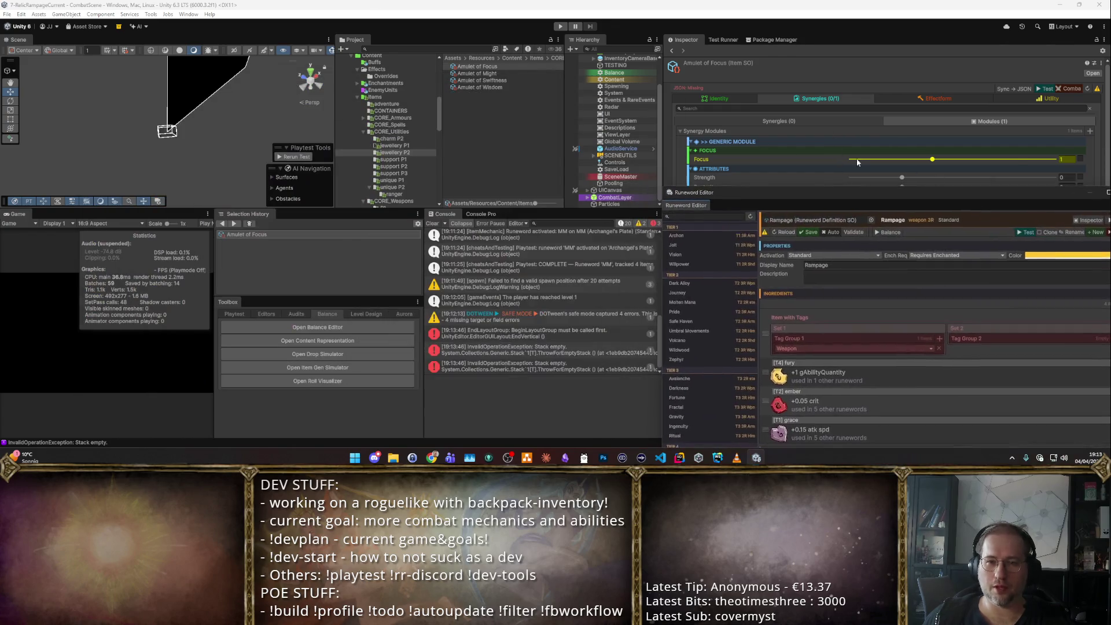
pyautogui.press('Escape')
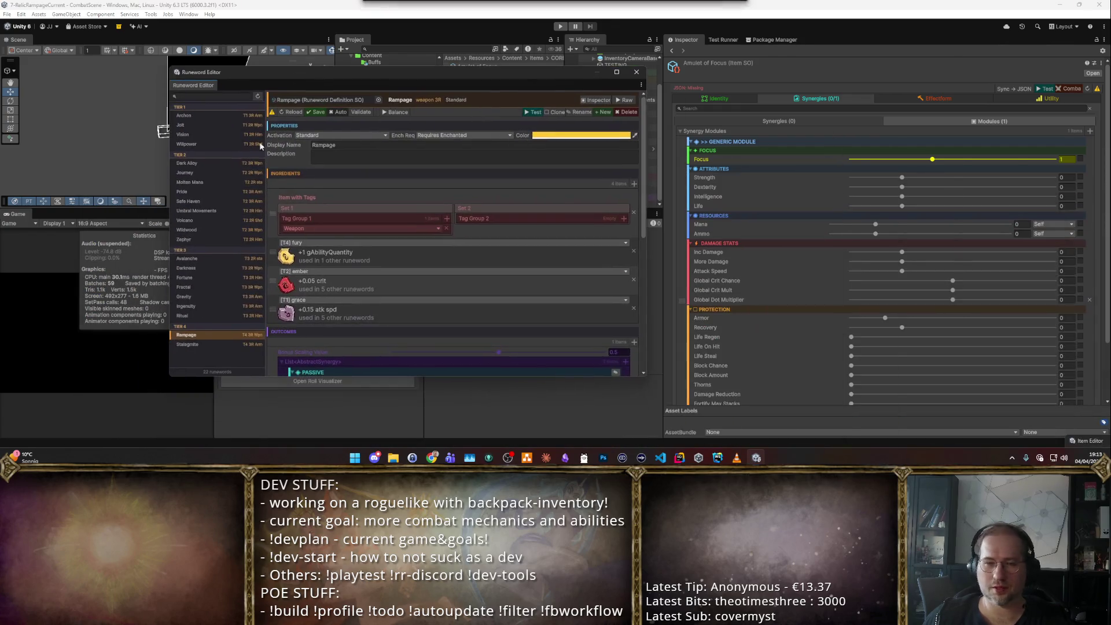
pyautogui.click(187, 346)
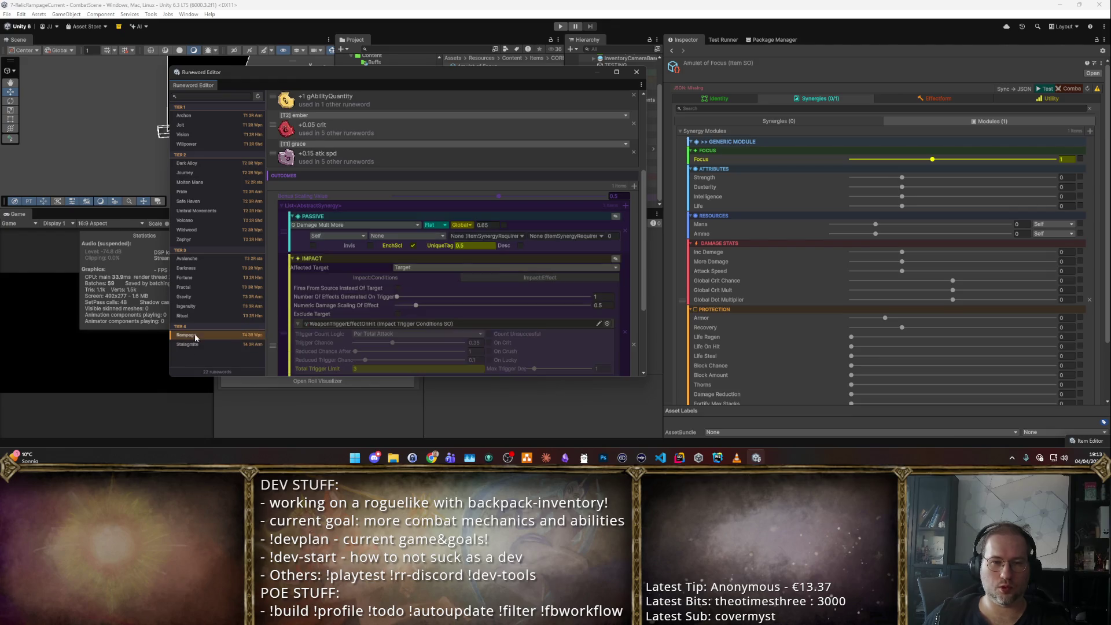
# - Move Lucky Hit Chance to the top and Player Max Focus above the META-FORM block
pyautogui.scroll(-3, 432, 311)
pyautogui.scroll(3, 405, 272)
pyautogui.scroll(-3, 387, 285)
pyautogui.scroll(3, 284, 255)
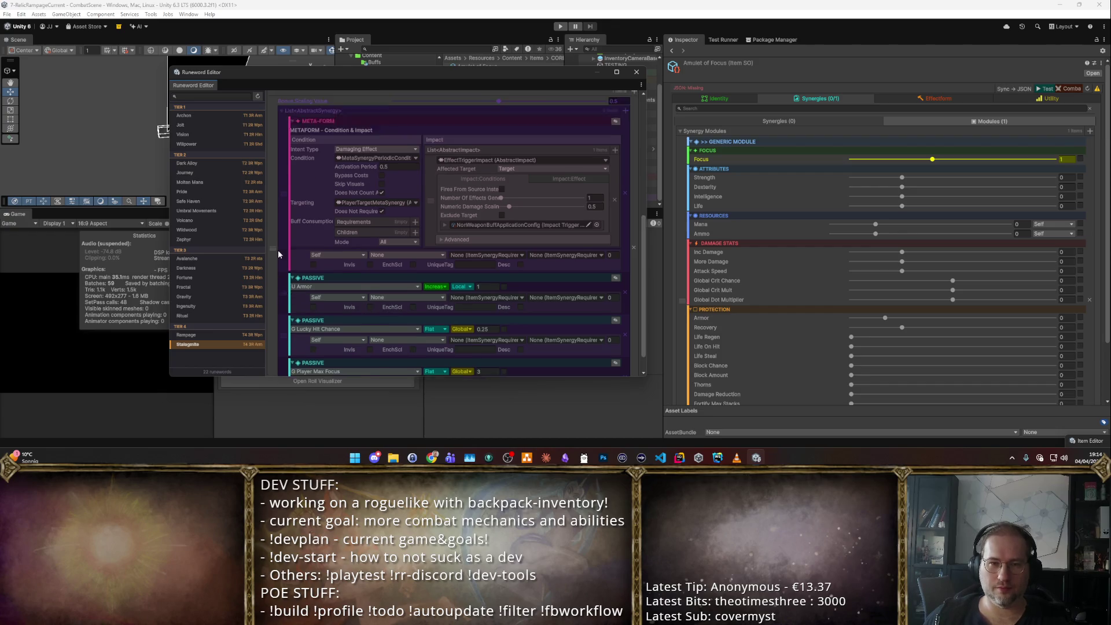
pyautogui.scroll(-3, 319, 301)
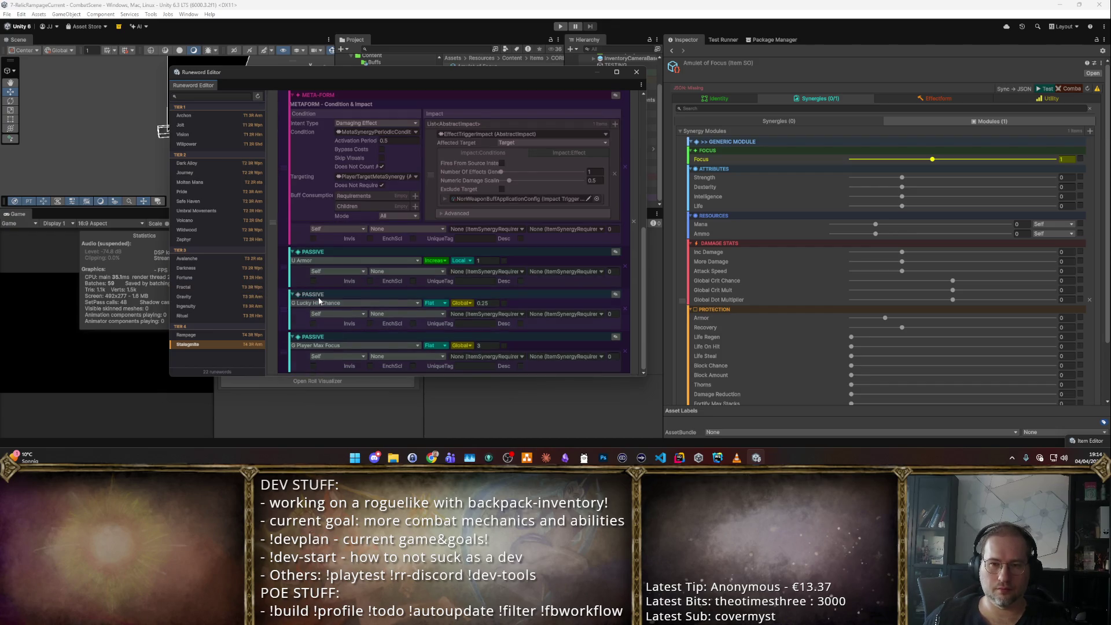
pyautogui.moveTo(276, 316); pyautogui.dragTo(280, 98)
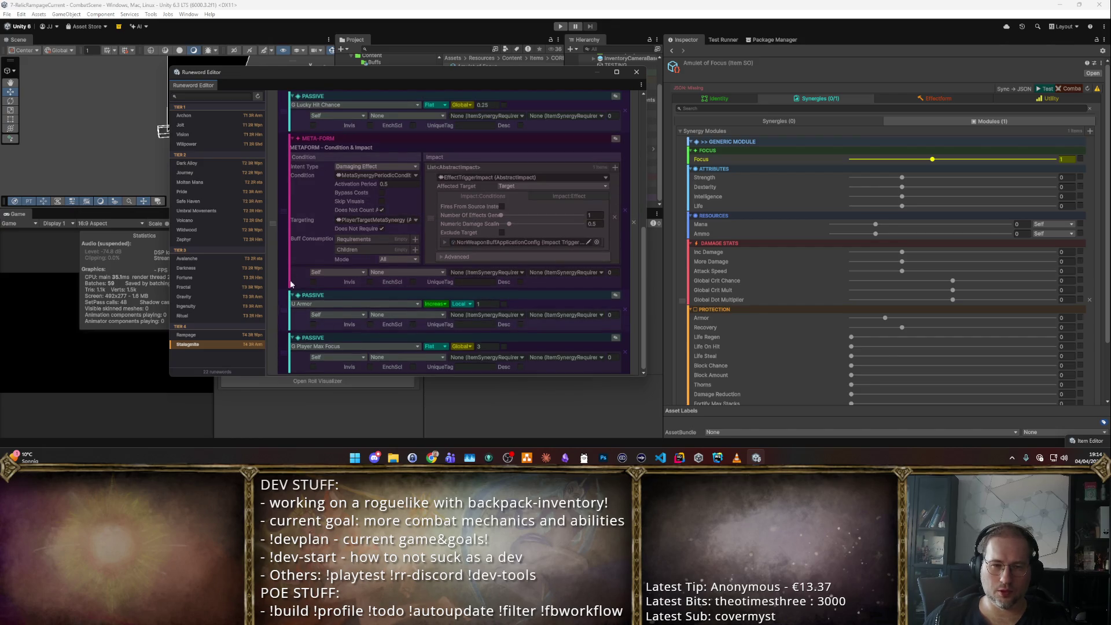
pyautogui.moveTo(286, 341); pyautogui.dragTo(296, 200)
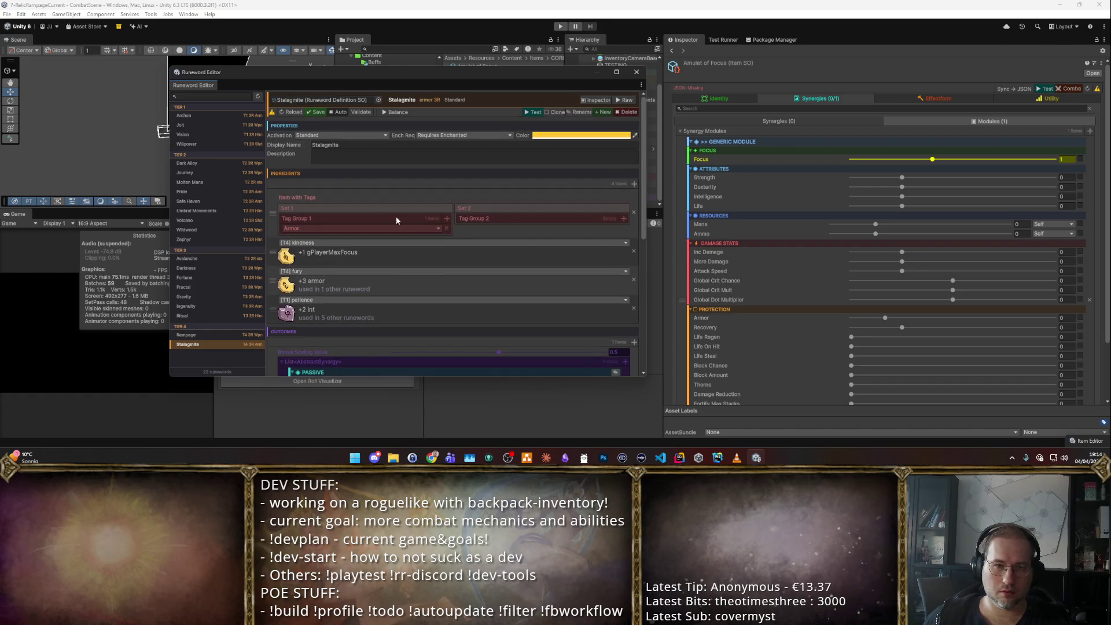
pyautogui.scroll(-5, 405, 220)
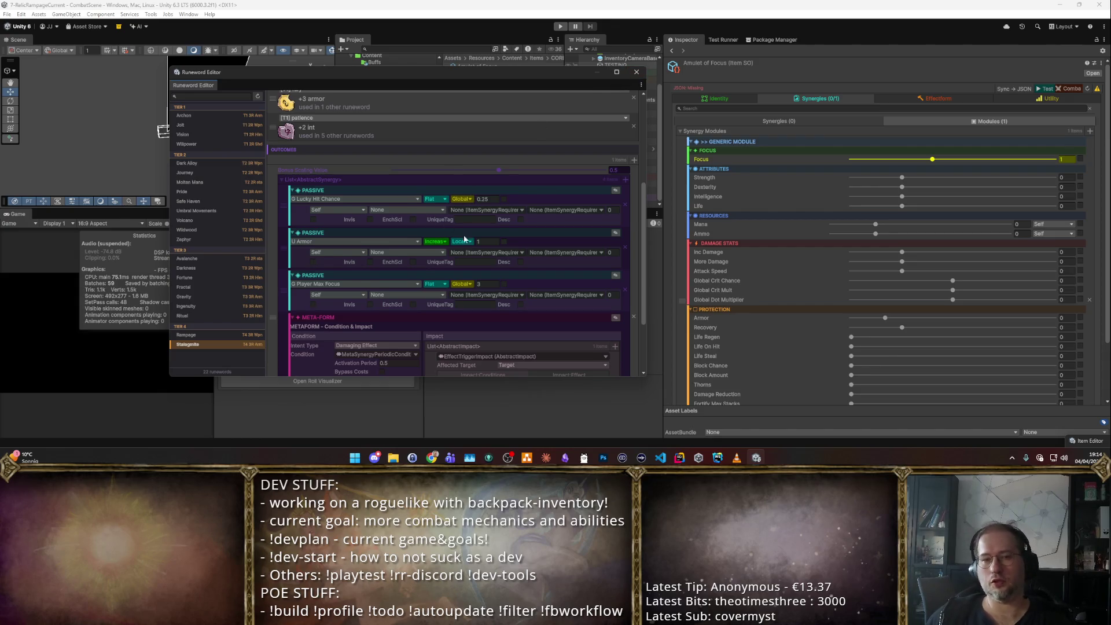
pyautogui.scroll(-3, 453, 238)
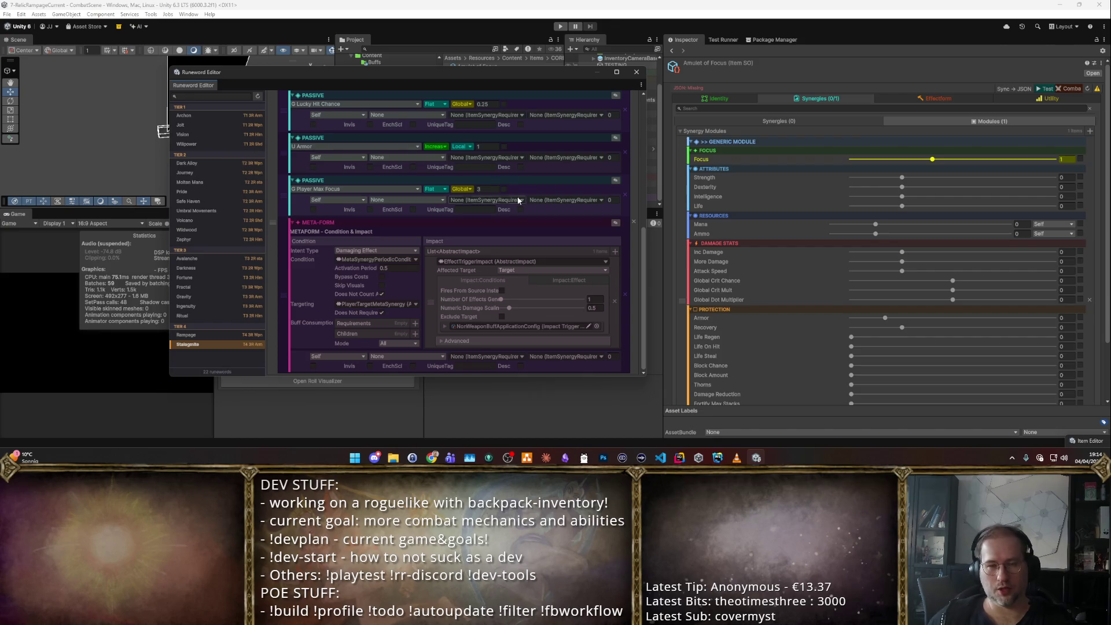
pyautogui.scroll(15, 497, 197)
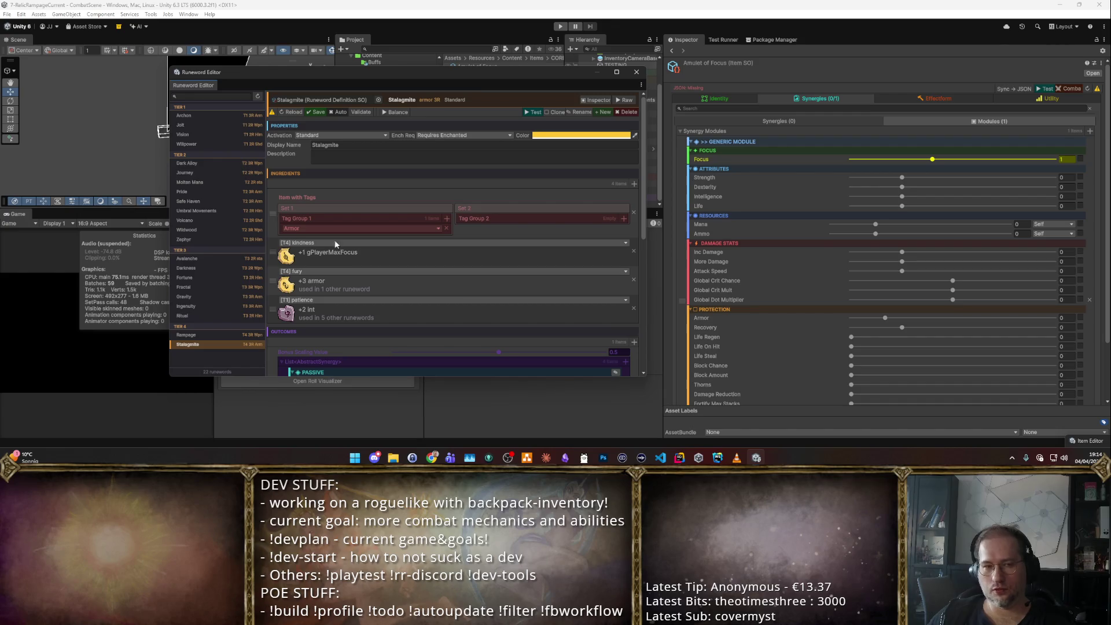
pyautogui.scroll(-5, 394, 234)
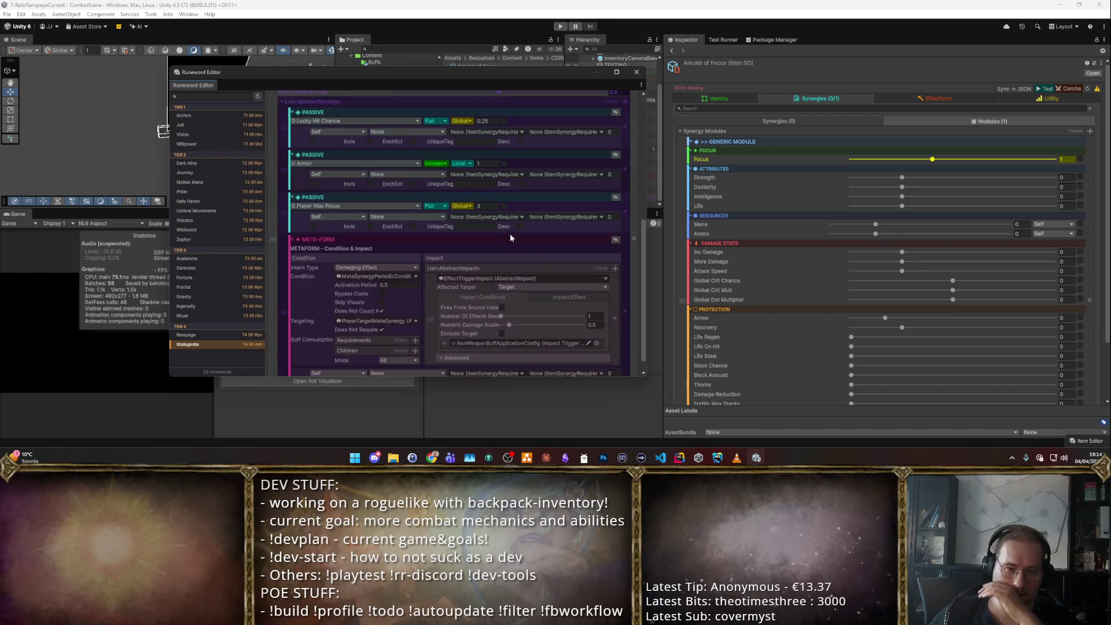
# - Add a SetMembershipSynergy outcome with Archmage as its granted set
pyautogui.click(634, 186)
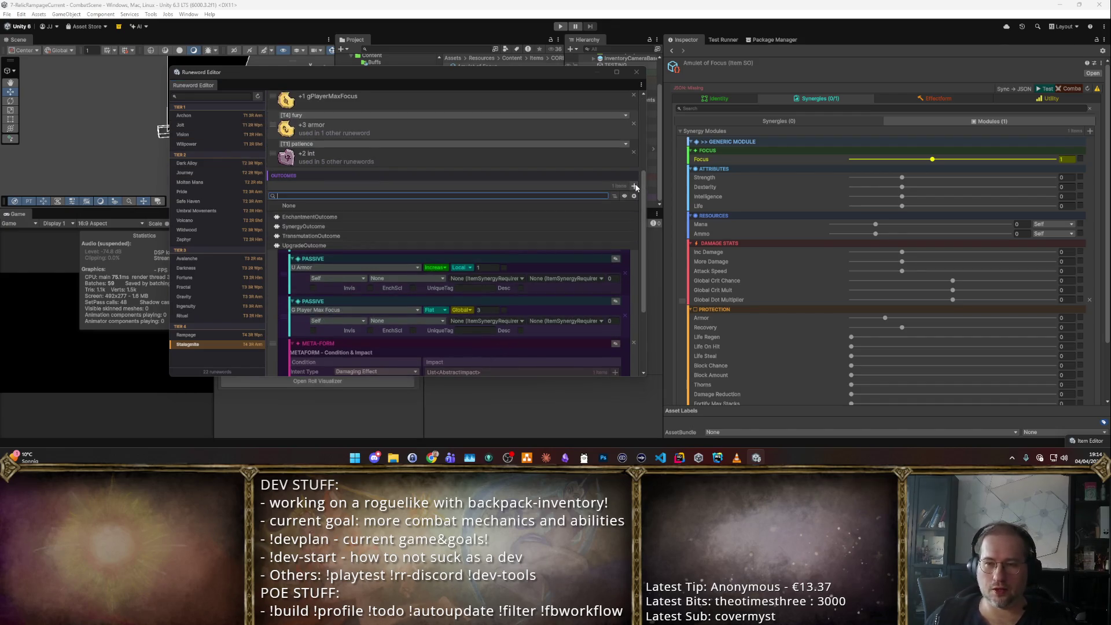
pyautogui.click(626, 179)
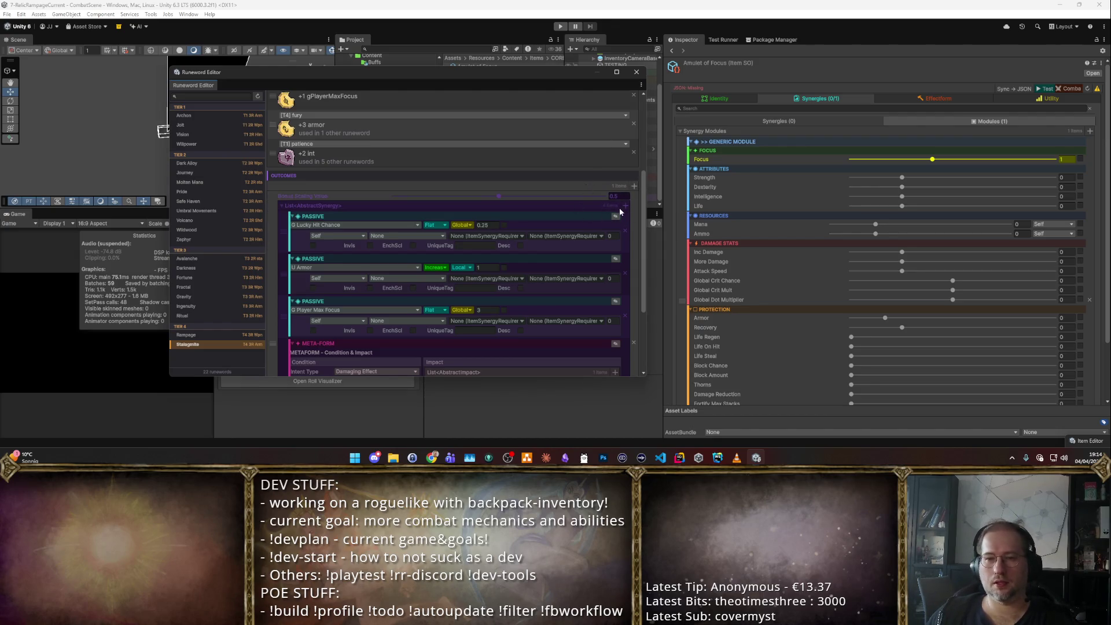
pyautogui.click(626, 206)
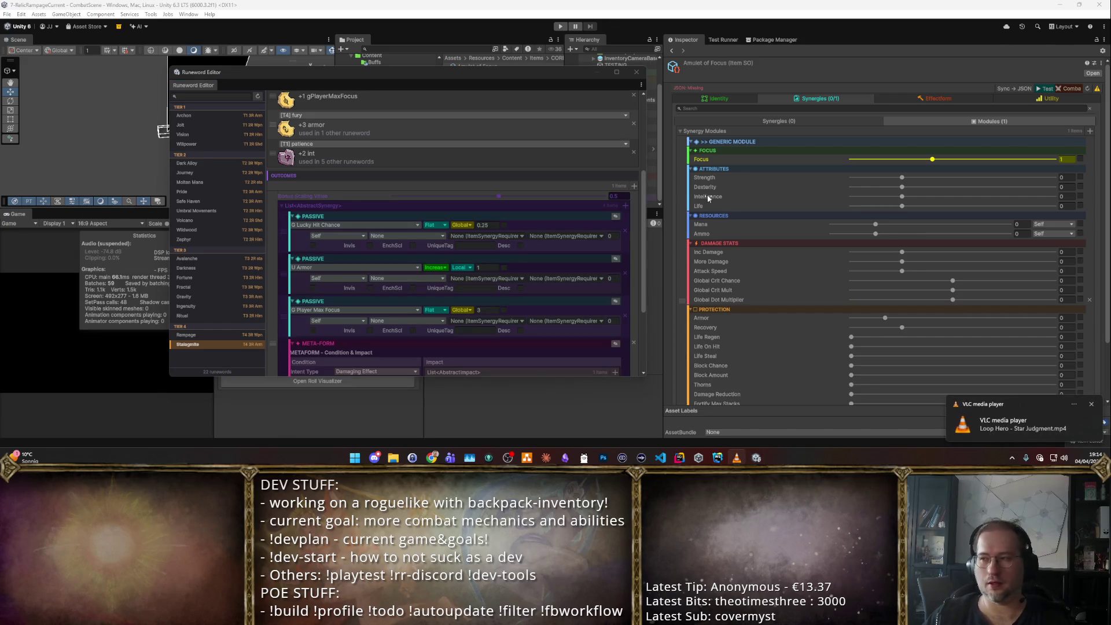
pyautogui.click(626, 204)
pyautogui.write('Set')
pyautogui.click(370, 213)
pyautogui.scroll(-5, 460, 242)
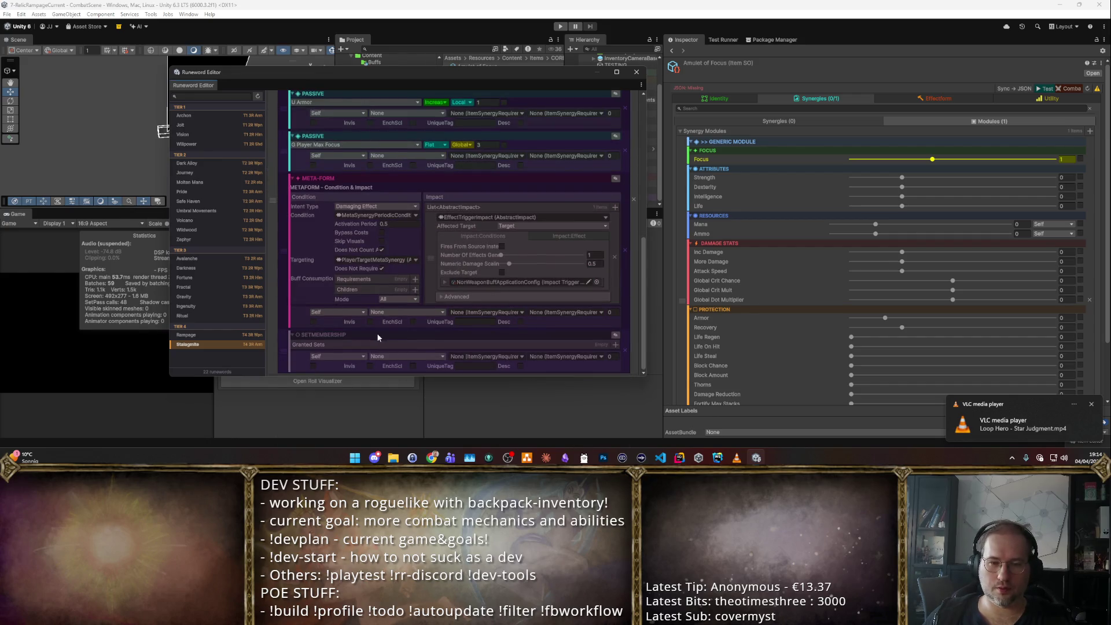
pyautogui.click(615, 344)
pyautogui.click(394, 355)
pyautogui.write('Arc')
pyautogui.click(356, 202)
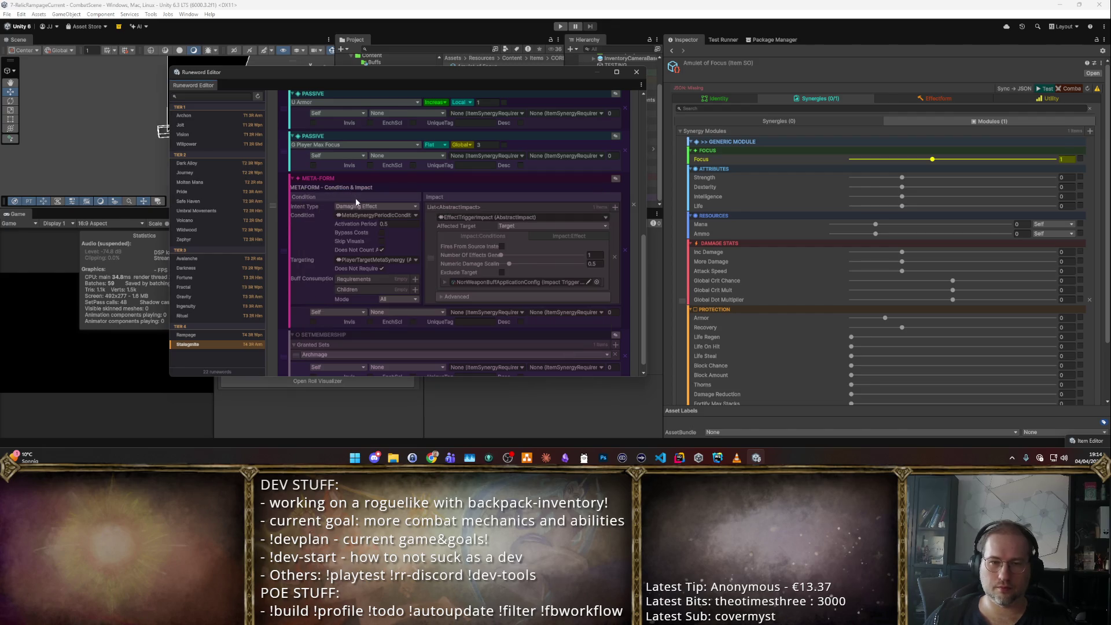
# - Start a playtest of the Stalagmite runeword
pyautogui.scroll(15, 376, 318)
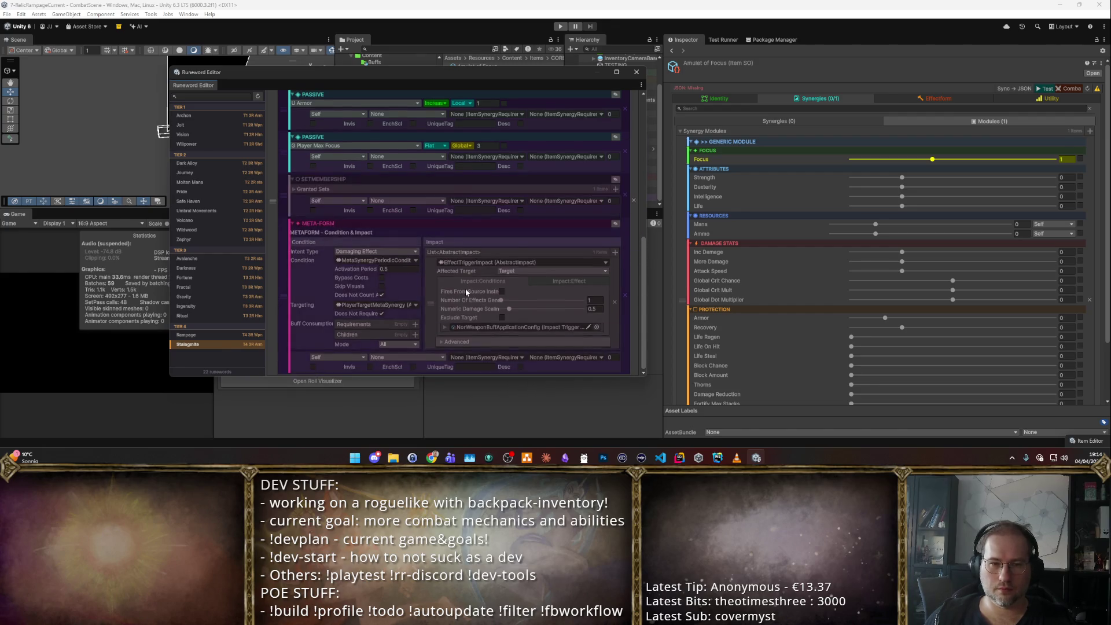
pyautogui.scroll(-15, 384, 255)
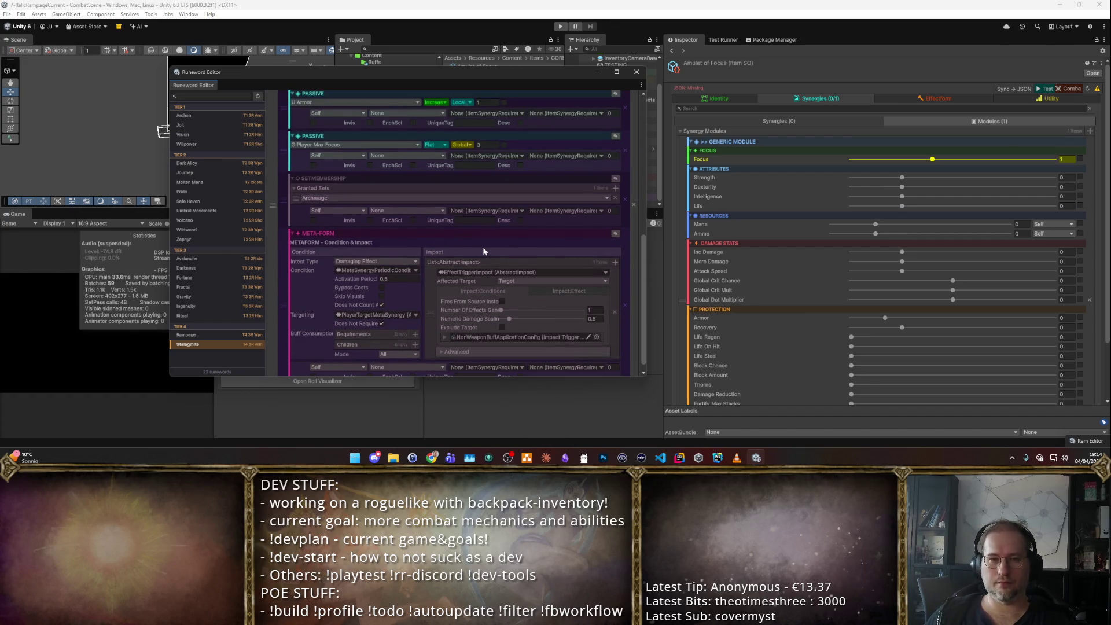
pyautogui.scroll(15, 484, 250)
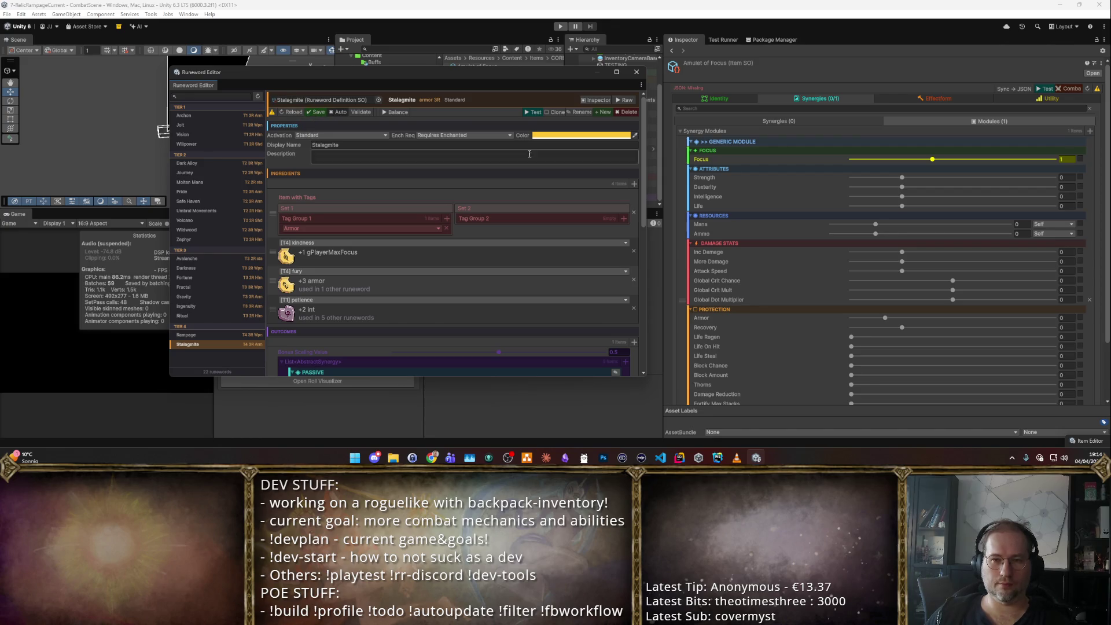
pyautogui.click(532, 112)
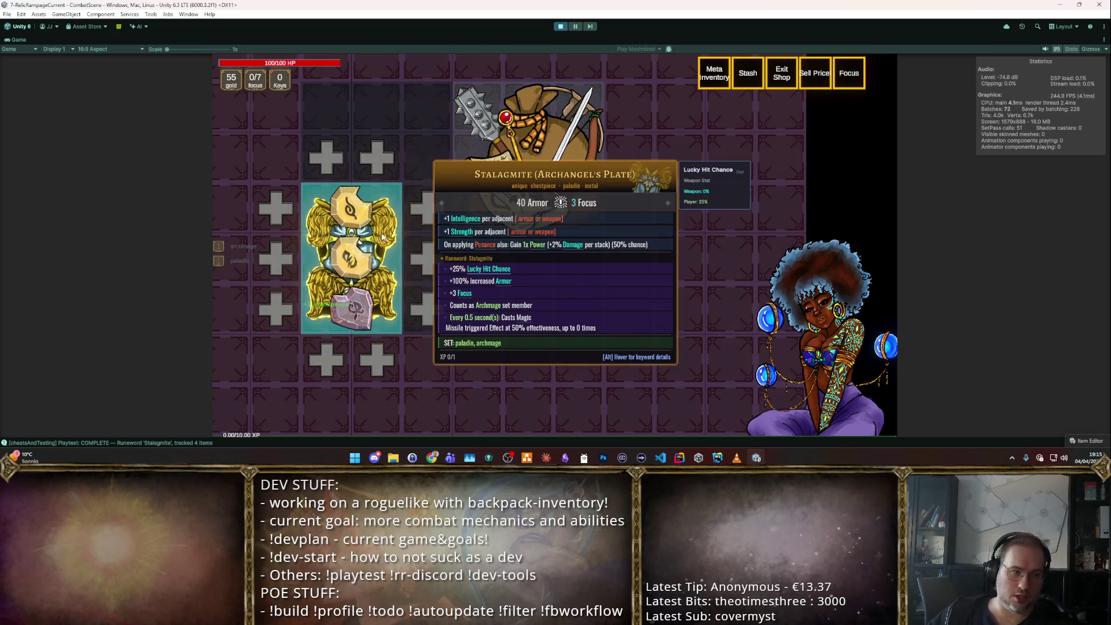
# - Check the chestplate and rune tooltips confirming Stalagmite's Archmage set membership, then stop the playtest
pyautogui.moveTo(392, 232)
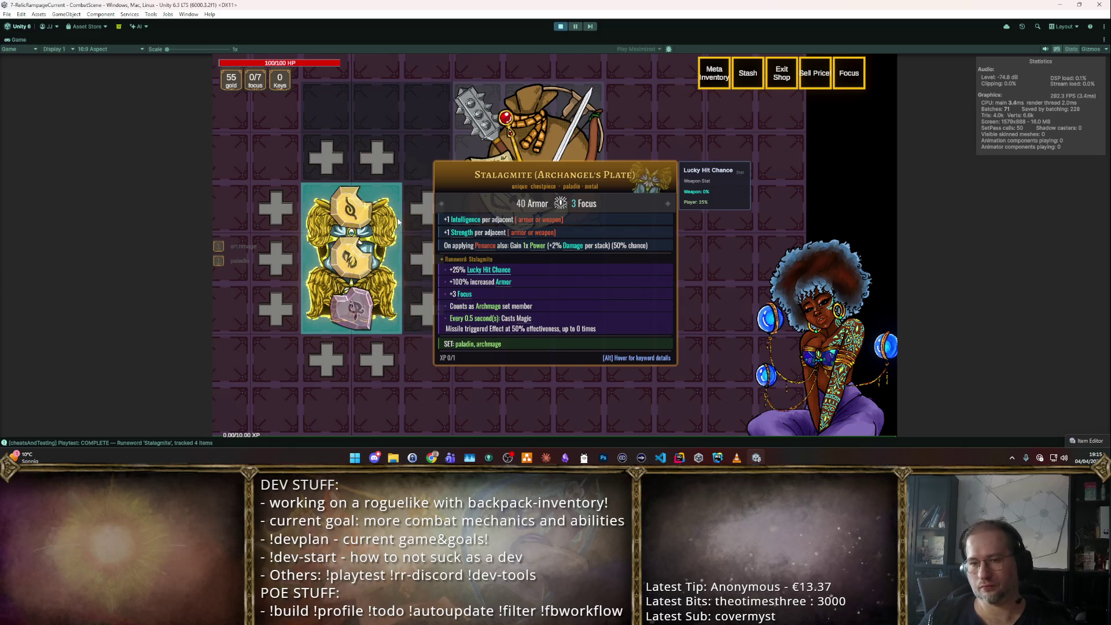
pyautogui.moveTo(354, 253)
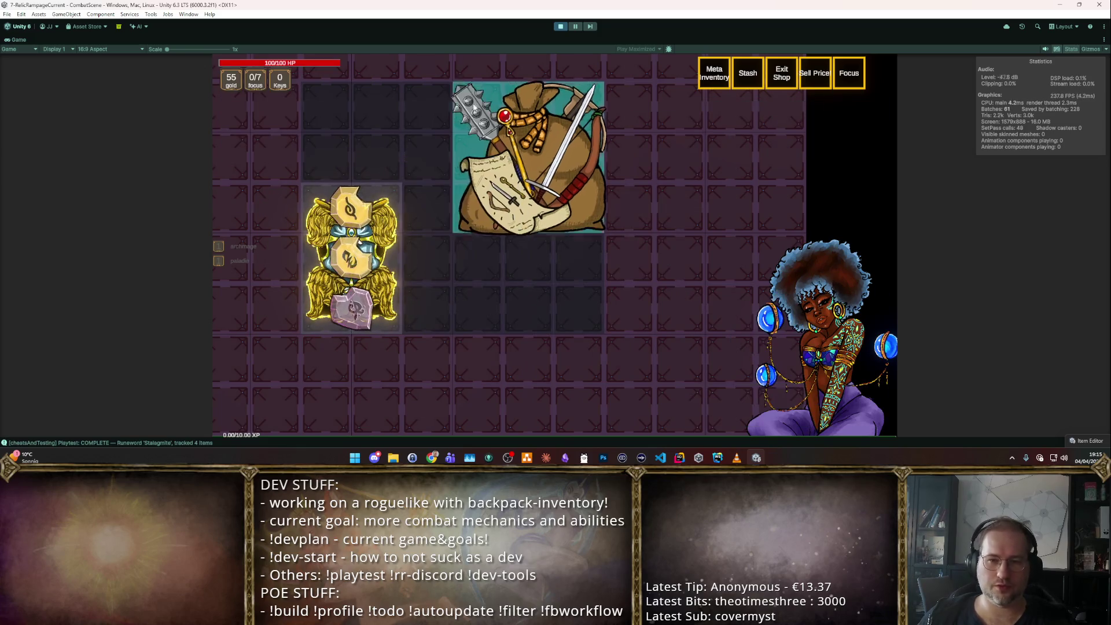
pyautogui.click(560, 26)
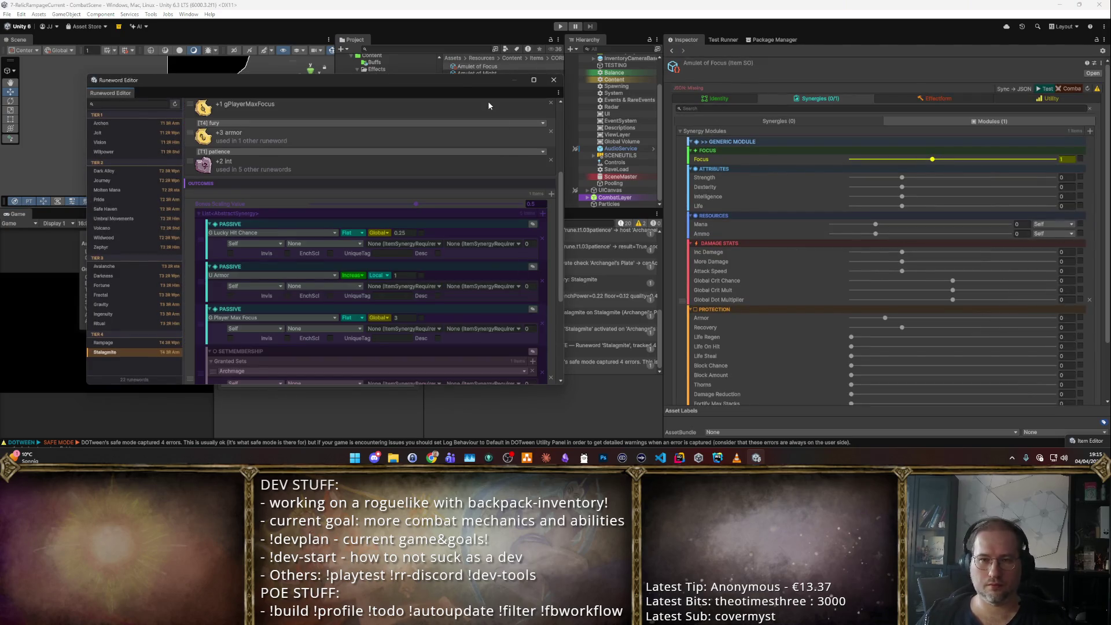
# - Move the Runeword Editor beside the Scene and Project panels, scrolled back to Stalagmite's rune ingredients
pyautogui.moveTo(470, 82); pyautogui.dragTo(857, 138)
pyautogui.scroll(-5, 753, 289)
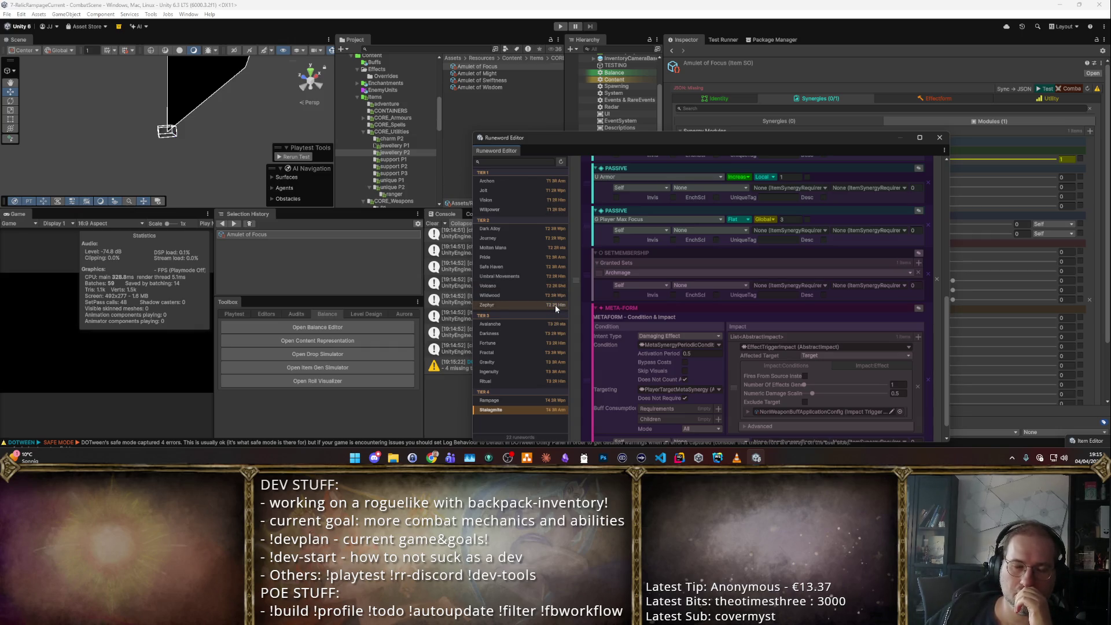
pyautogui.scroll(5, 639, 341)
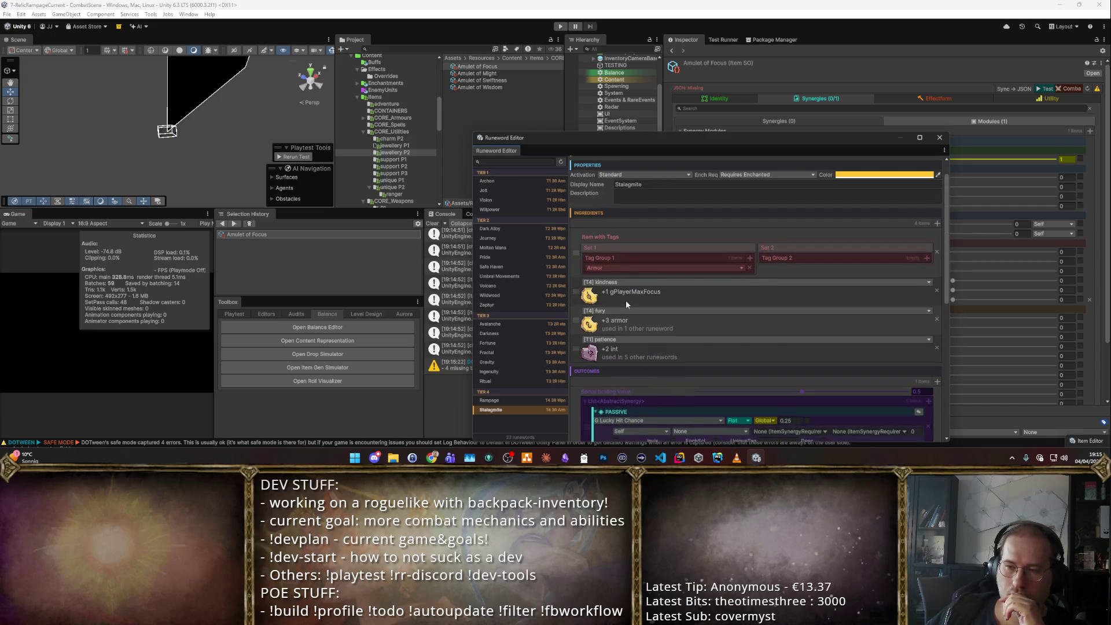
pyautogui.moveTo(617, 141); pyautogui.dragTo(579, 78)
pyautogui.scroll(1, 623, 207)
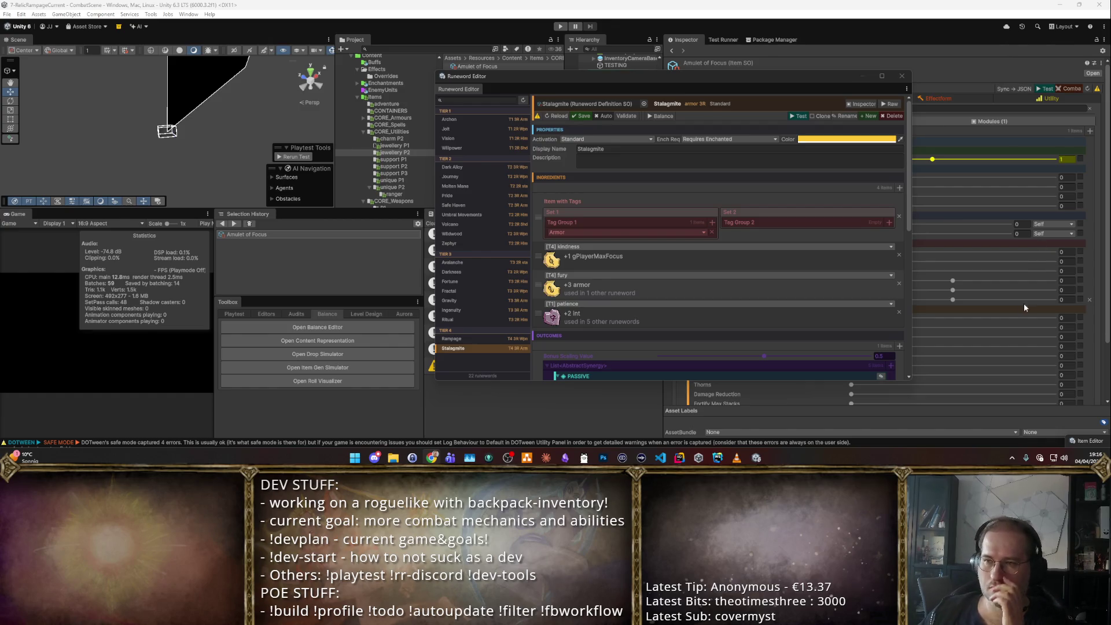
# - Rename the Stalagmite runeword to 'Wolfram Web'
pyautogui.click(848, 115)
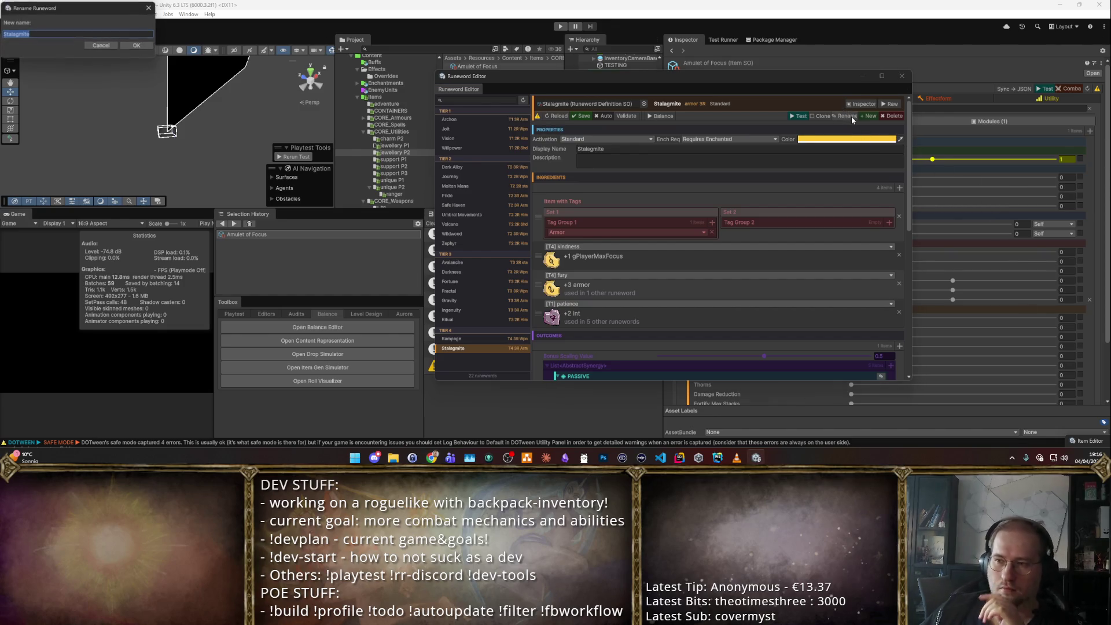
pyautogui.write('Wolfram Web')
pyautogui.click(137, 44)
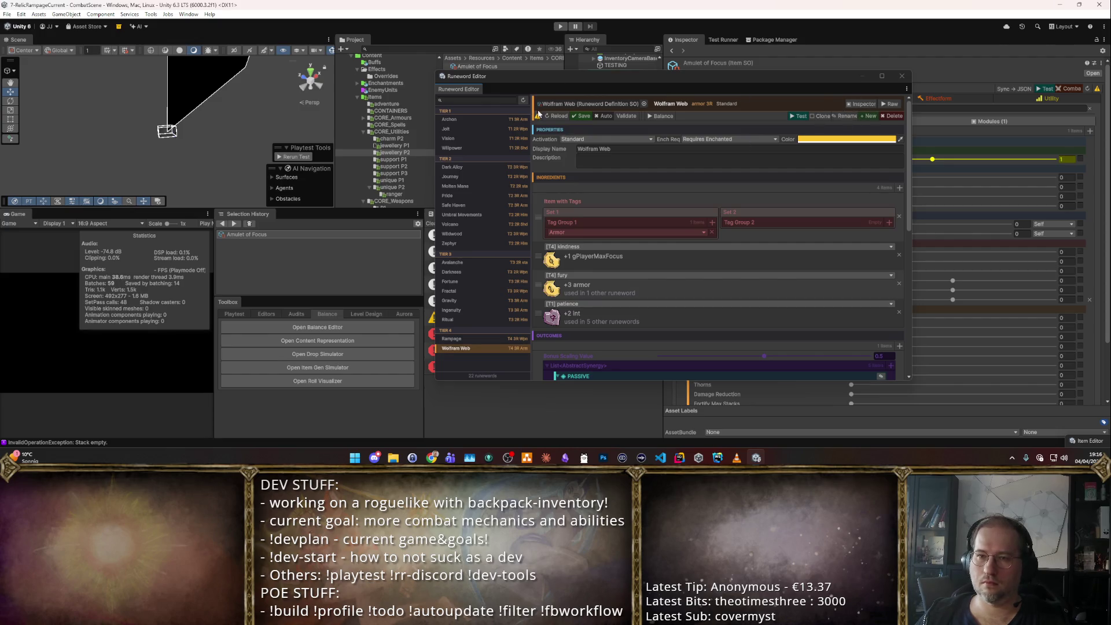
# - Browse the Fortune, Safe Haven, Umbral Movements and Molten Mana runewords
pyautogui.click(495, 278)
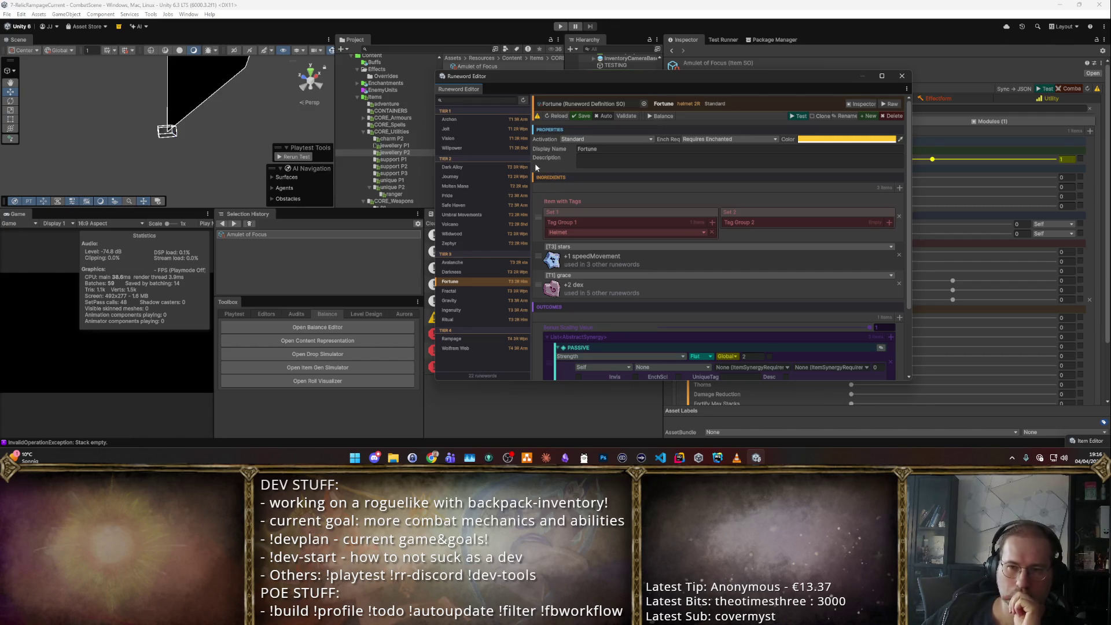
pyautogui.click(481, 204)
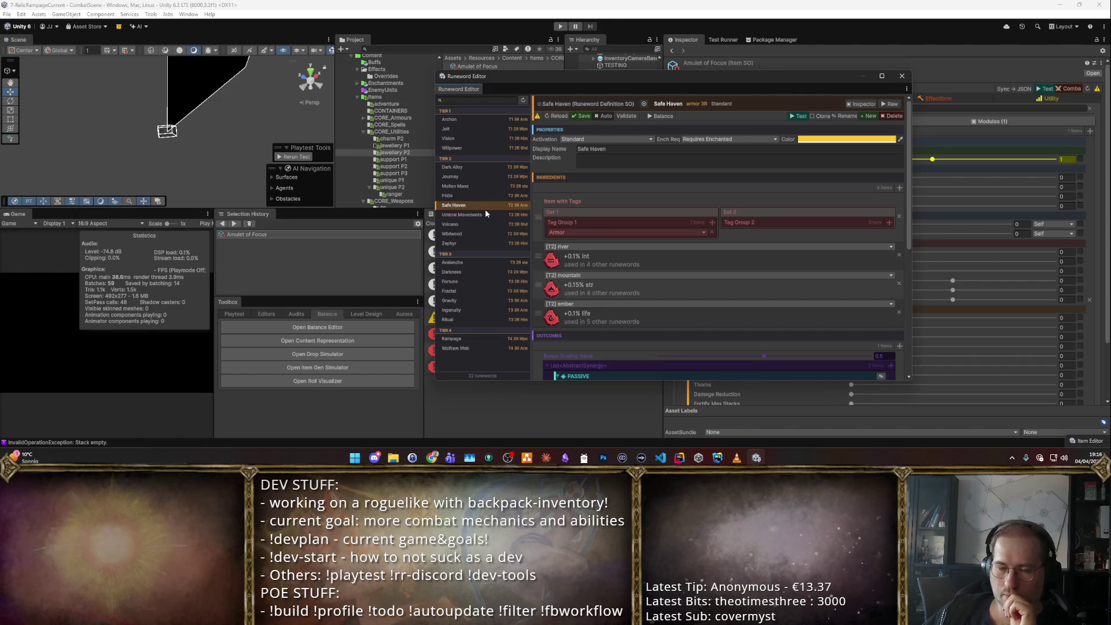
pyautogui.click(485, 214)
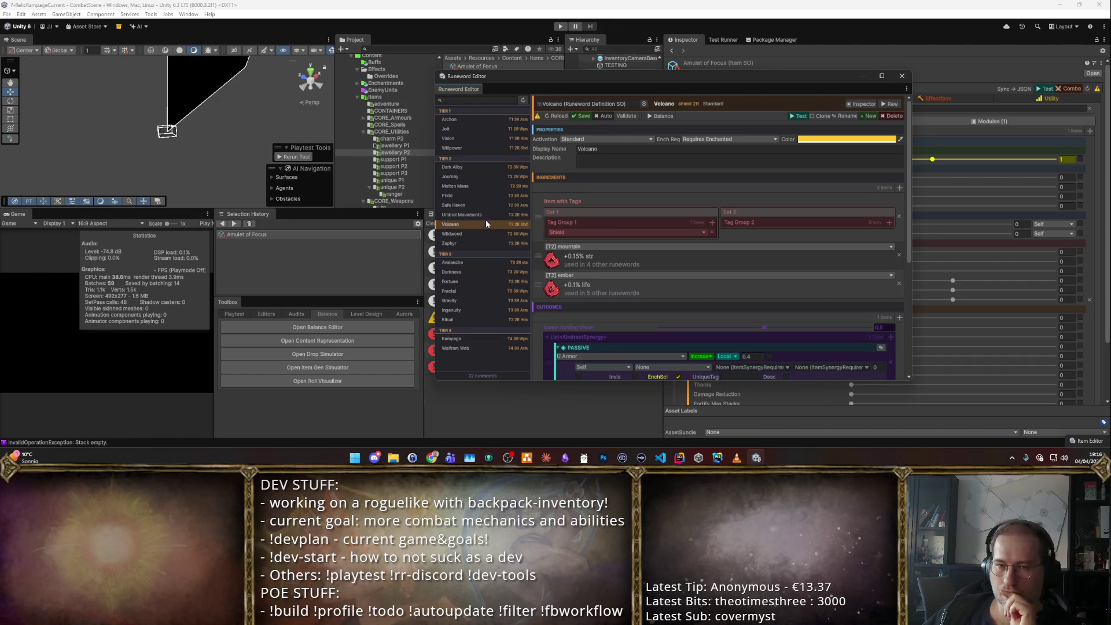
pyautogui.click(483, 185)
pyautogui.scroll(-5, 619, 260)
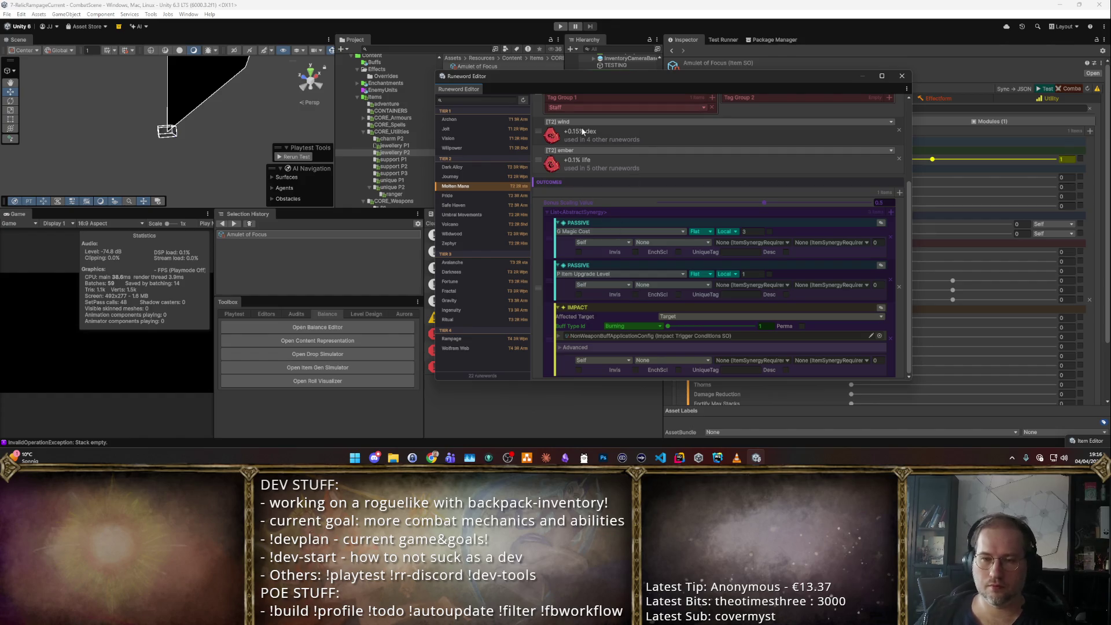
pyautogui.scroll(3, 589, 118)
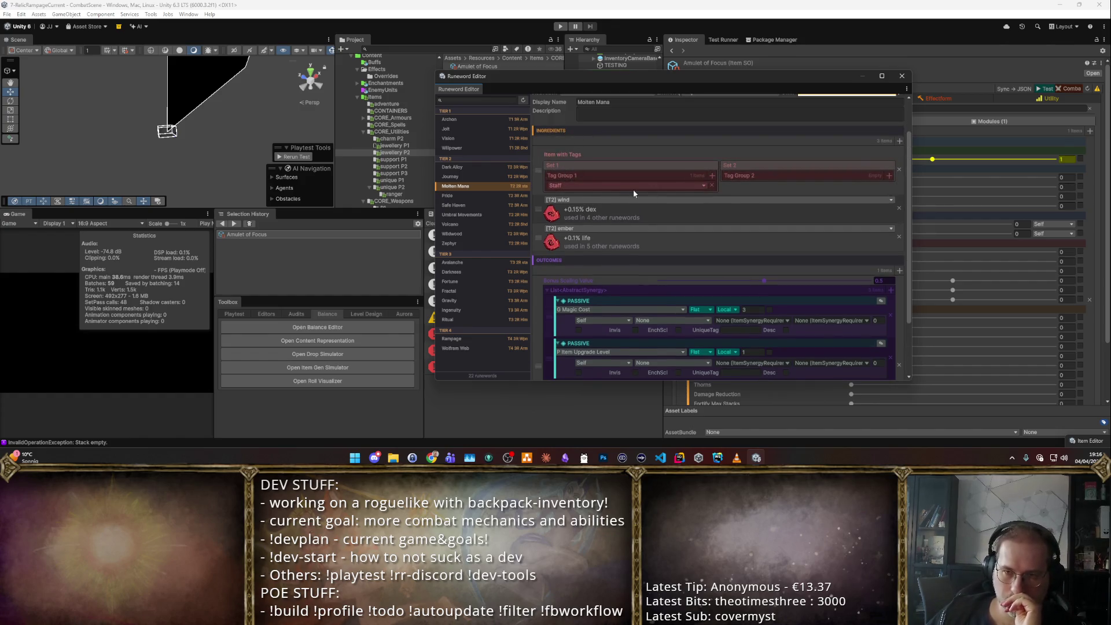
# - Clone the Ritual runeword into a new runeword named 'Discharge'
pyautogui.click(460, 319)
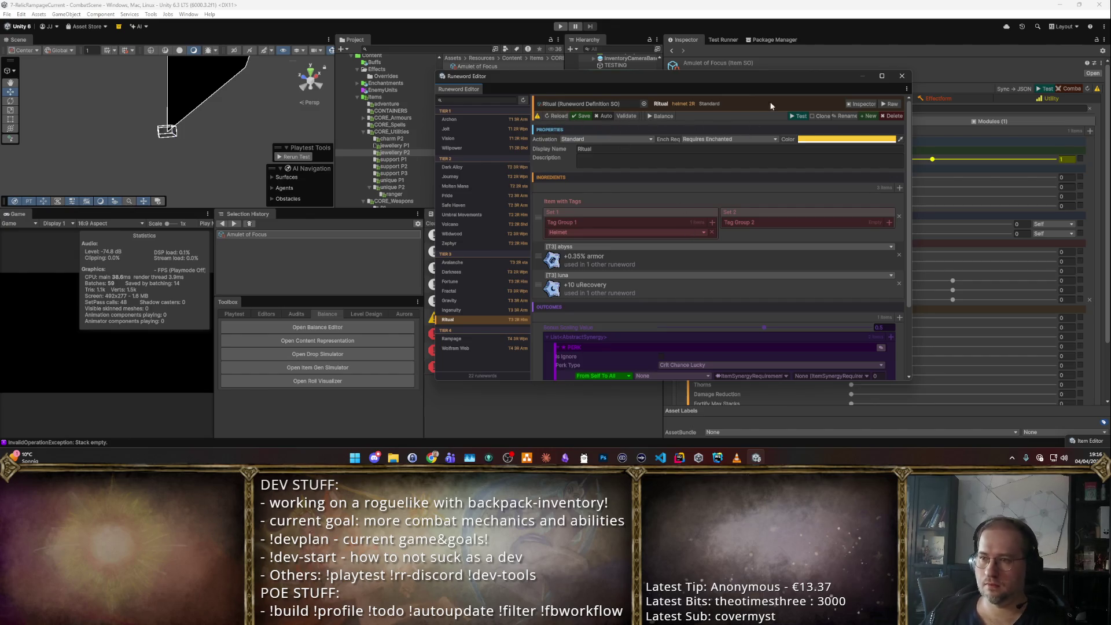
pyautogui.click(824, 116)
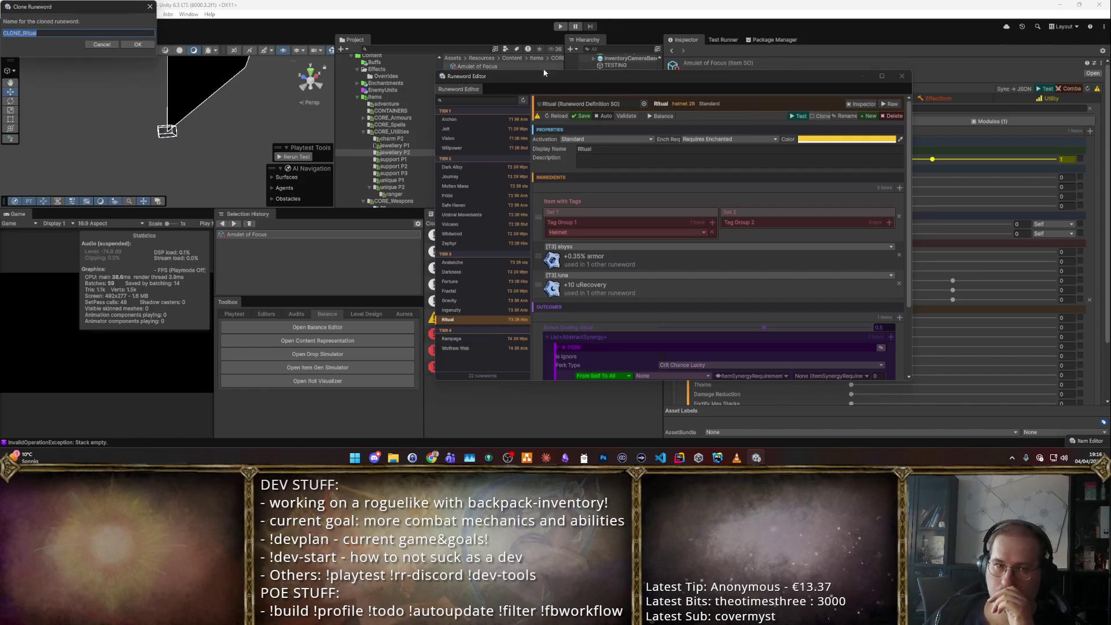
pyautogui.write('Discharge')
pyautogui.hotkey('ctrl', 'a')
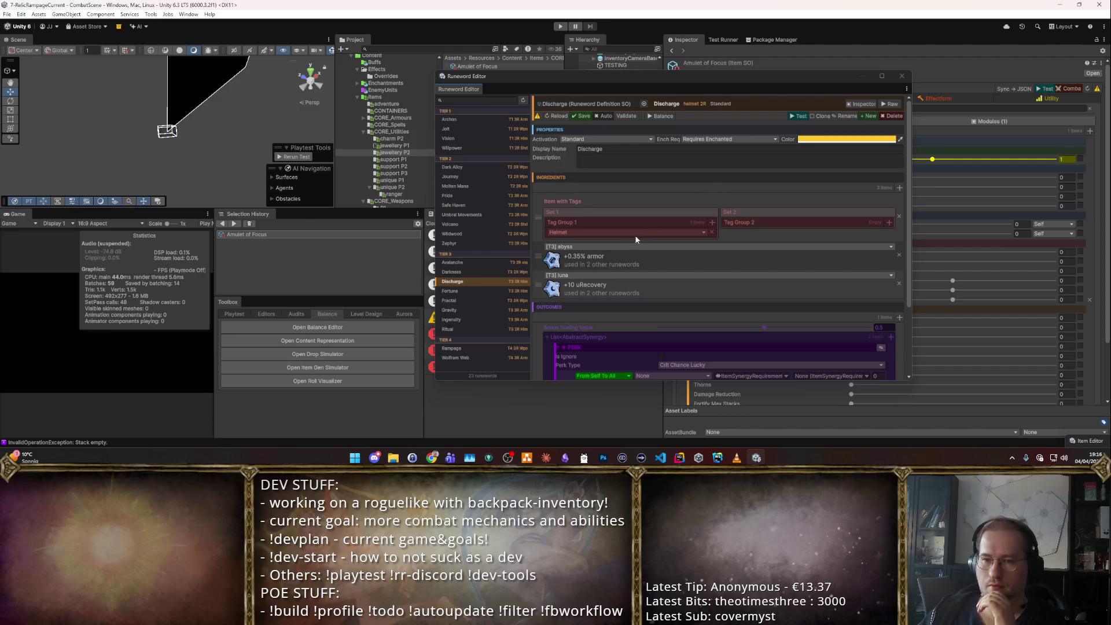
# - Swap Discharge's second ingredient from lune to mountain, leaving abyss unchanged
pyautogui.click(778, 246)
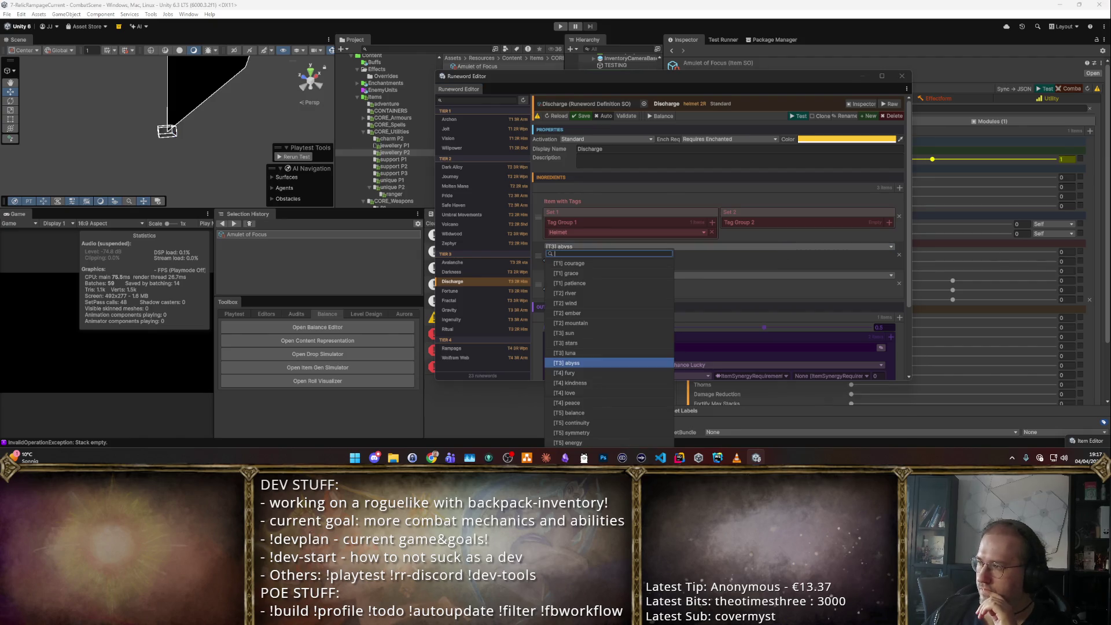
pyautogui.press('Escape')
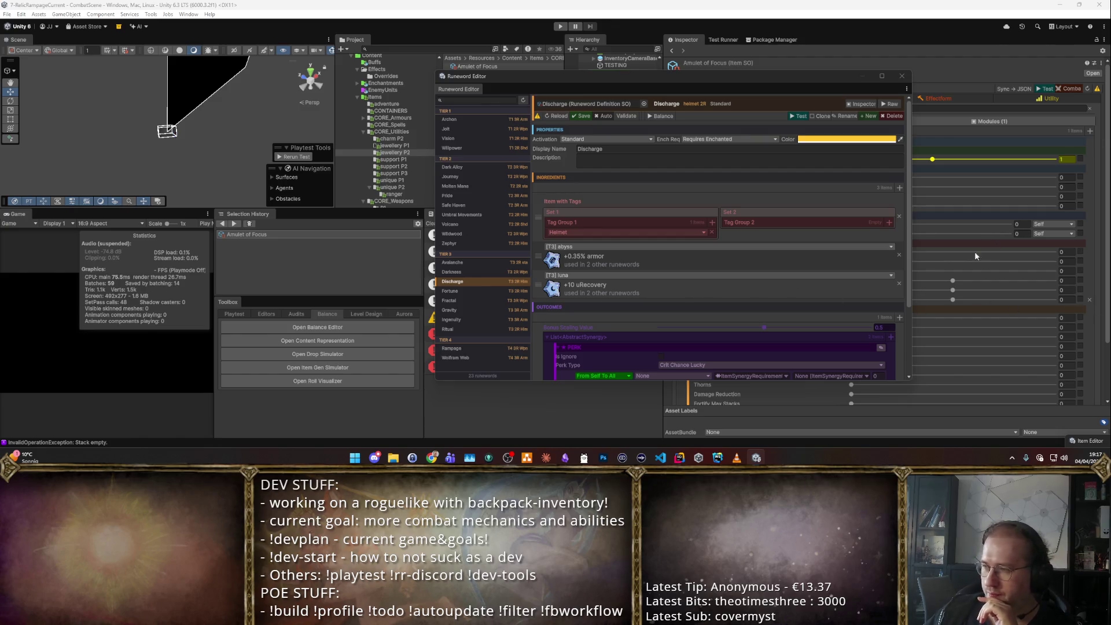
pyautogui.click(664, 277)
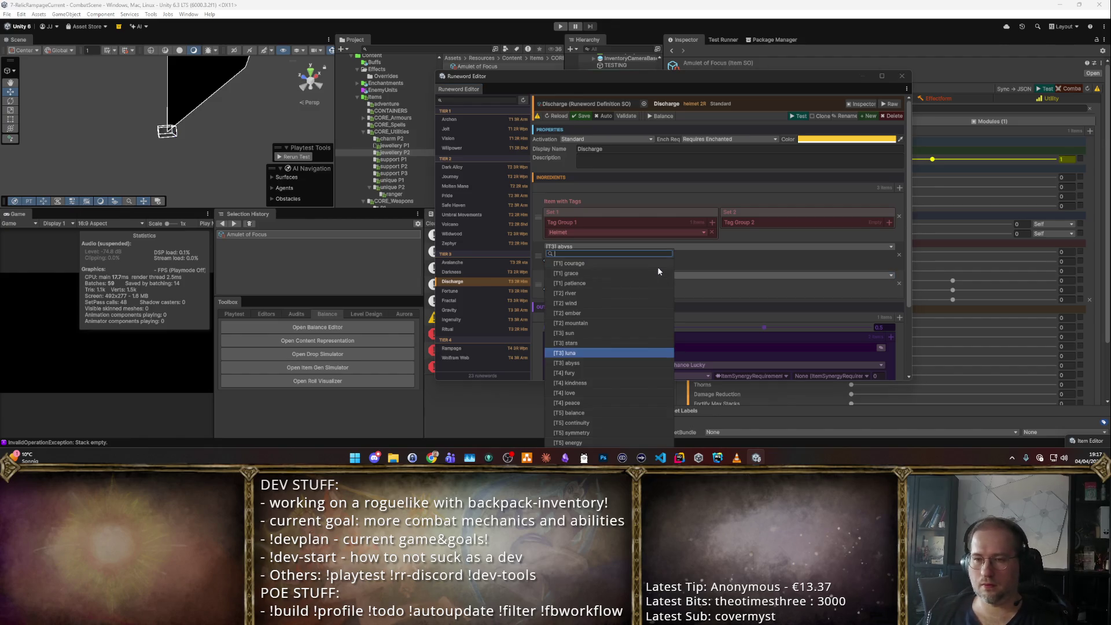
pyautogui.write('Moun')
pyautogui.click(630, 267)
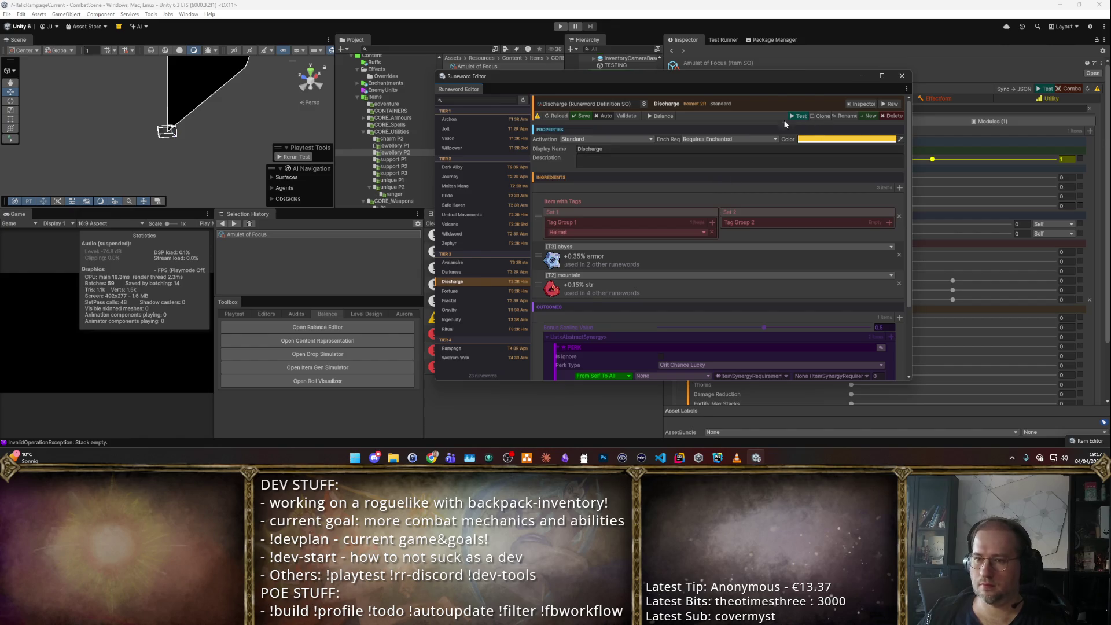
# - Cycle the second ingredient through ember and river, then set its tag to [T2] mountain
pyautogui.click(697, 276)
pyautogui.click(568, 320)
pyautogui.click(601, 276)
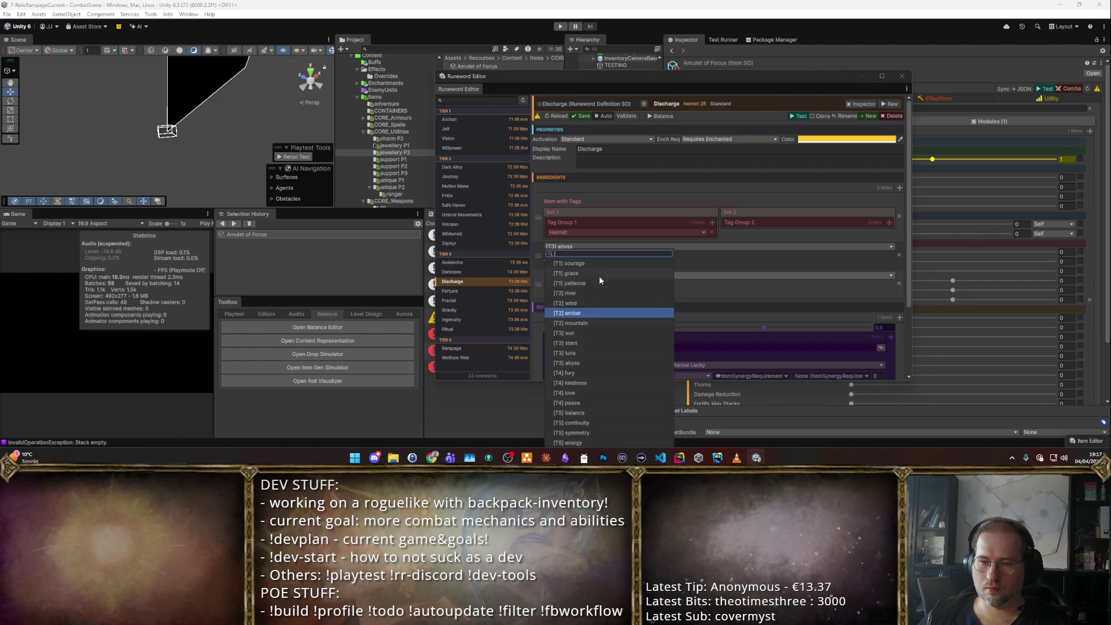
pyautogui.click(570, 313)
pyautogui.click(596, 275)
pyautogui.click(572, 293)
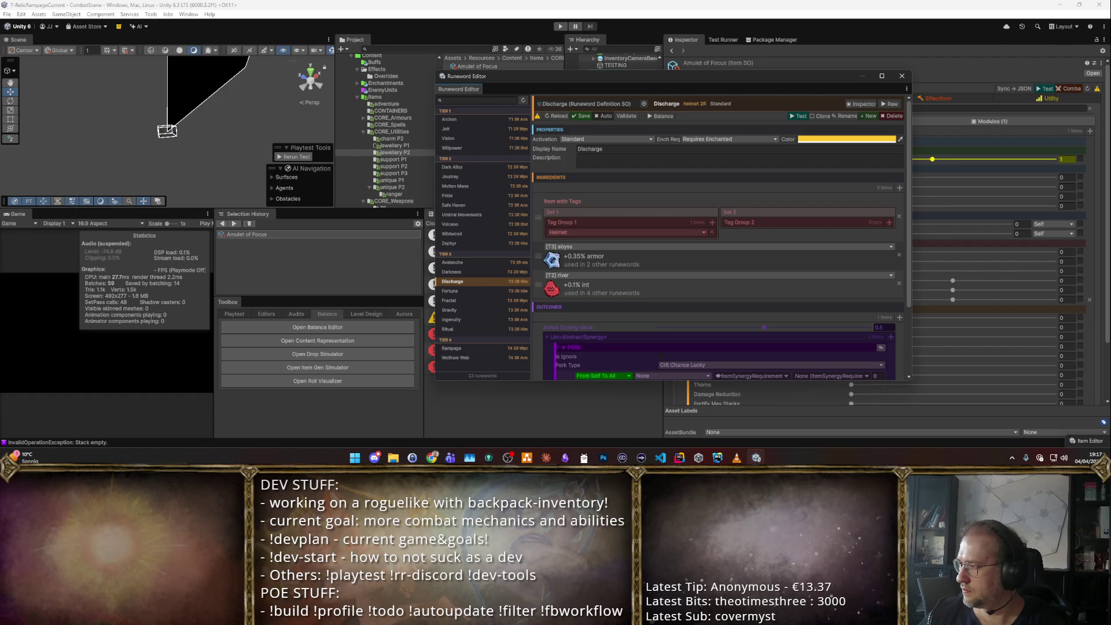
pyautogui.click(591, 277)
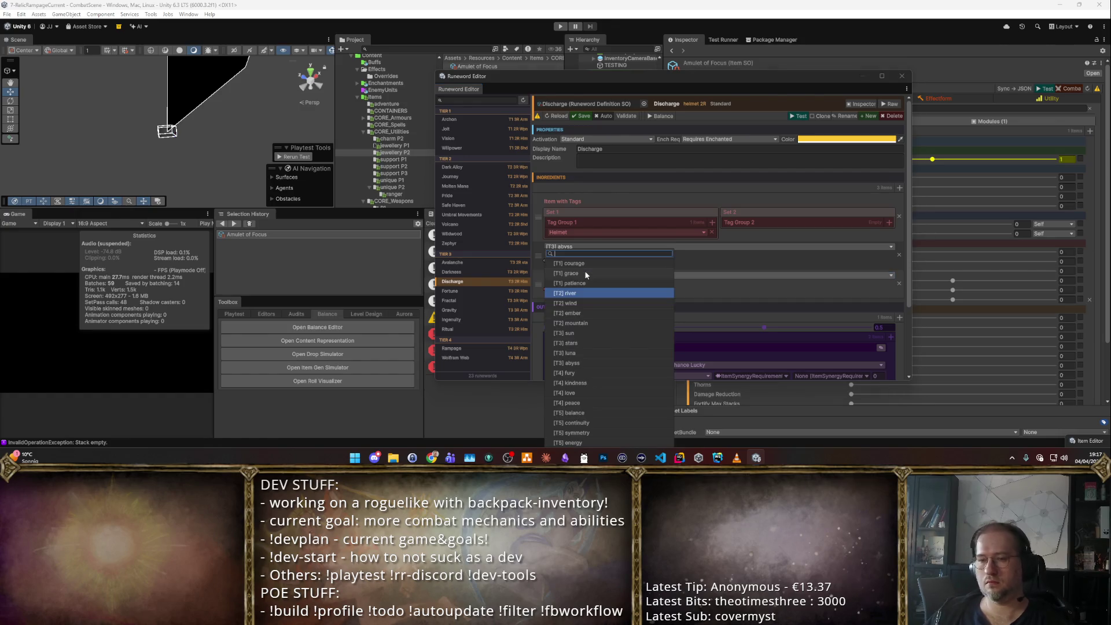
pyautogui.click(808, 300)
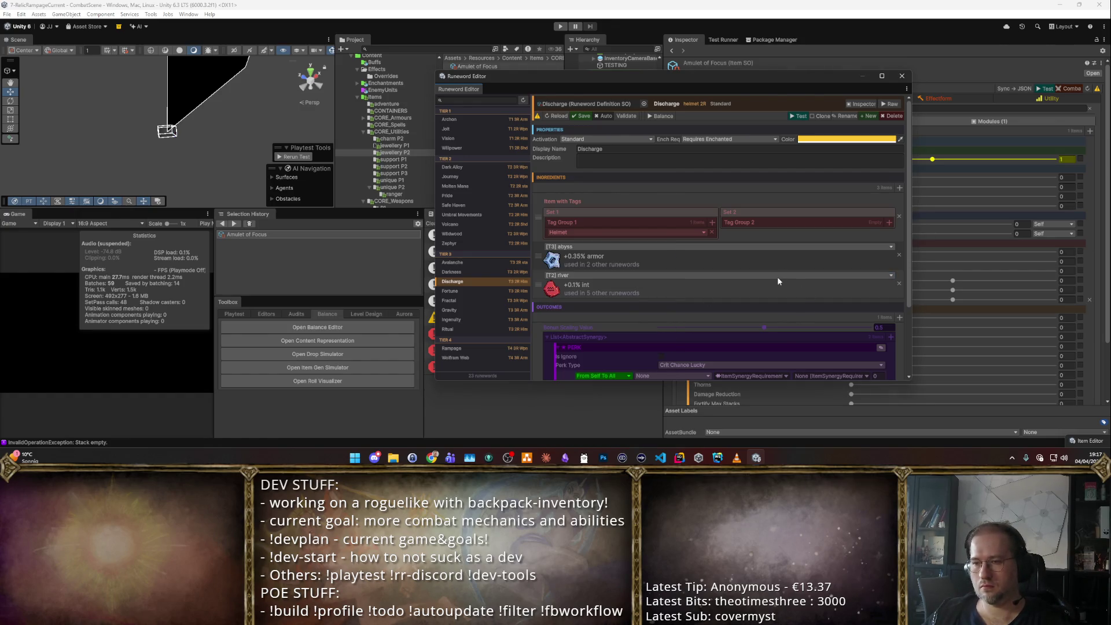
pyautogui.click(761, 277)
pyautogui.click(577, 324)
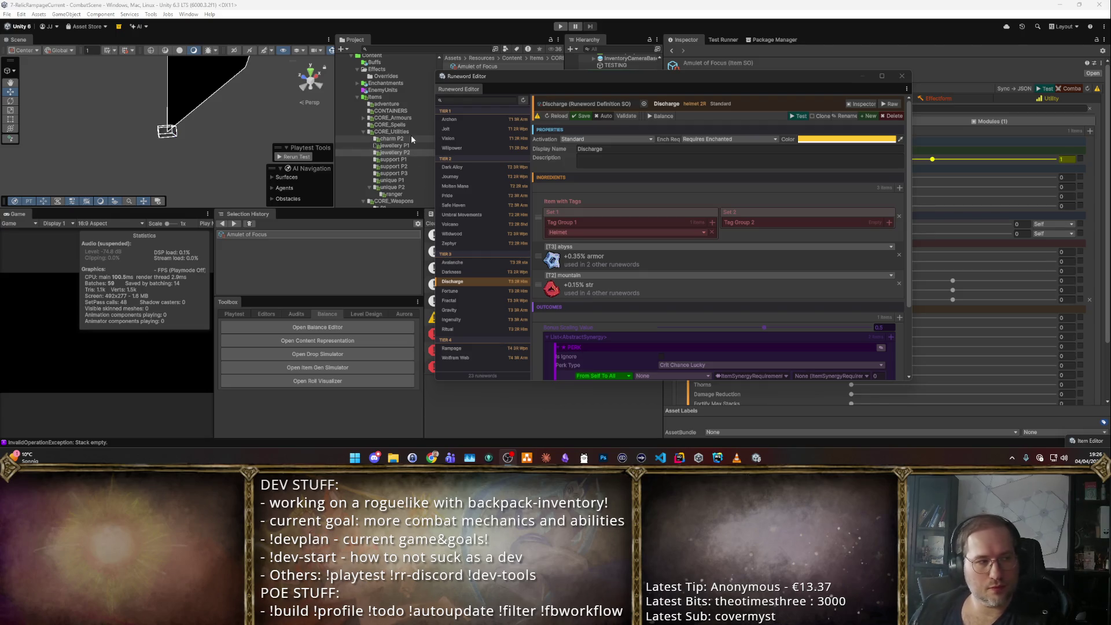
# - Reposition the Runeword Editor window to show Discharge's definition
pyautogui.moveTo(720, 75); pyautogui.dragTo(436, 92)
pyautogui.scroll(-3, 460, 247)
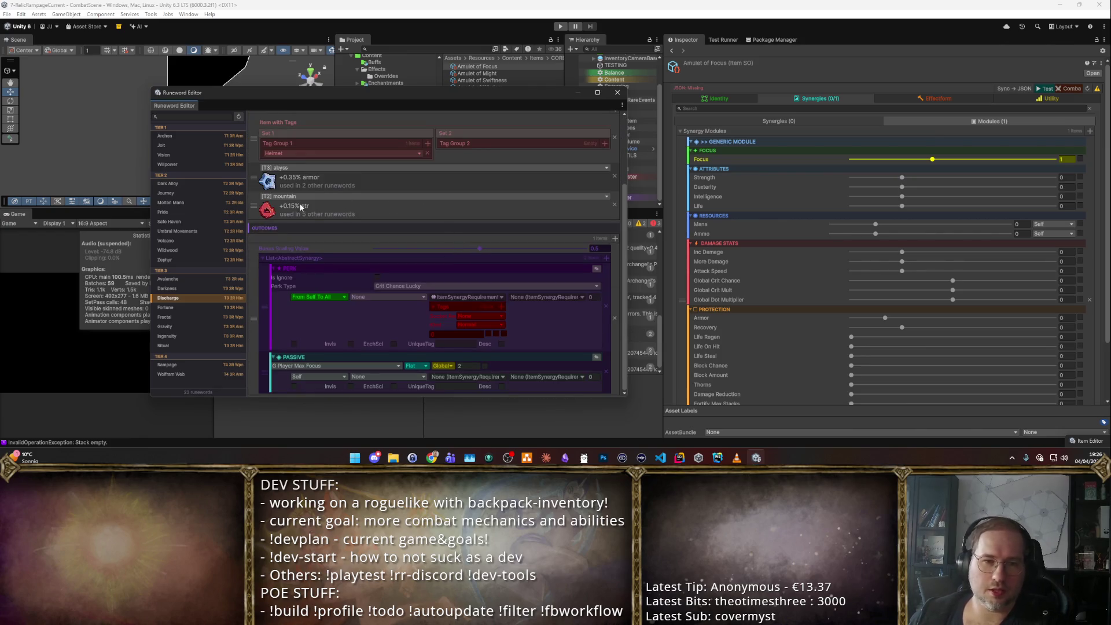
pyautogui.click(196, 288)
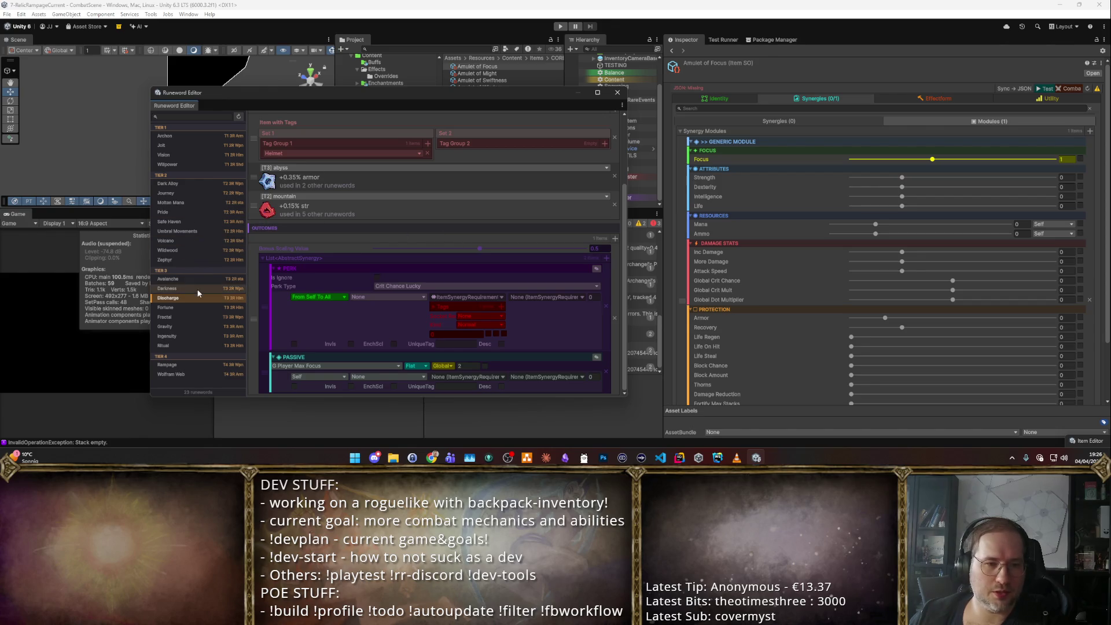
pyautogui.click(203, 295)
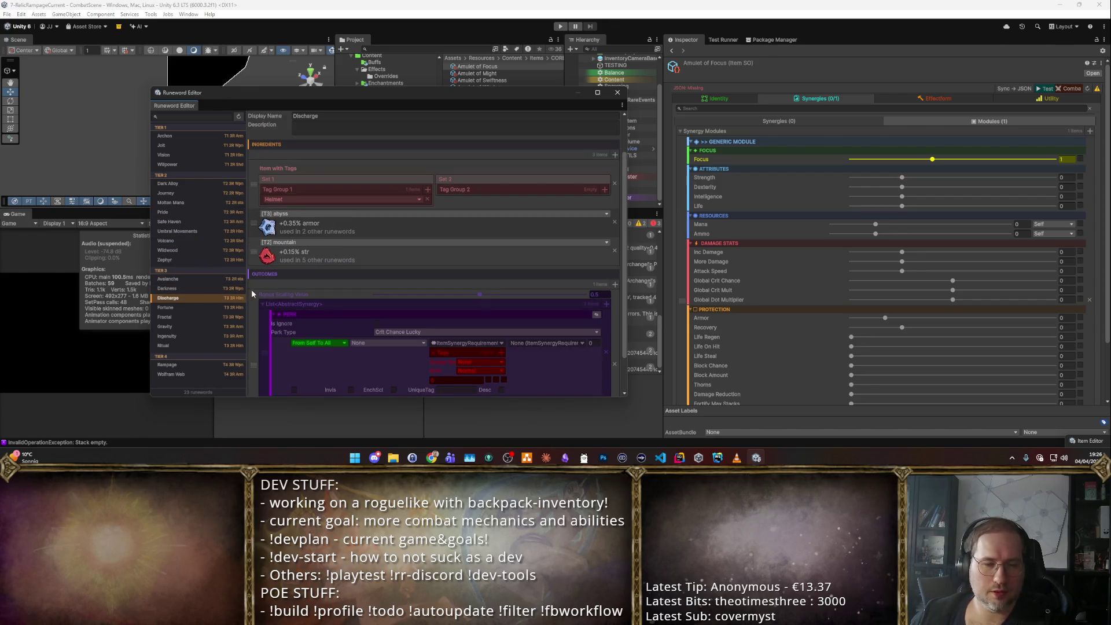
pyautogui.click(214, 281)
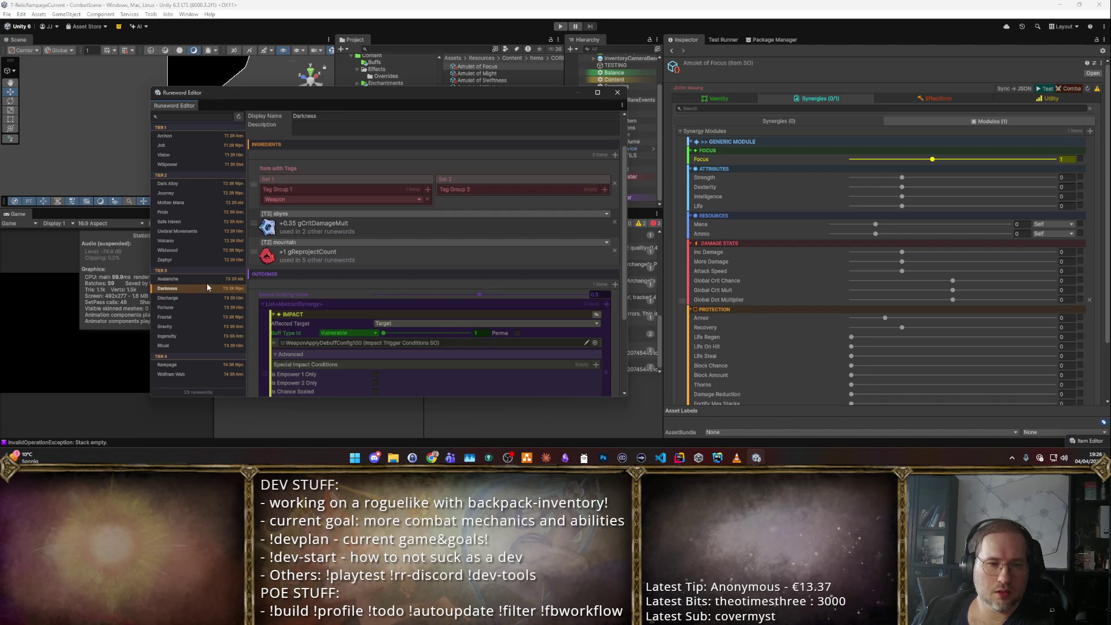
pyautogui.click(212, 298)
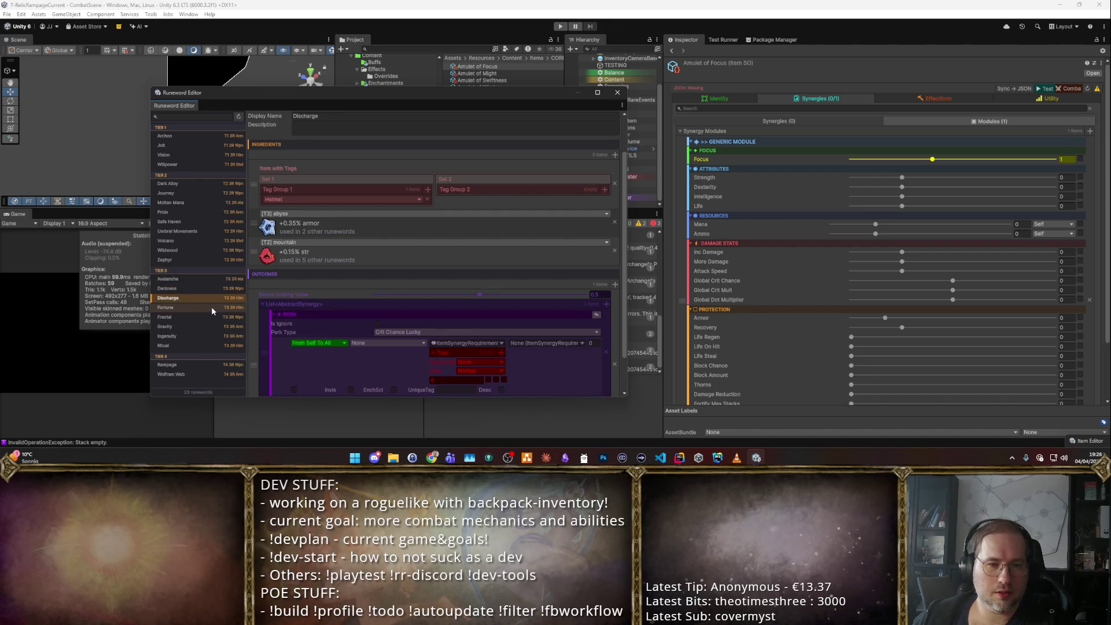
pyautogui.click(213, 283)
pyautogui.click(213, 298)
pyautogui.click(213, 283)
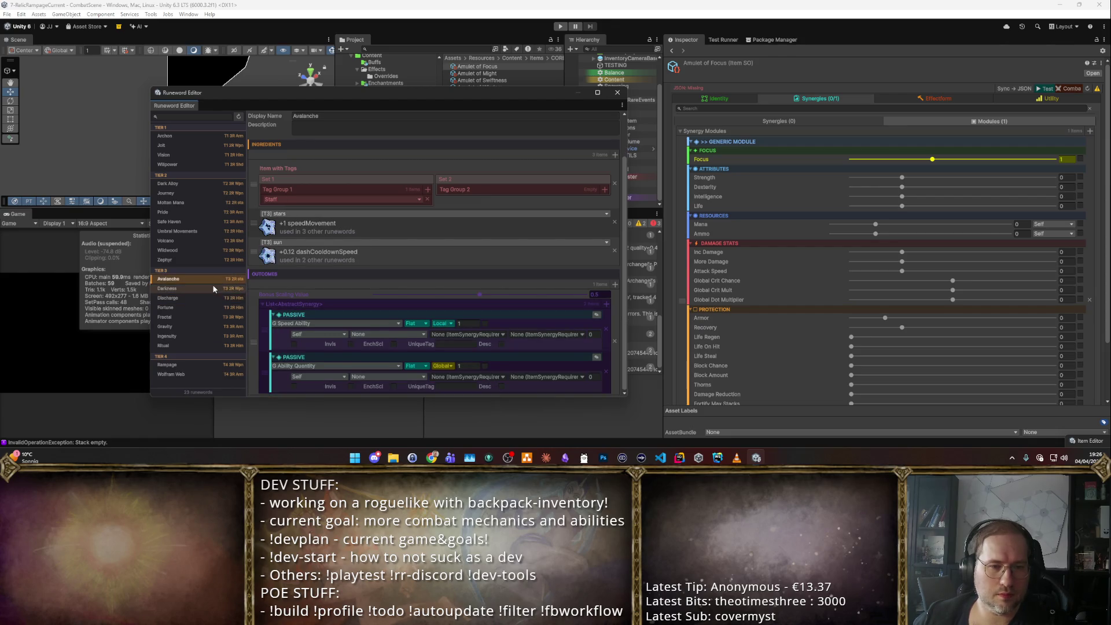
pyautogui.click(213, 287)
pyautogui.click(214, 296)
pyautogui.click(216, 290)
pyautogui.click(214, 296)
pyautogui.click(214, 290)
pyautogui.click(216, 296)
pyautogui.click(217, 289)
pyautogui.click(216, 298)
pyautogui.click(219, 307)
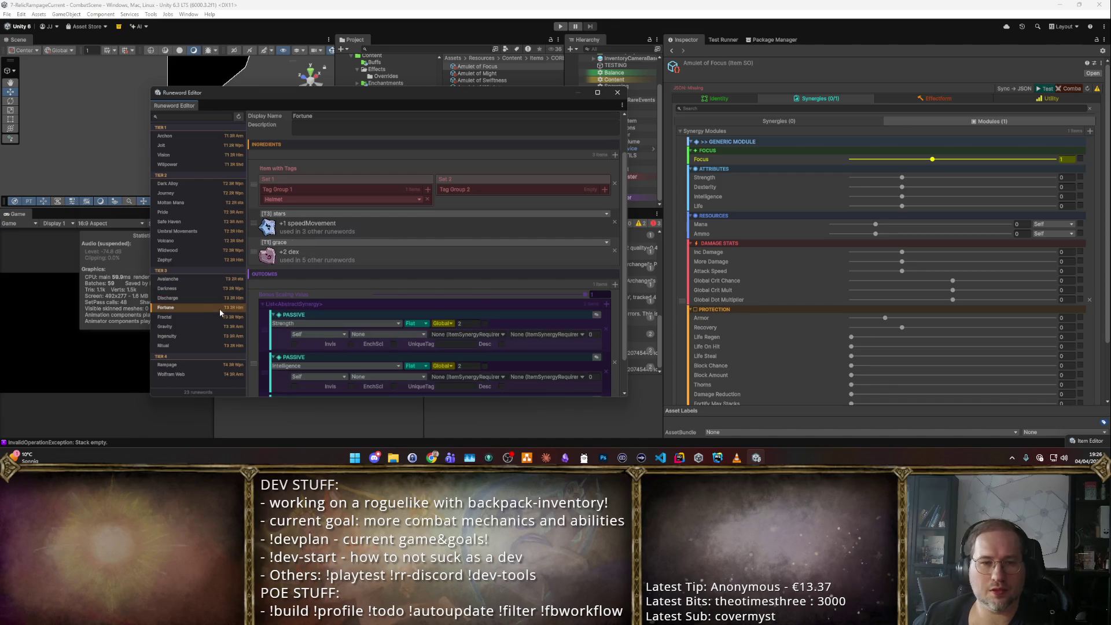
pyautogui.click(221, 317)
pyautogui.click(221, 327)
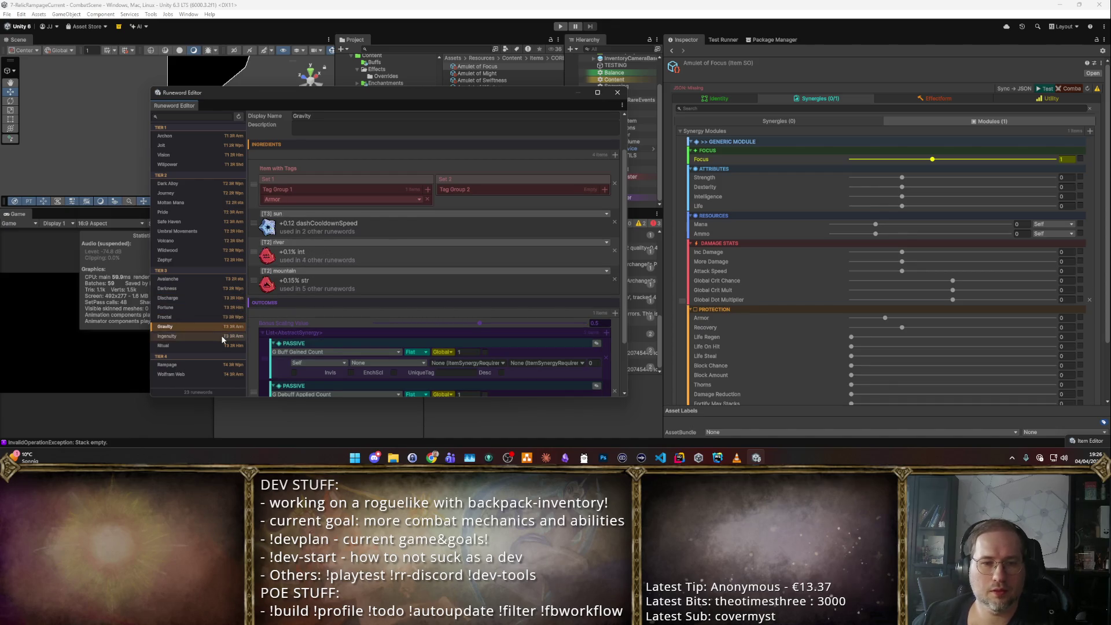
pyautogui.click(221, 336)
pyautogui.click(222, 346)
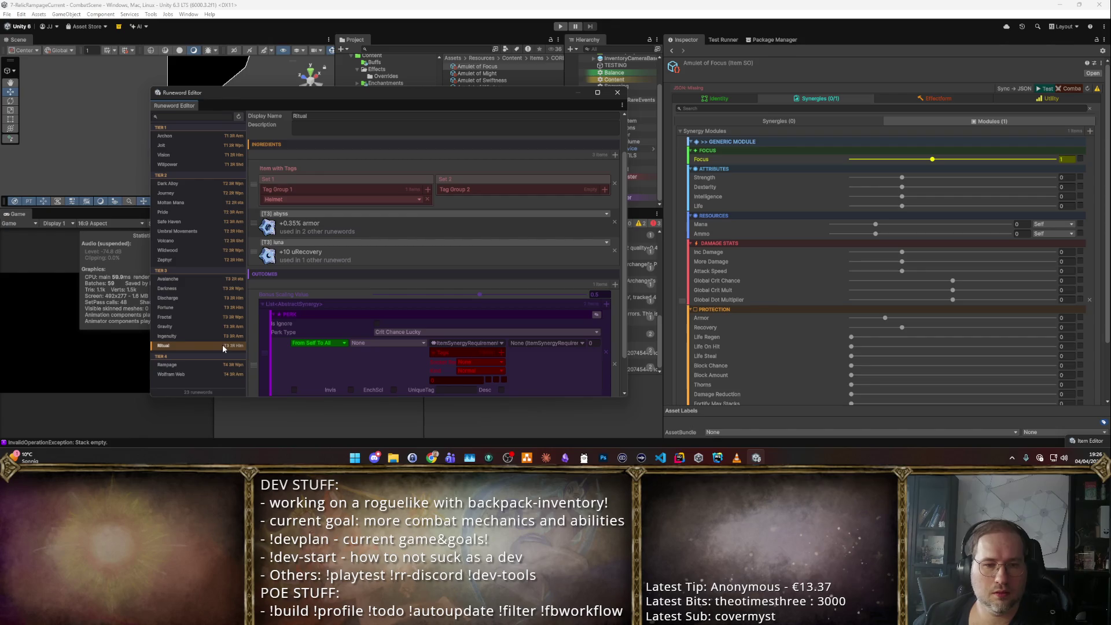
pyautogui.click(202, 295)
pyautogui.click(200, 298)
pyautogui.click(201, 288)
pyautogui.click(202, 298)
pyautogui.click(200, 288)
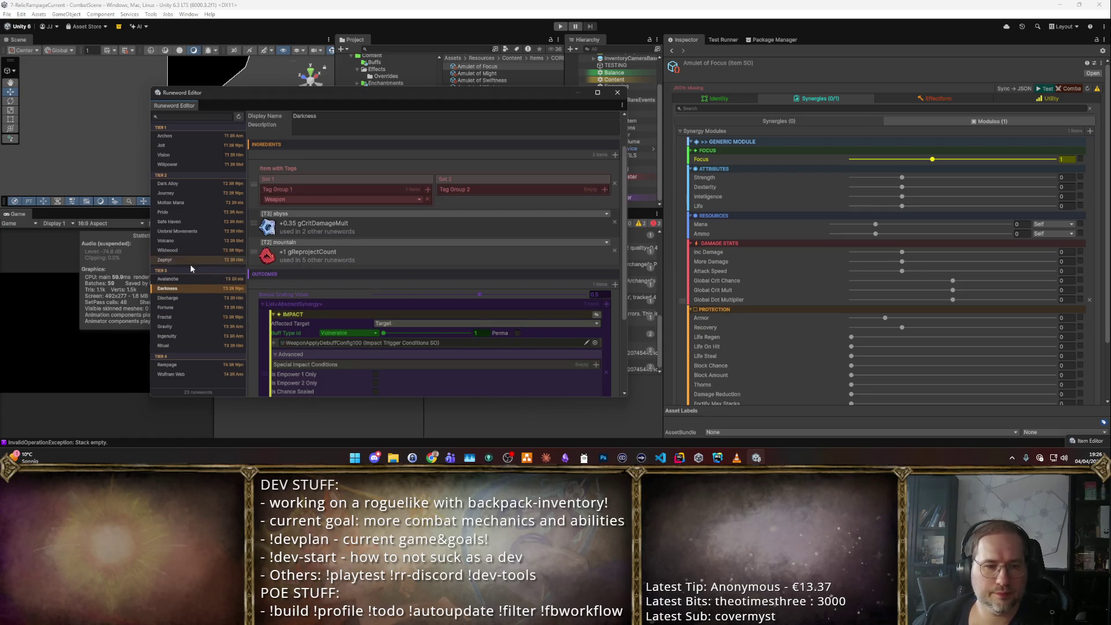
pyautogui.click(206, 297)
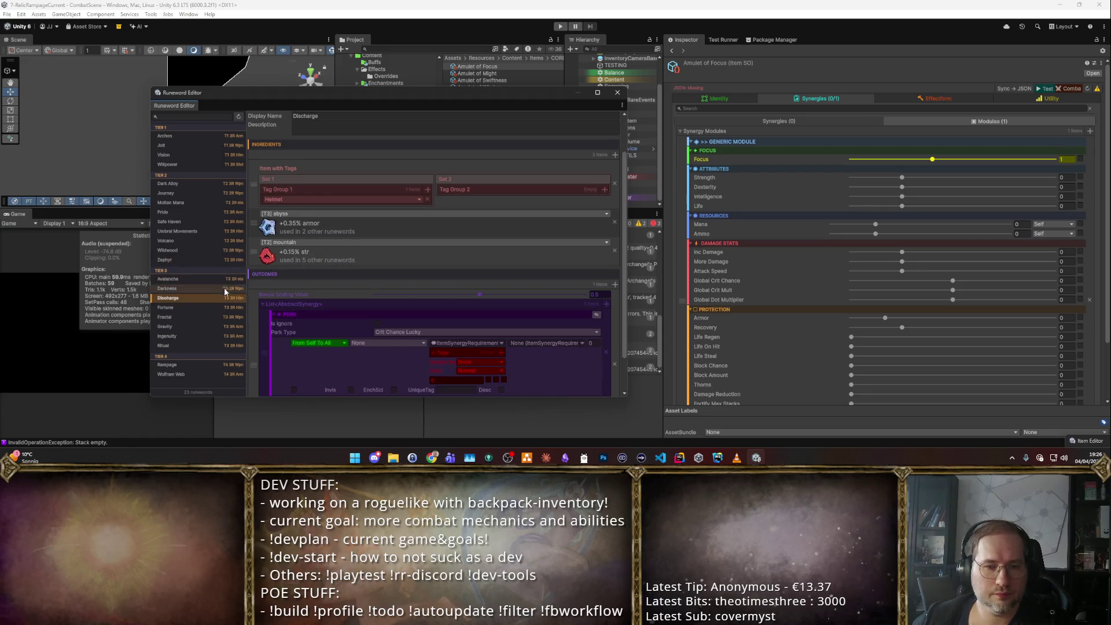
# - Try courage, grace and patience as Discharge's second rune, settling on [T4] love
pyautogui.click(281, 243)
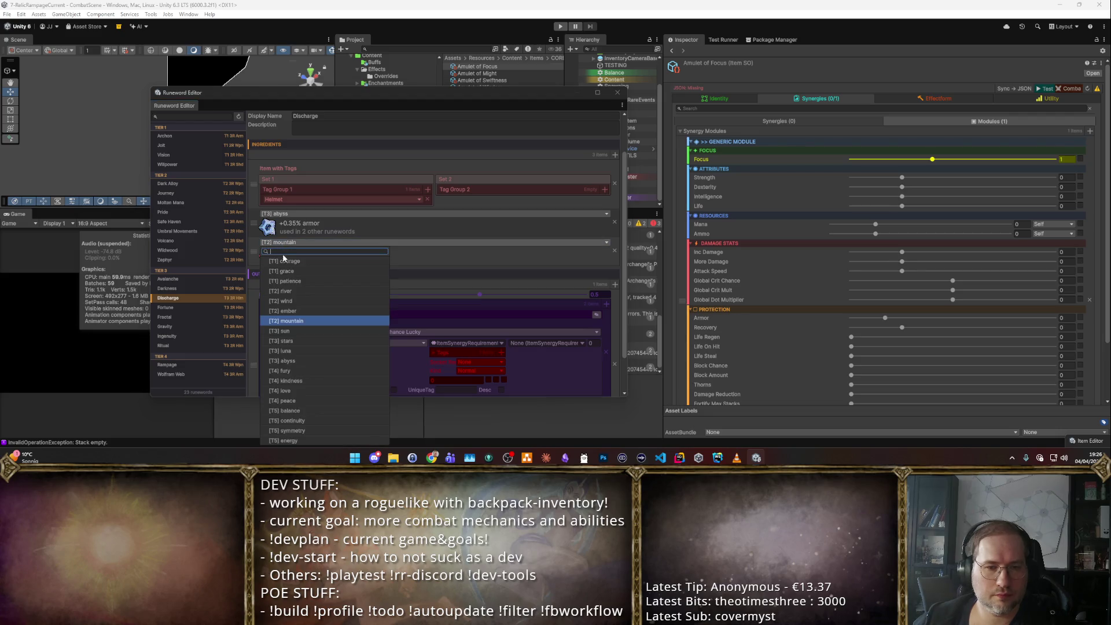
pyautogui.click(283, 261)
pyautogui.click(294, 245)
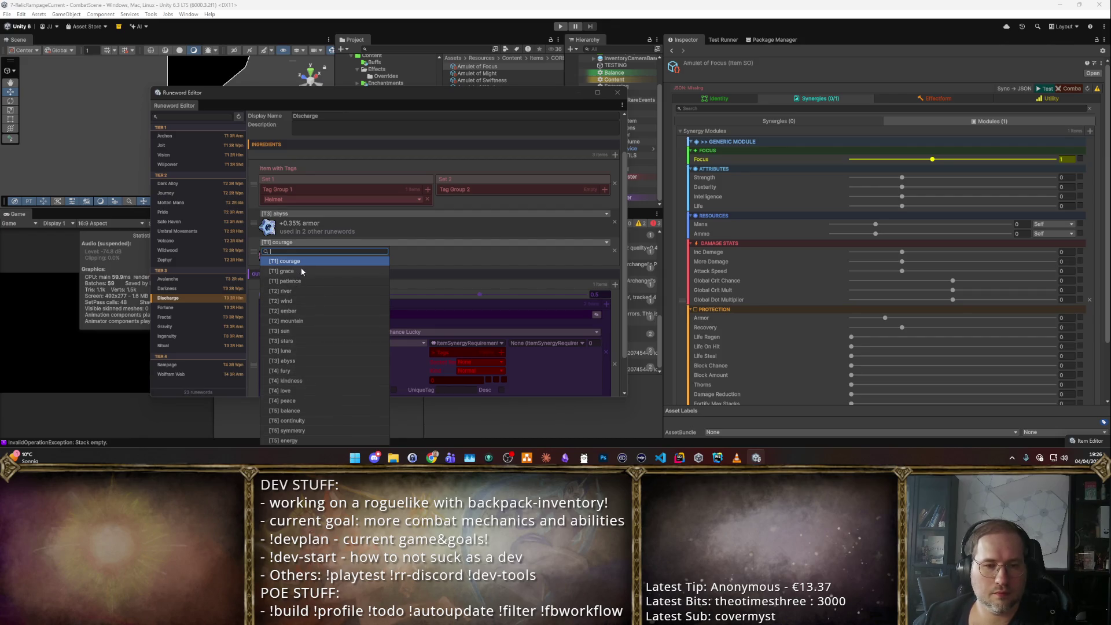
pyautogui.click(301, 269)
pyautogui.click(317, 243)
pyautogui.click(303, 280)
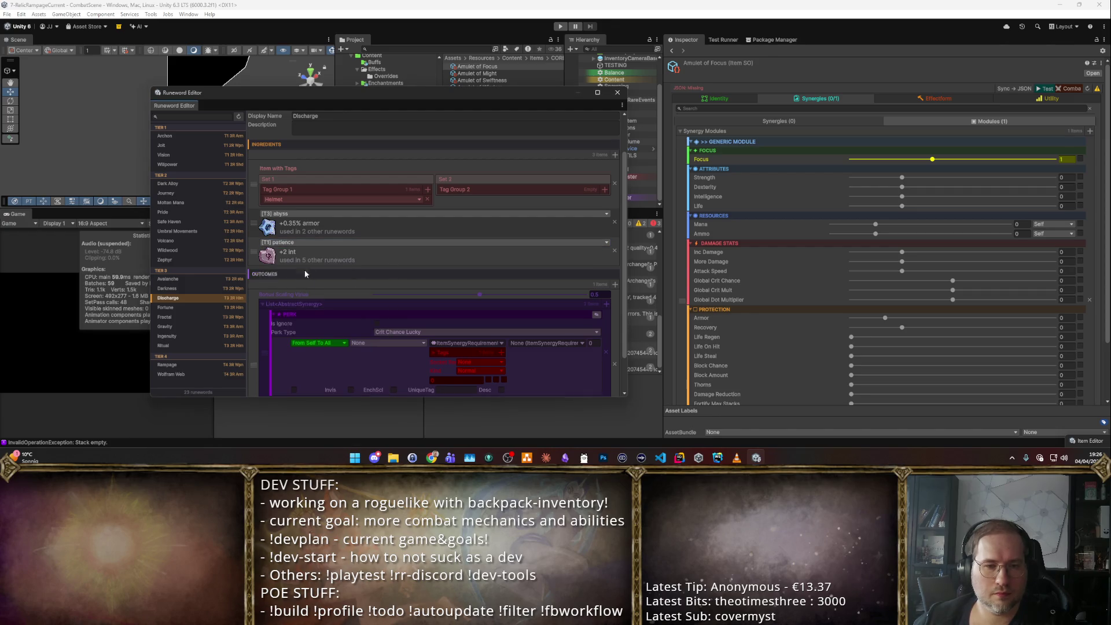
pyautogui.click(316, 241)
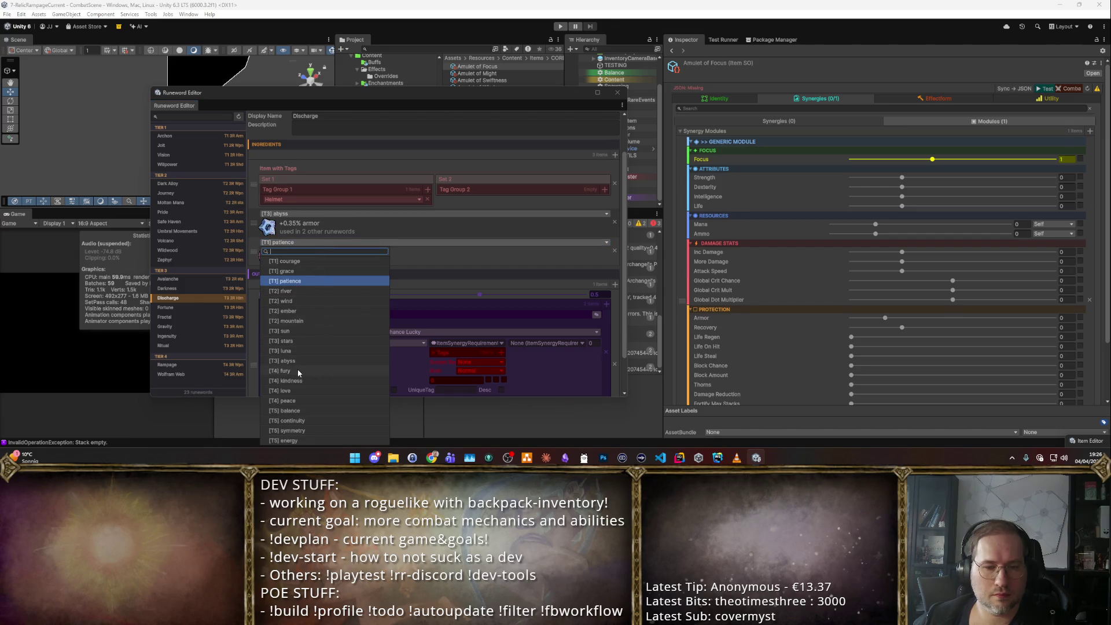
pyautogui.click(297, 389)
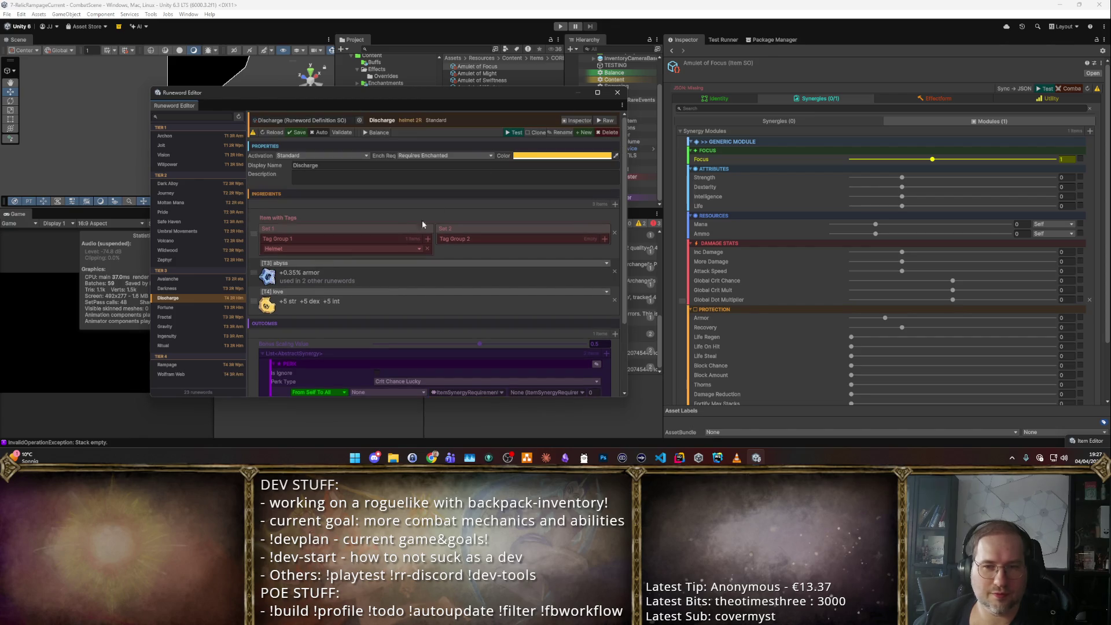
# - Save Discharge into Tier 4 and remove its Perk and Passive outcomes
pyautogui.click(299, 133)
pyautogui.scroll(-3, 343, 324)
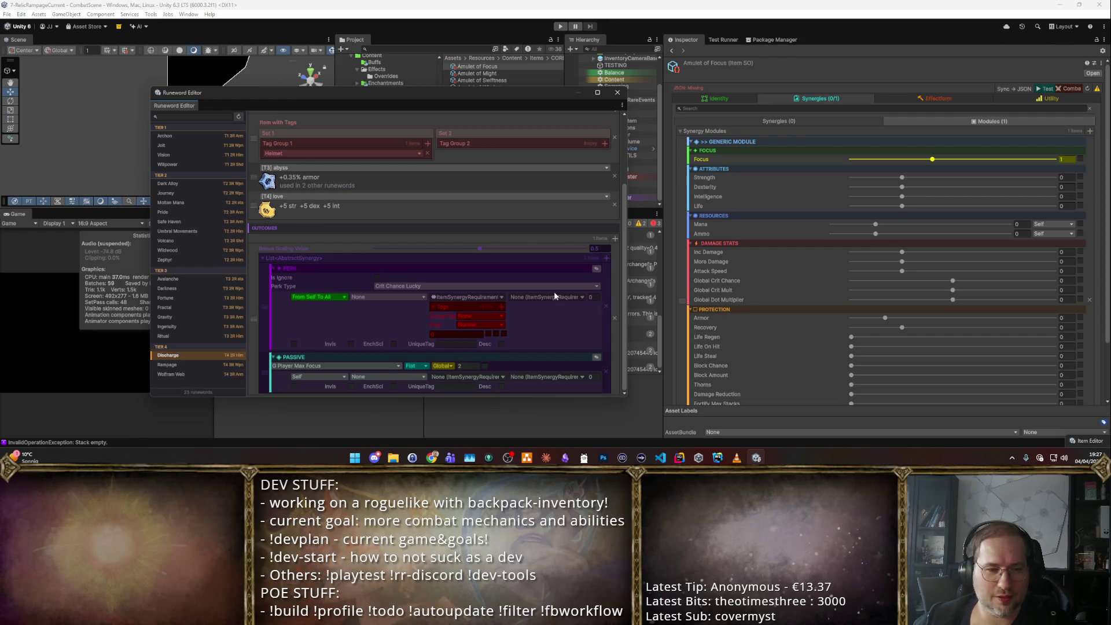
pyautogui.click(604, 307)
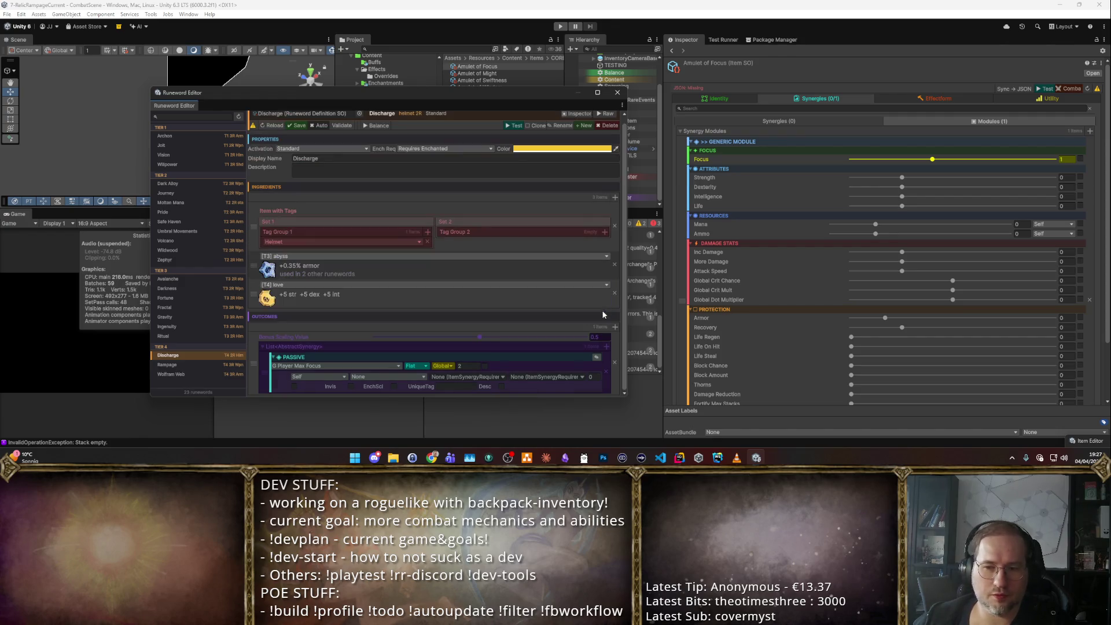
pyautogui.click(605, 370)
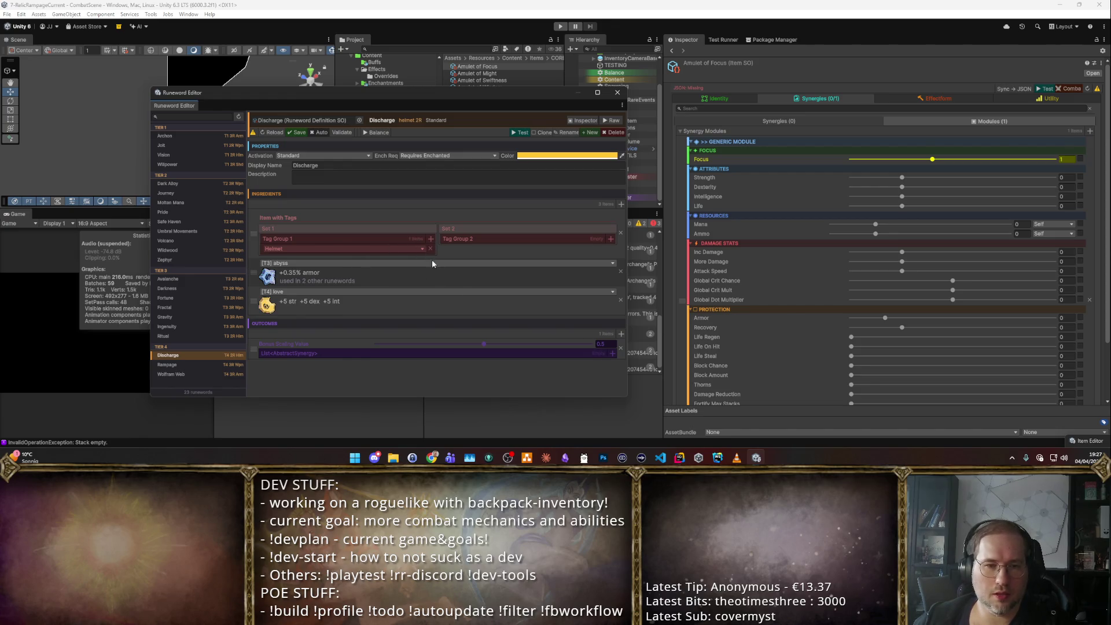
# - Add a SetMembership outcome granting the Archmage set
pyautogui.click(614, 354)
pyautogui.write('Set')
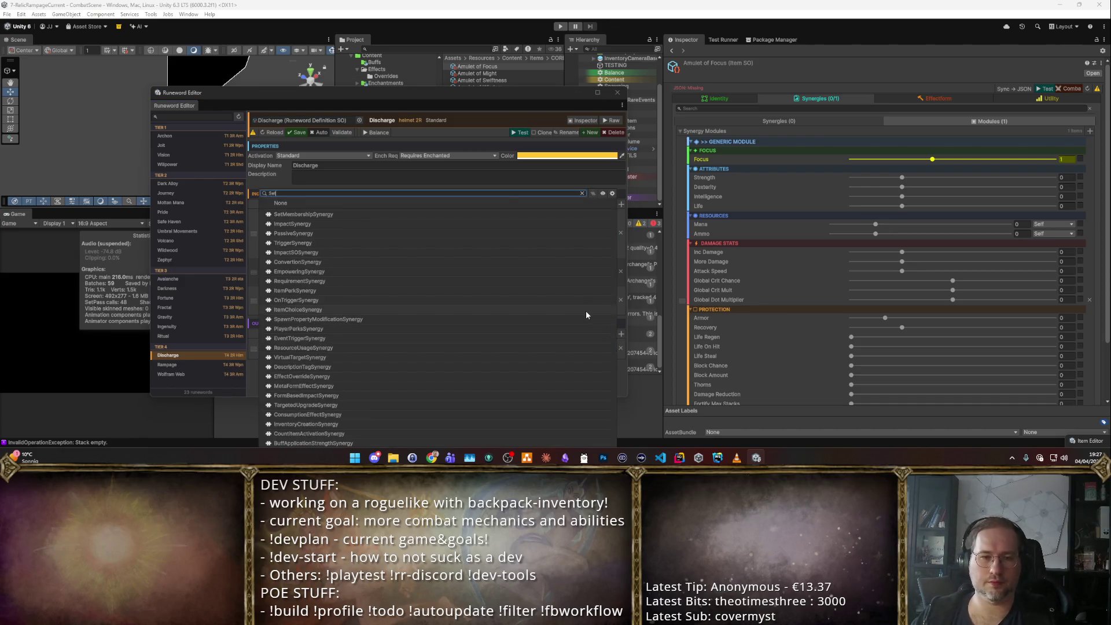
pyautogui.press('Return')
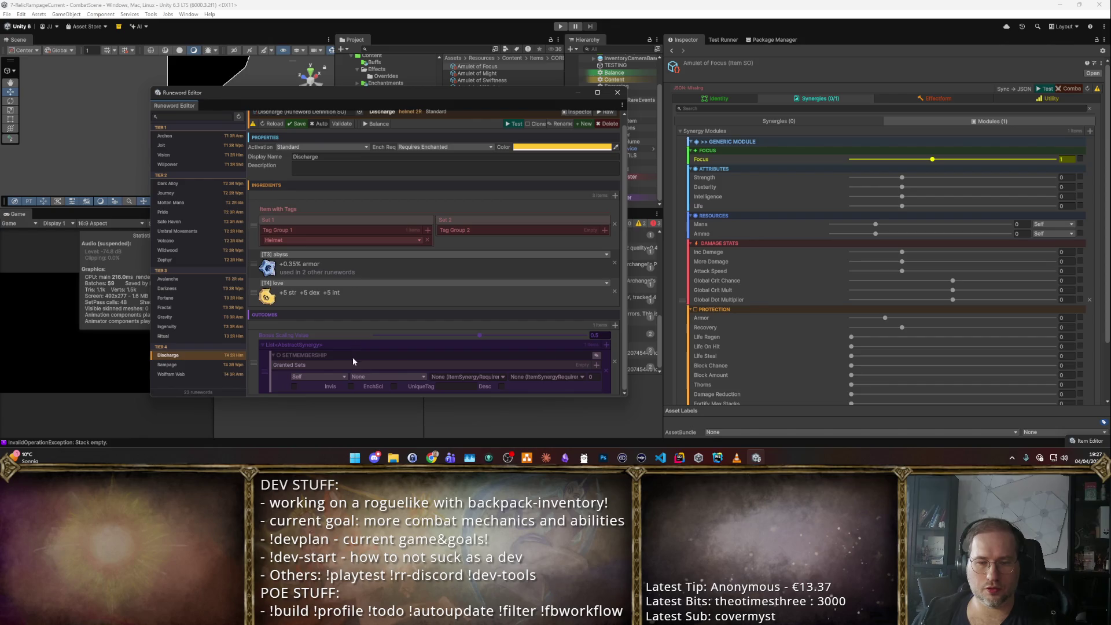
pyautogui.click(596, 364)
pyautogui.click(391, 375)
pyautogui.write('Arc')
pyautogui.press('Return')
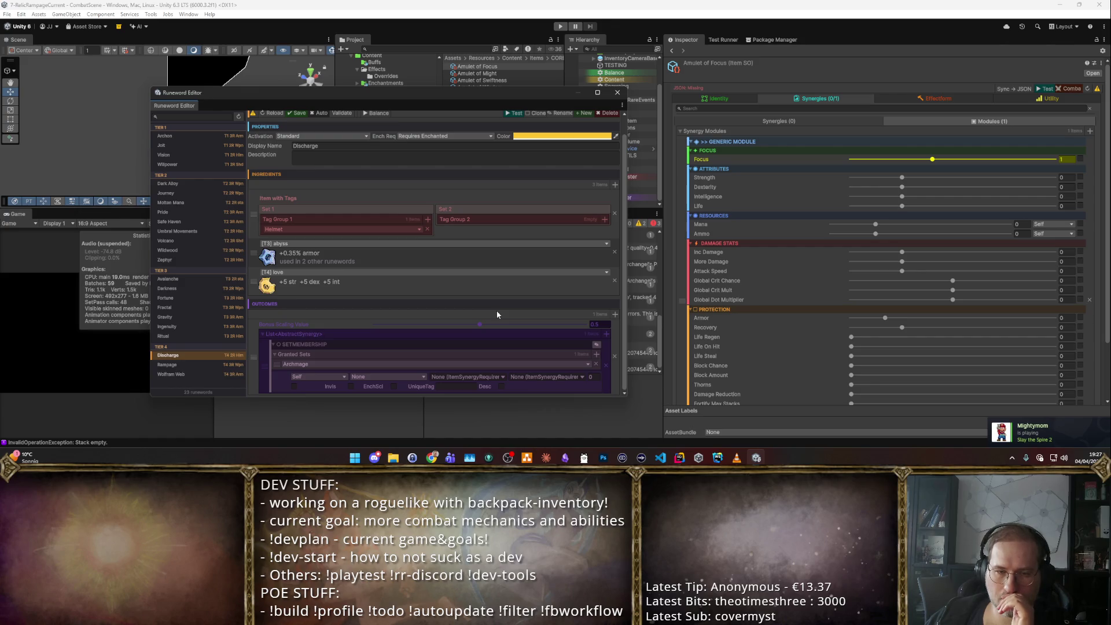
# - Add an EffectOverride outcome using MagicMissile_Splits1 and inspect that override asset
pyautogui.click(604, 332)
pyautogui.write('Over')
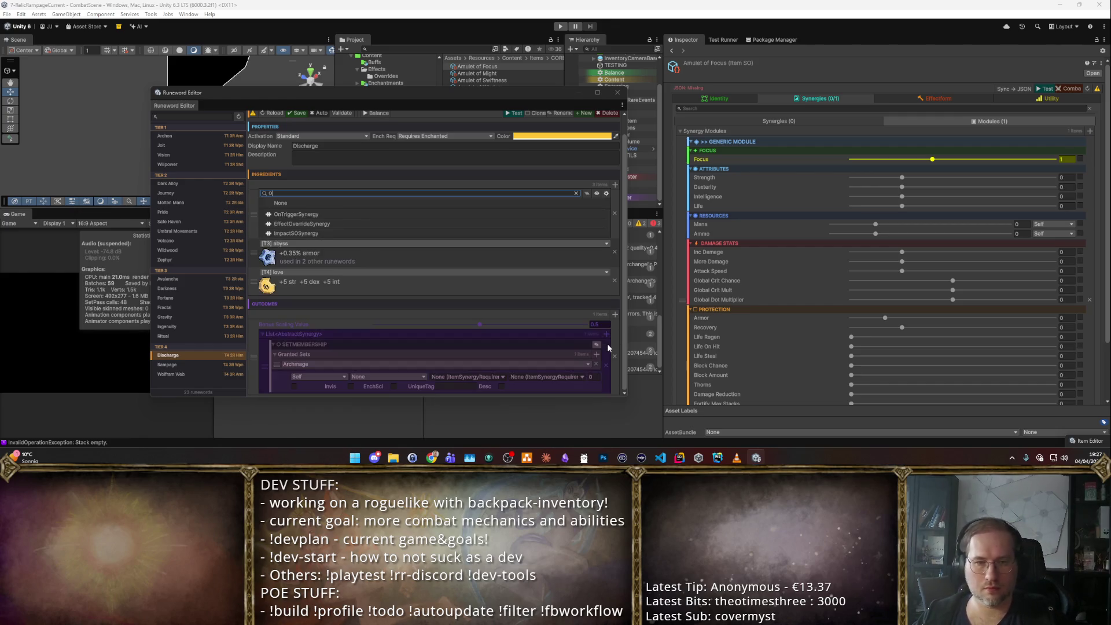
pyautogui.press('Down')
pyautogui.press('Down')
pyautogui.press('Up')
pyautogui.press('Return')
pyautogui.scroll(-2, 516, 297)
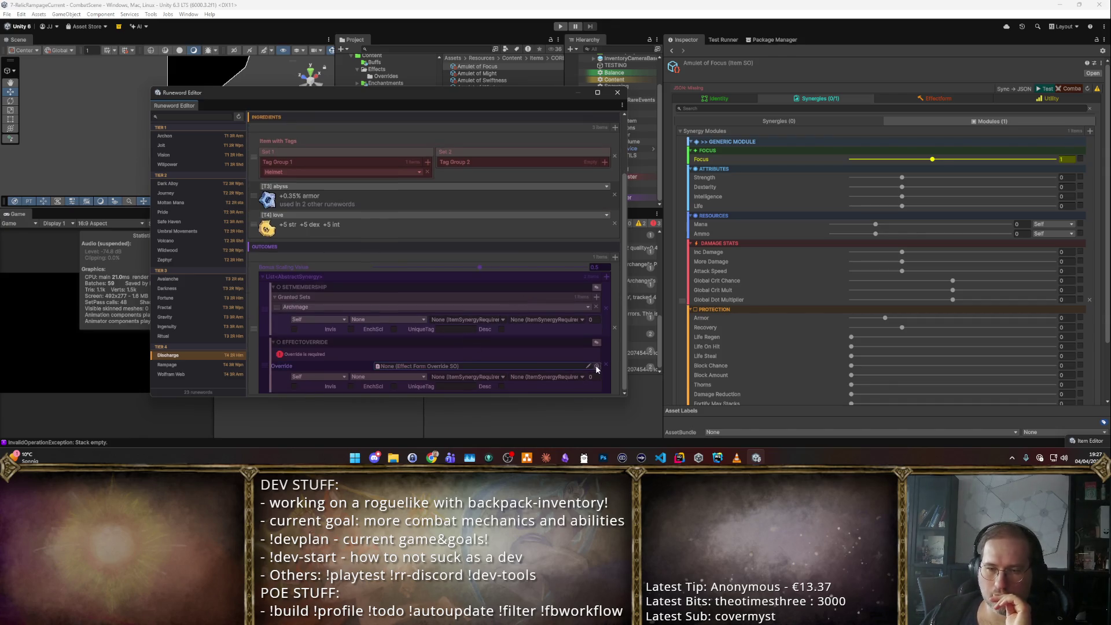
pyautogui.click(597, 367)
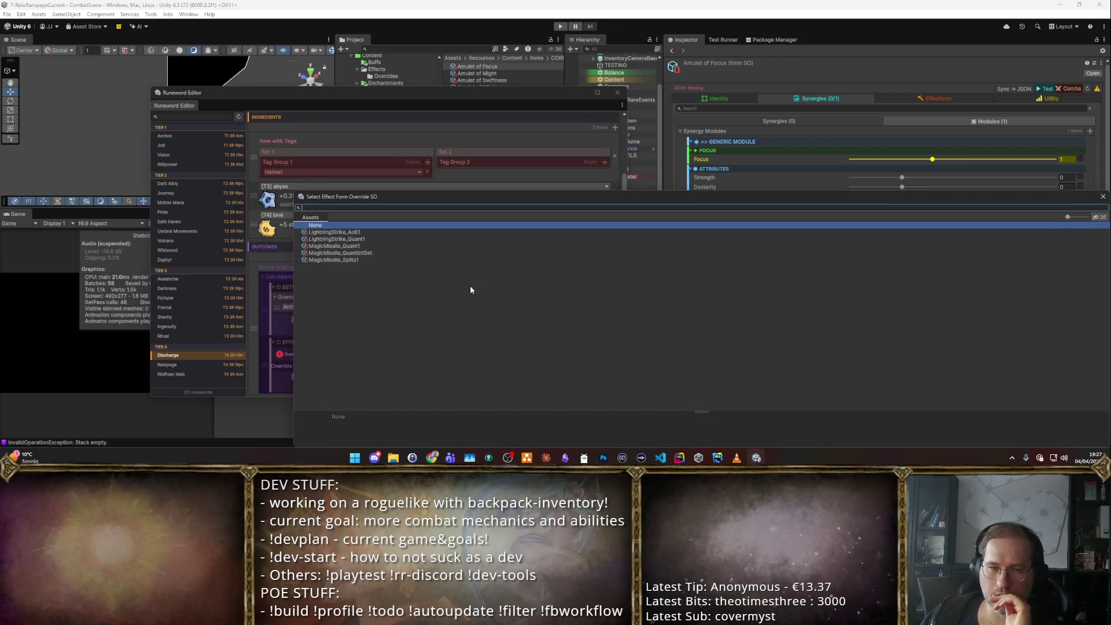
pyautogui.click(373, 254)
pyautogui.doubleClick(374, 259)
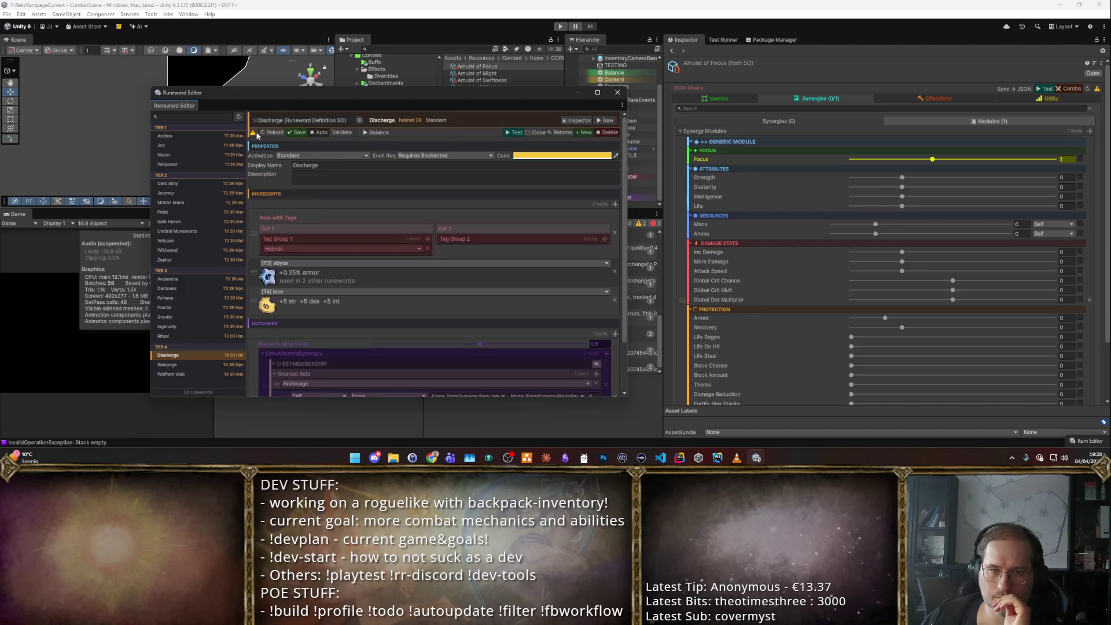
pyautogui.doubleClick(485, 364)
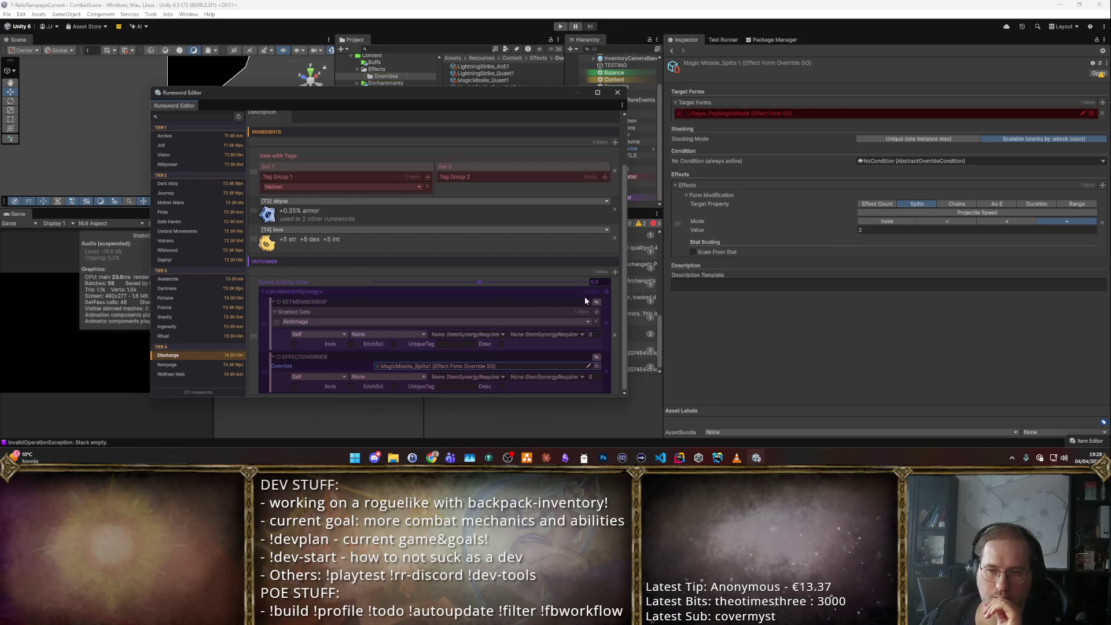
pyautogui.click(606, 292)
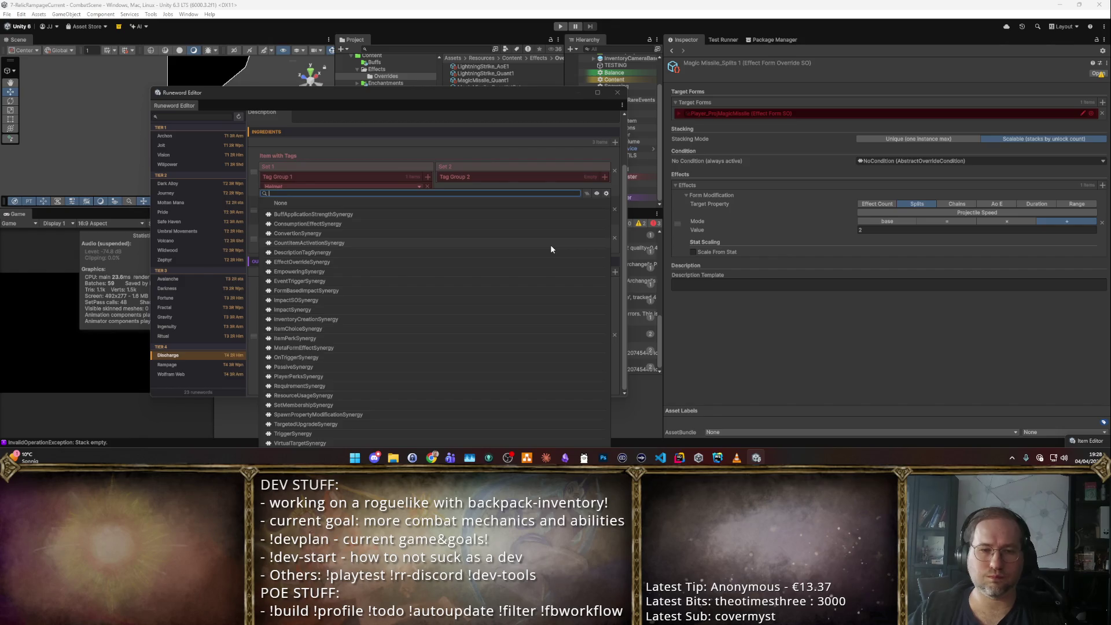
# - Add a PassiveSynergy outcome to Discharge and review its stat and value-mode options
pyautogui.write('Pass')
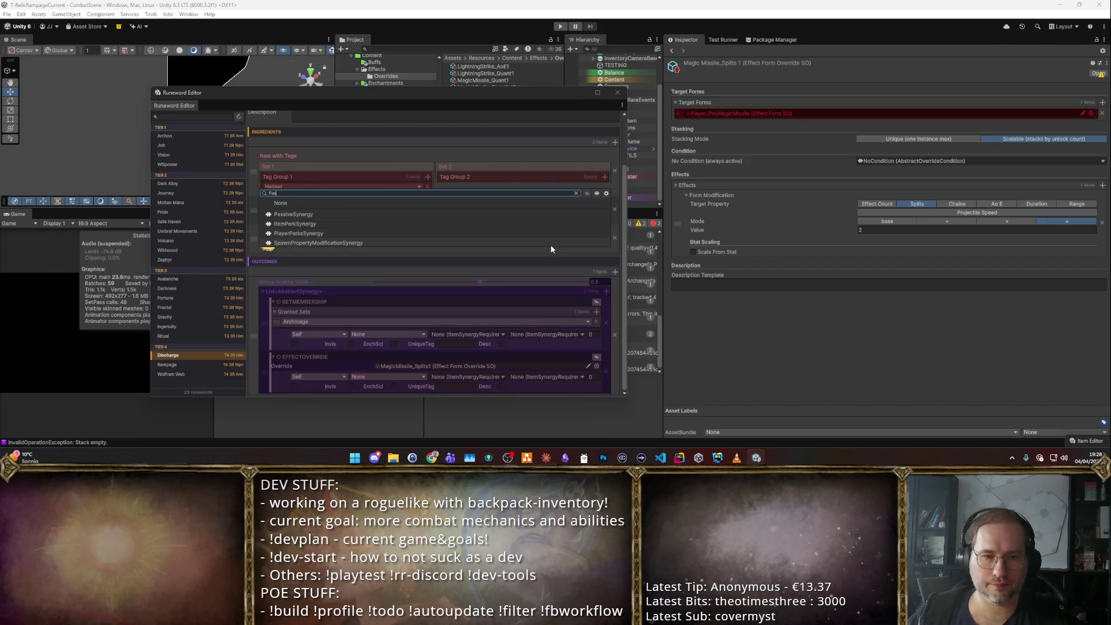
pyautogui.press('Return')
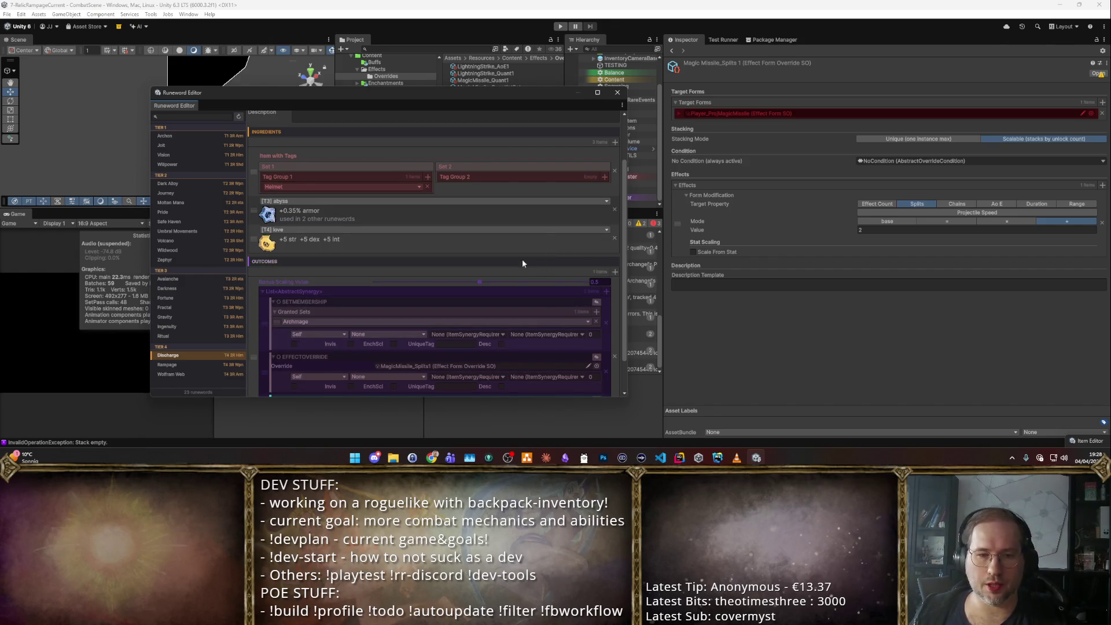
pyautogui.scroll(-2, 440, 301)
pyautogui.click(373, 367)
pyautogui.click(419, 390)
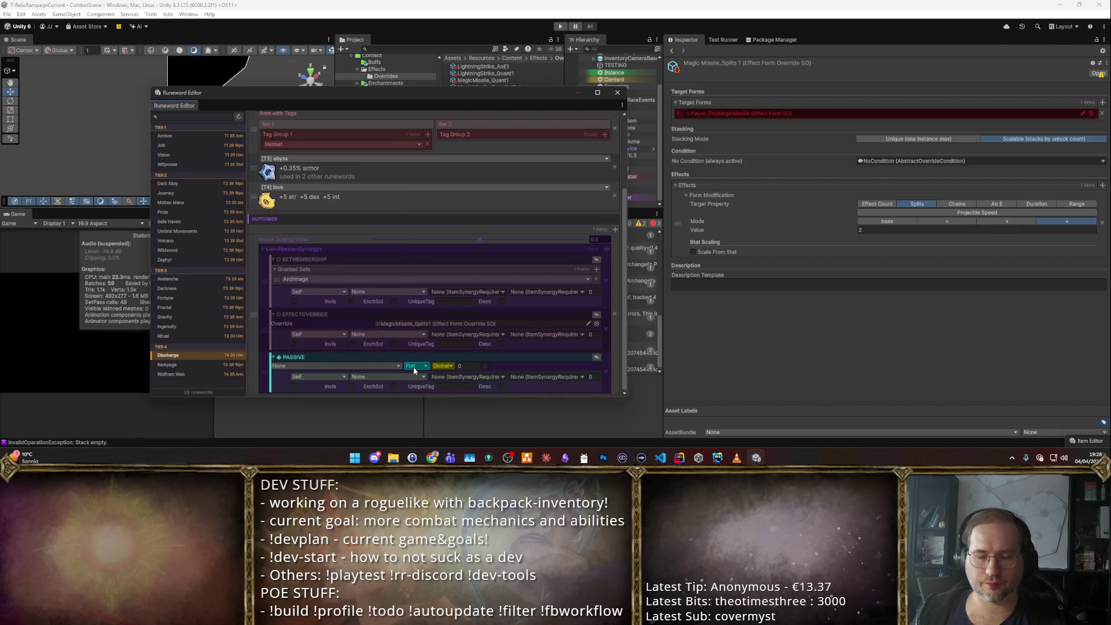
pyautogui.click(413, 367)
pyautogui.click(398, 387)
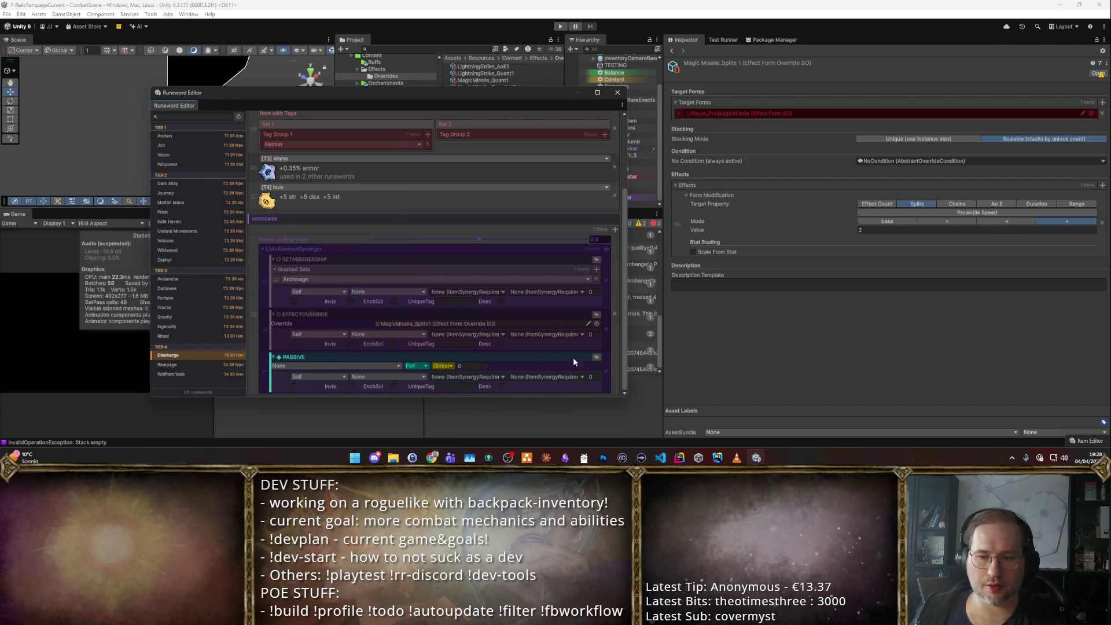
pyautogui.scroll(3, 566, 359)
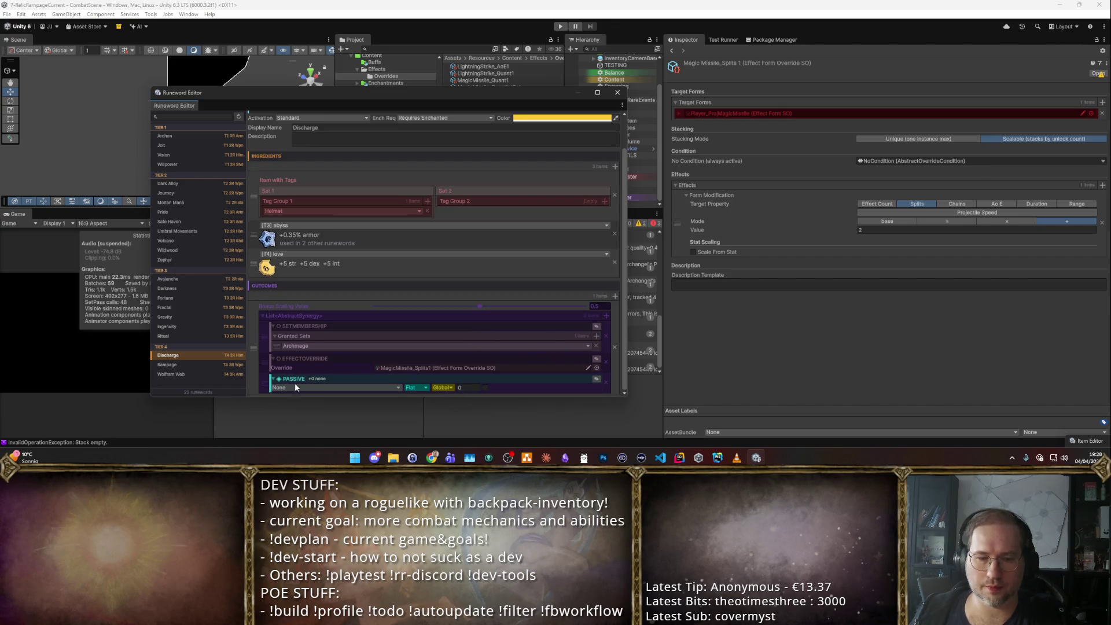
# - Reveal the targeting fields and set the passive's filter to From All To Self
pyautogui.click(596, 379)
pyautogui.scroll(-2, 477, 353)
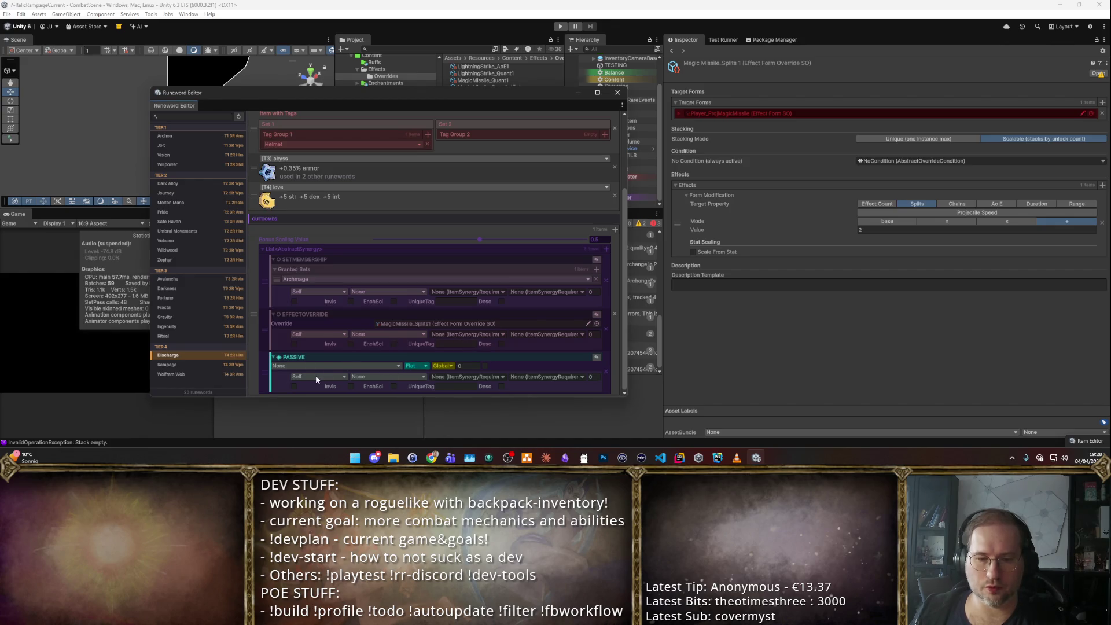
pyautogui.click(318, 376)
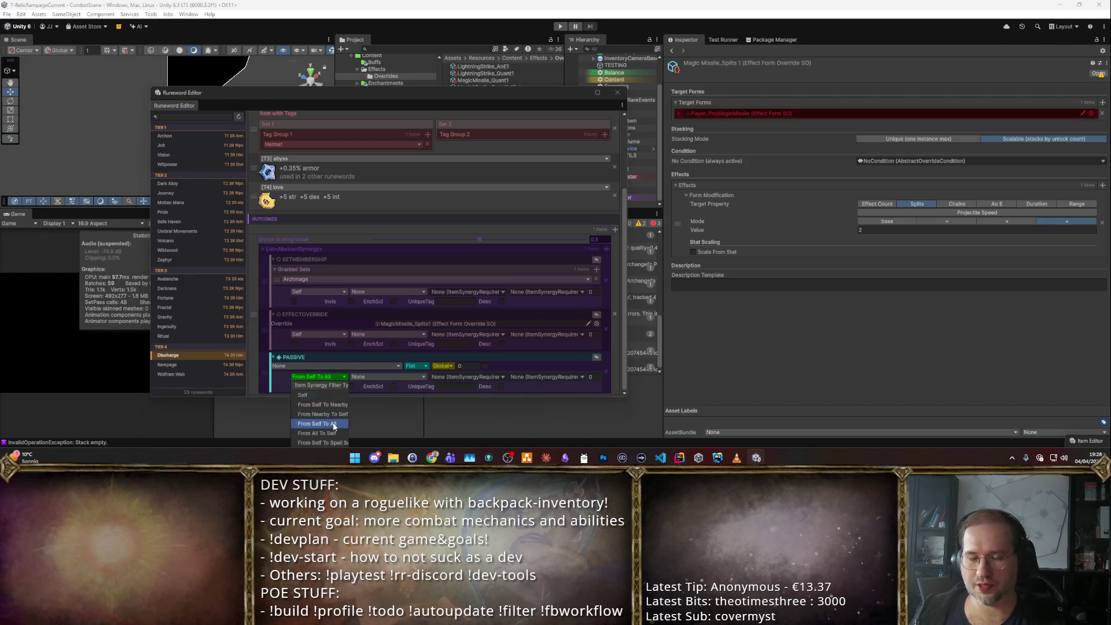
pyautogui.click(324, 423)
pyautogui.click(342, 377)
pyautogui.click(325, 434)
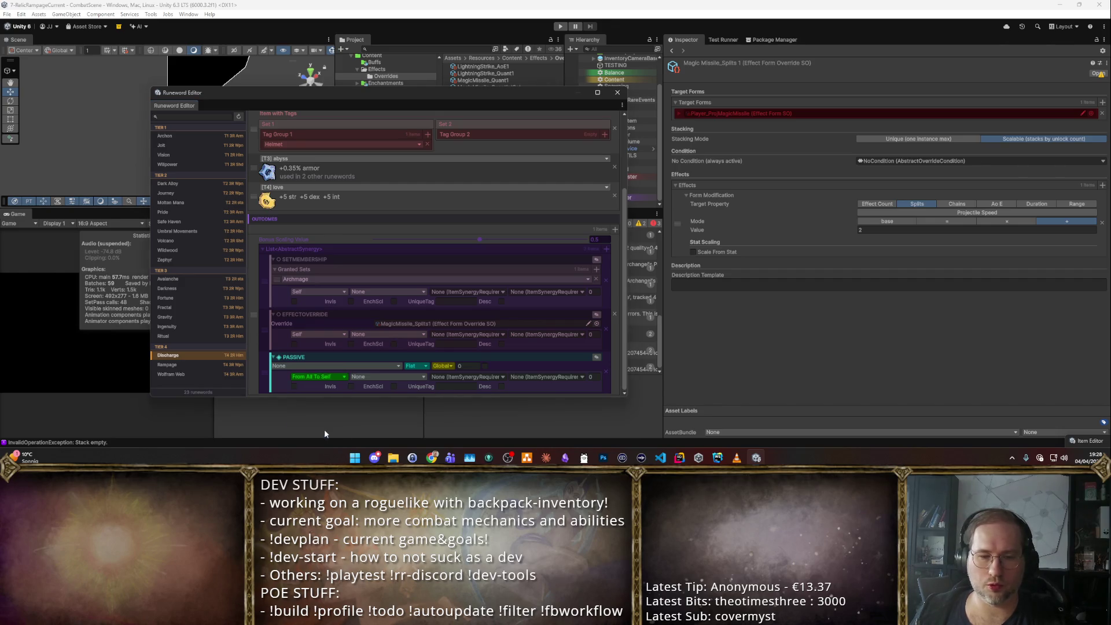
# - Make the passive grant 3 Intelligence
pyautogui.click(385, 366)
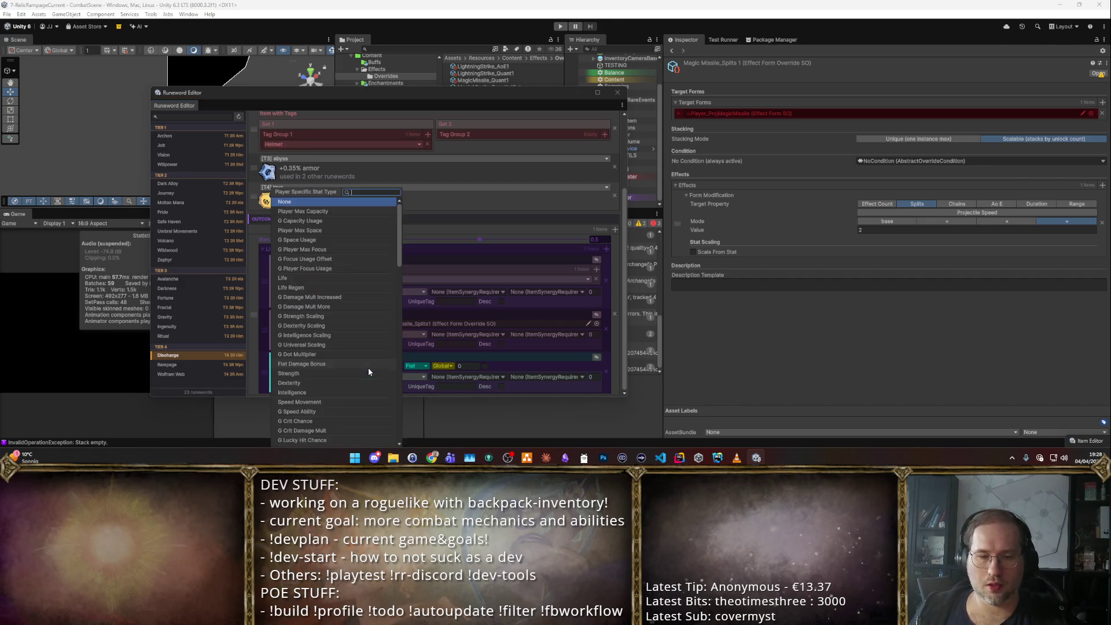
pyautogui.write('int')
pyautogui.press('BackSpace')
pyautogui.press('BackSpace')
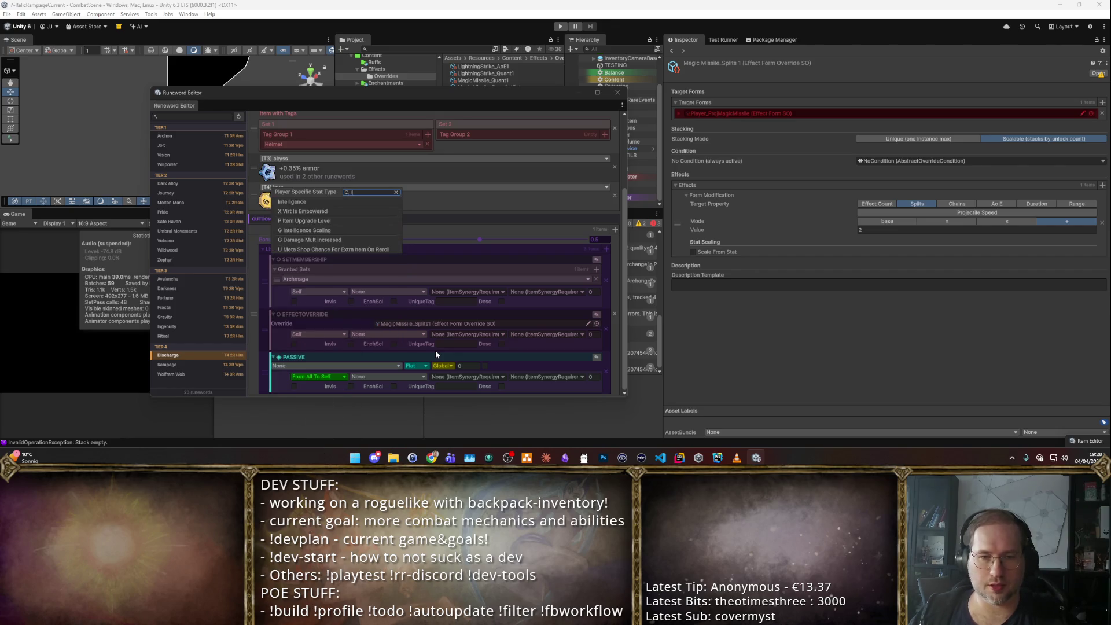
pyautogui.press('Return')
pyautogui.click(460, 366)
pyautogui.write('3')
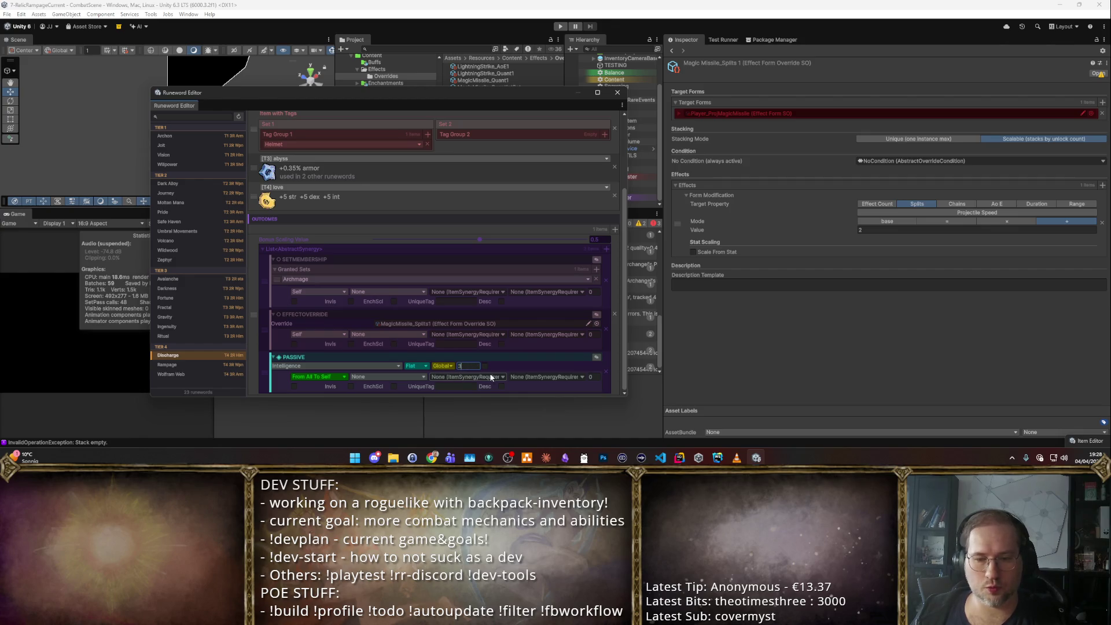
# - Add an ItemSynergyRequirement to the passive with a tag row, keeping sockets unchanged
pyautogui.click(497, 376)
pyautogui.click(477, 405)
pyautogui.scroll(-1, 481, 391)
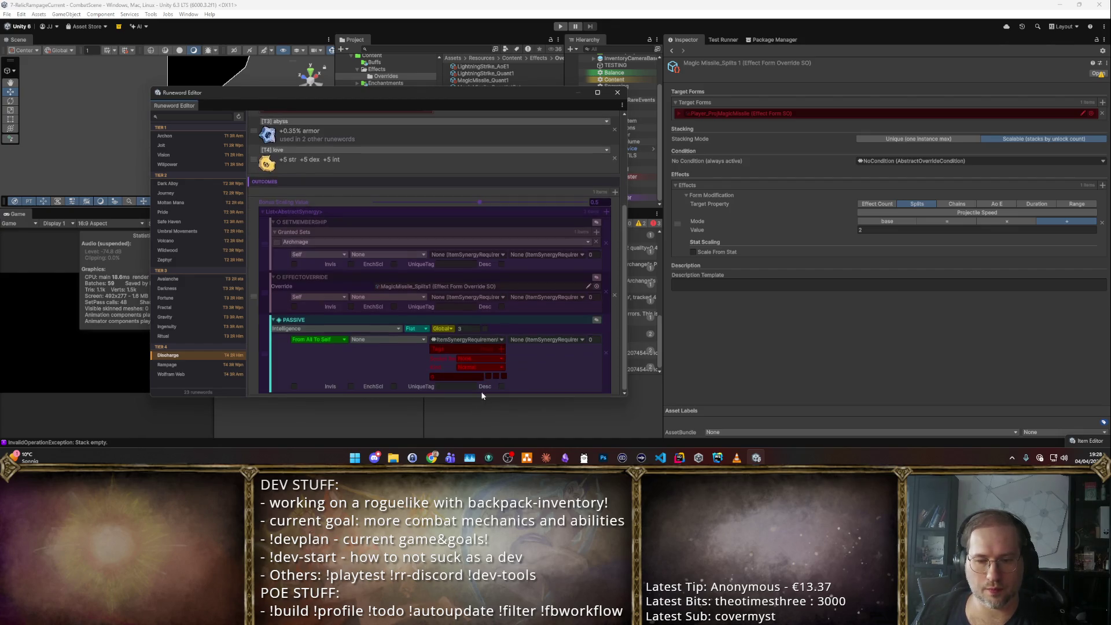
pyautogui.click(501, 359)
pyautogui.click(463, 377)
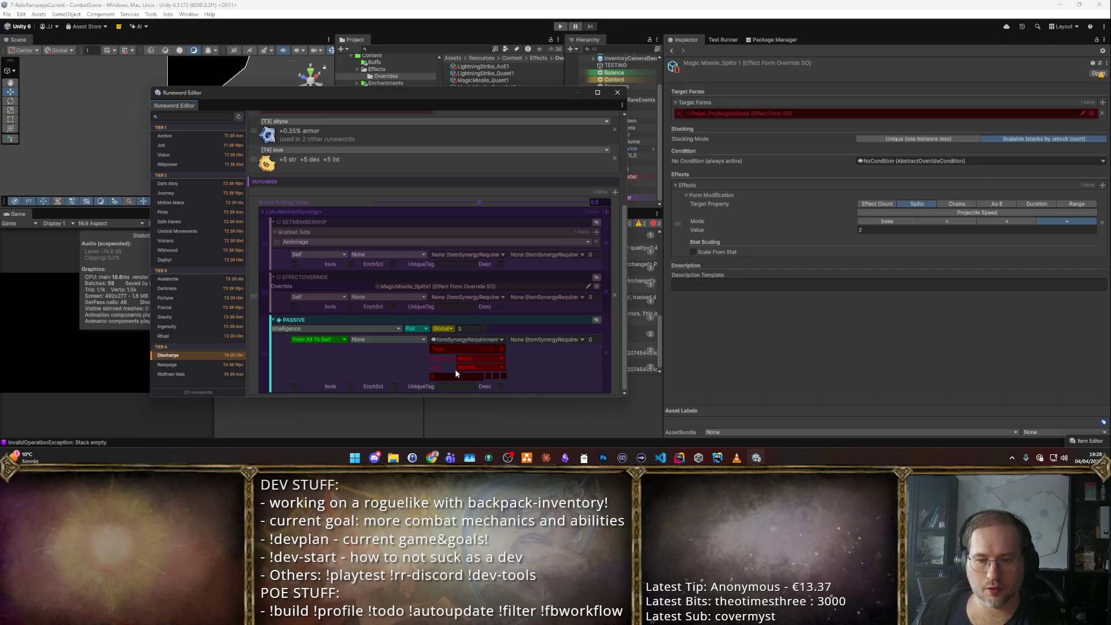
pyautogui.click(501, 349)
pyautogui.click(474, 356)
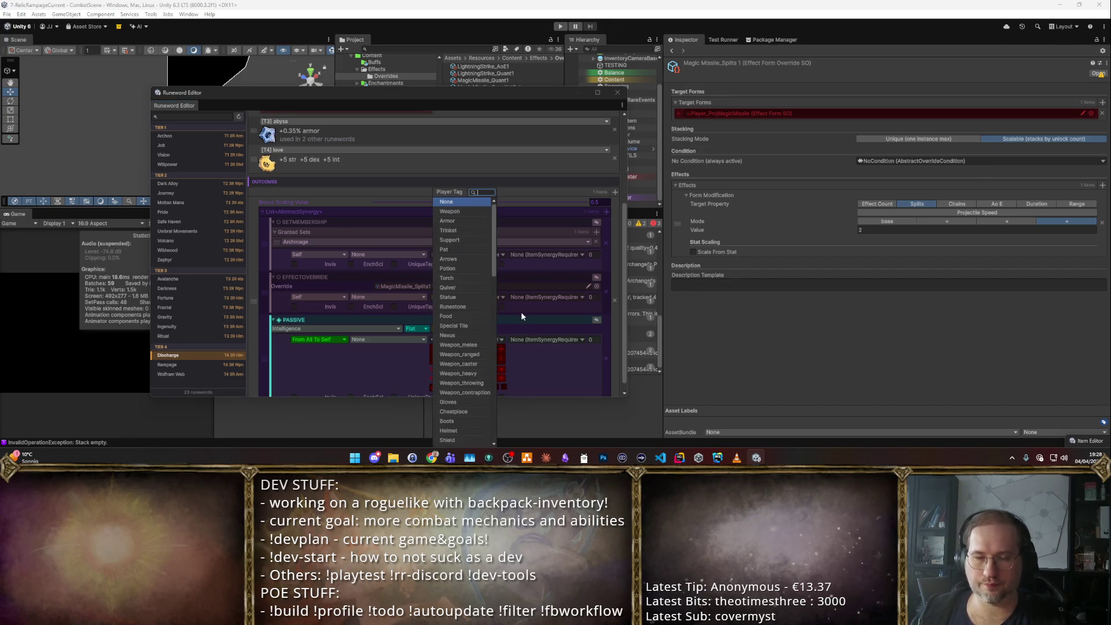
pyautogui.press('Escape')
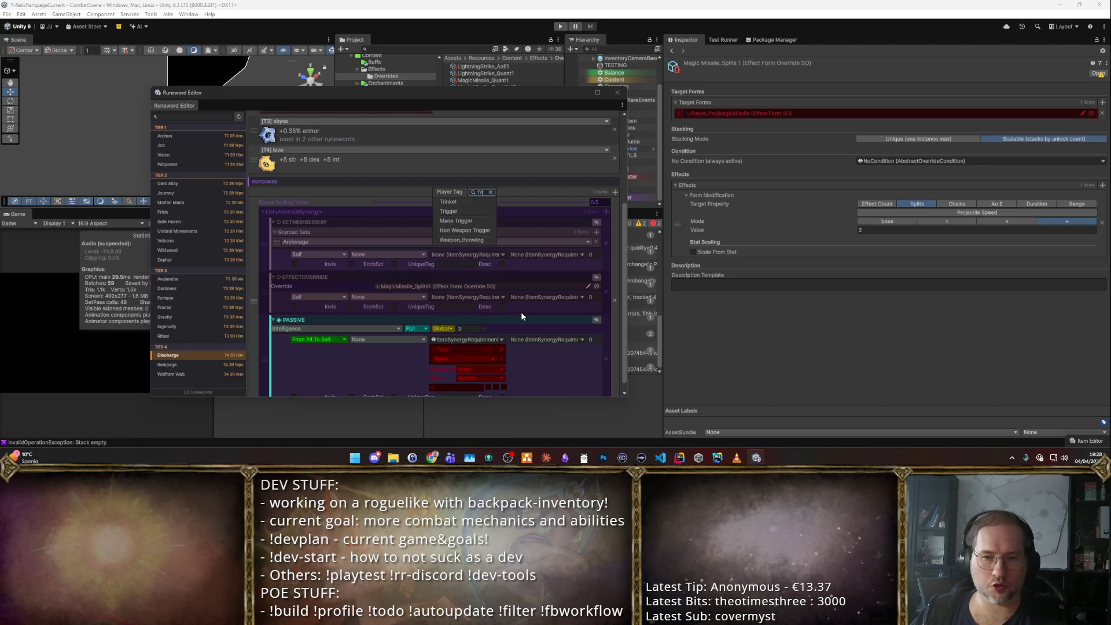
pyautogui.scroll(-1, 527, 298)
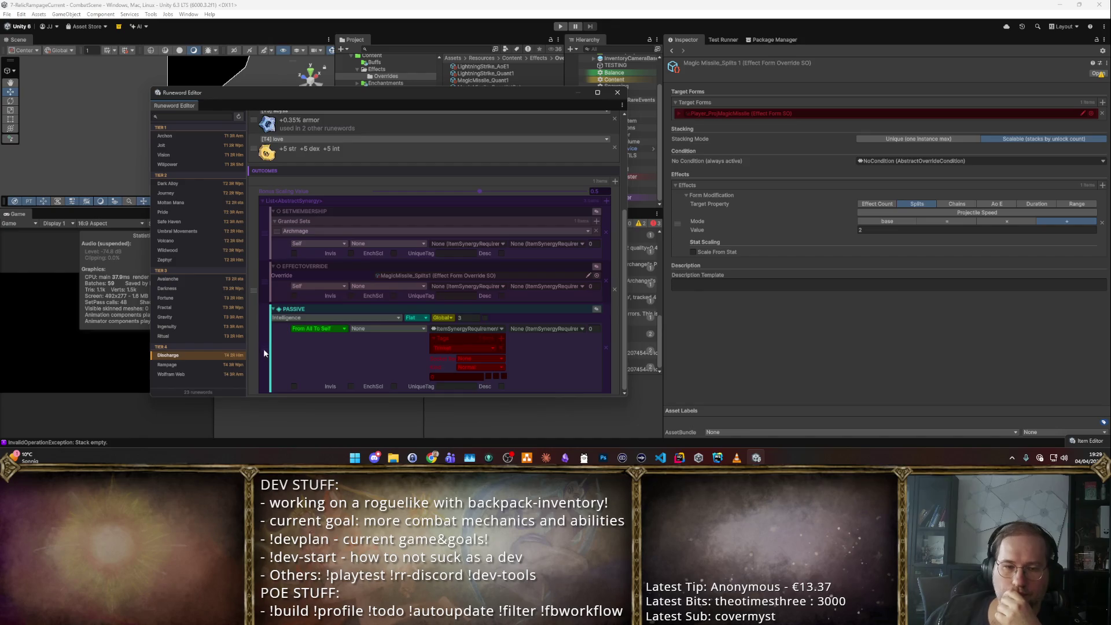
# - Move the Intelligence passive to the top of Discharge's Outcomes and add another Passive synergy
pyautogui.moveTo(263, 353); pyautogui.dragTo(264, 216)
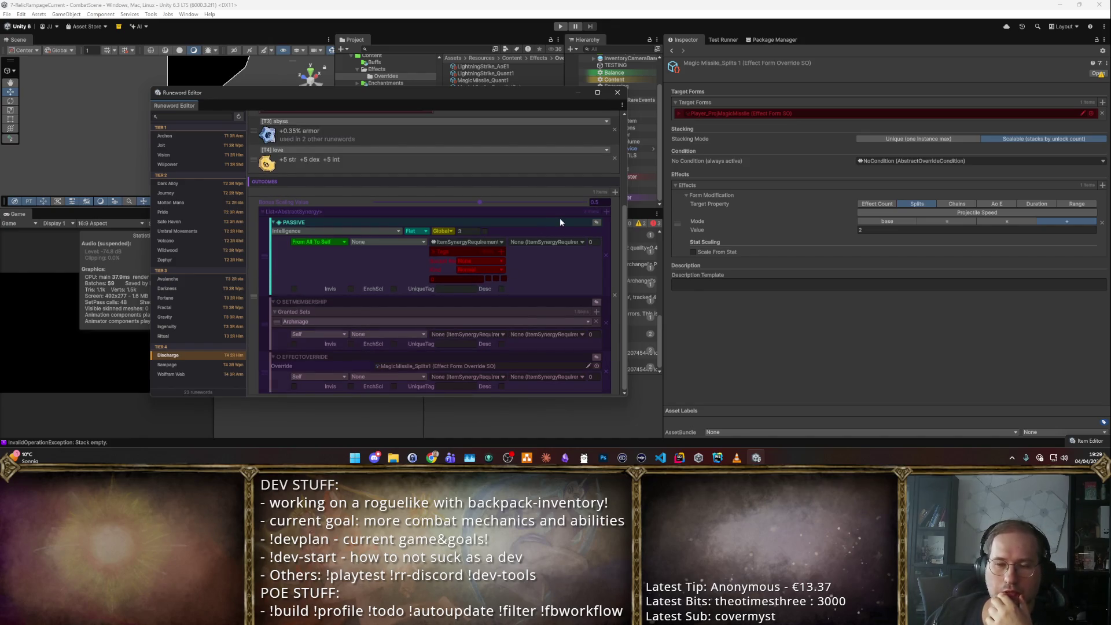
pyautogui.click(606, 211)
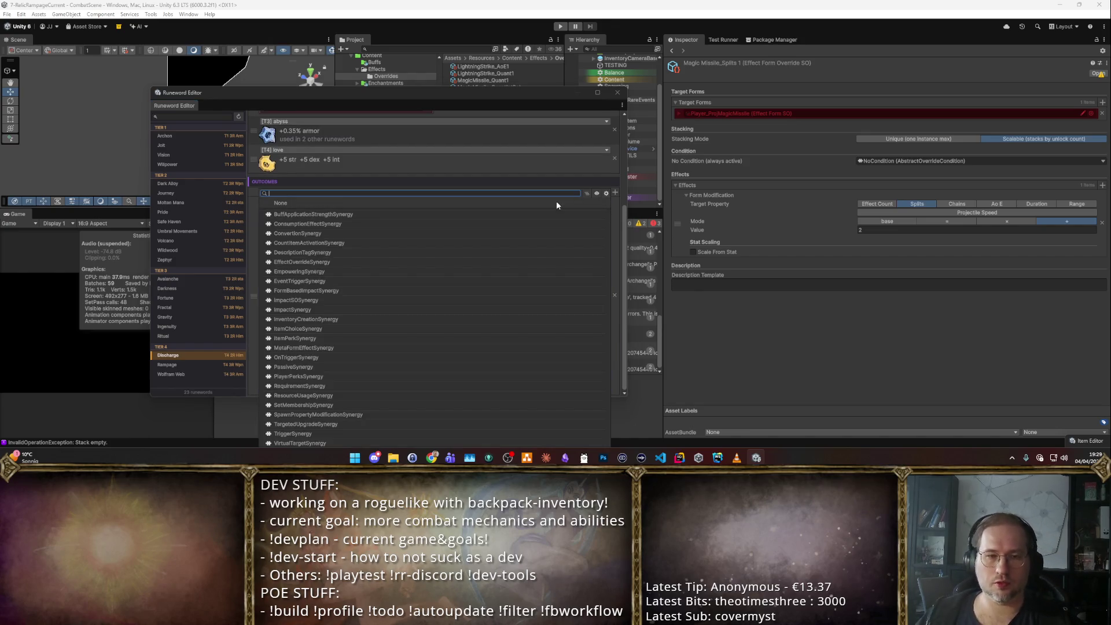
pyautogui.click(557, 203)
pyautogui.scroll(-2, 364, 378)
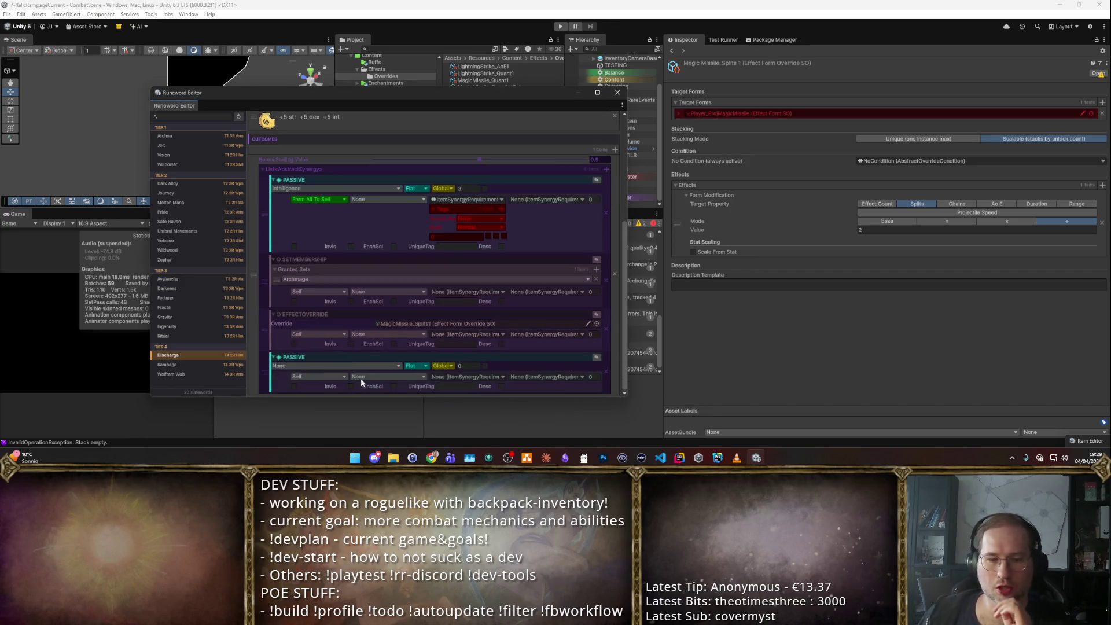
# - Set the new passive's stat to G Speed Ability with value 0.3
pyautogui.click(361, 364)
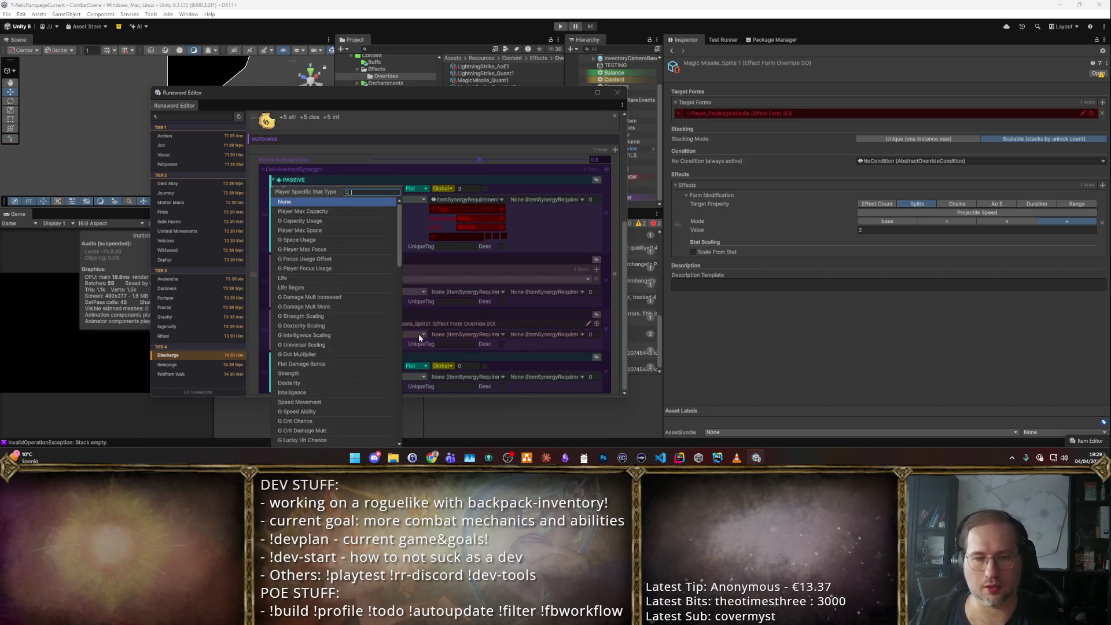
pyautogui.write('Dama')
pyautogui.press('Down')
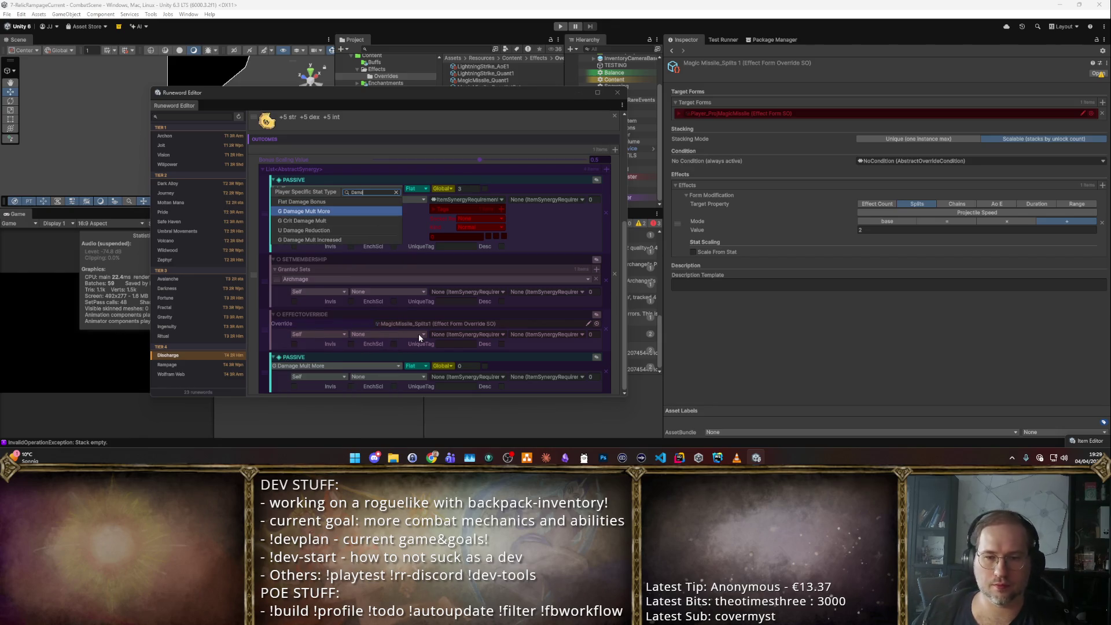
pyautogui.press('Return')
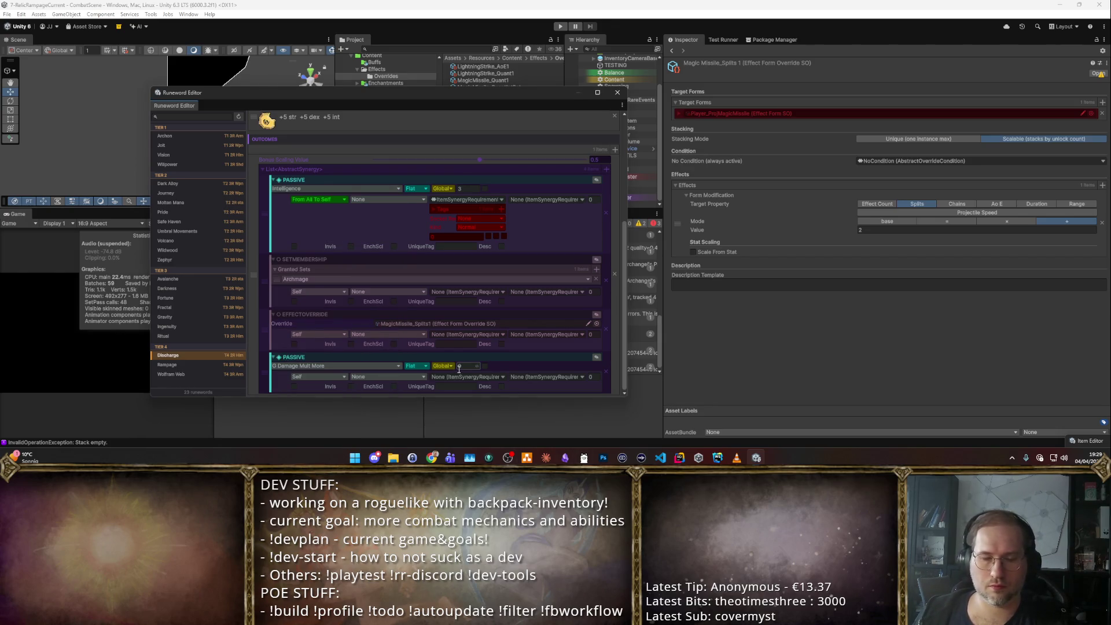
pyautogui.click(338, 367)
pyautogui.write('Ab')
pyautogui.press('Down')
pyautogui.press('Return')
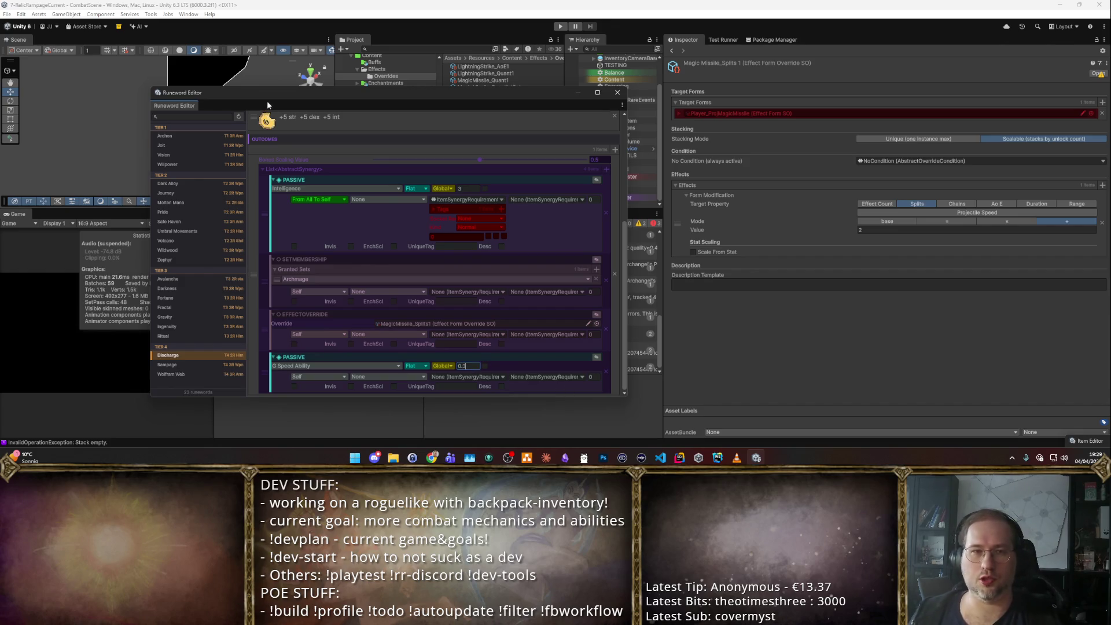
# - Return to the outcomes list and start playtesting the game
pyautogui.scroll(5, 345, 217)
pyautogui.click(296, 134)
pyautogui.scroll(-5, 294, 303)
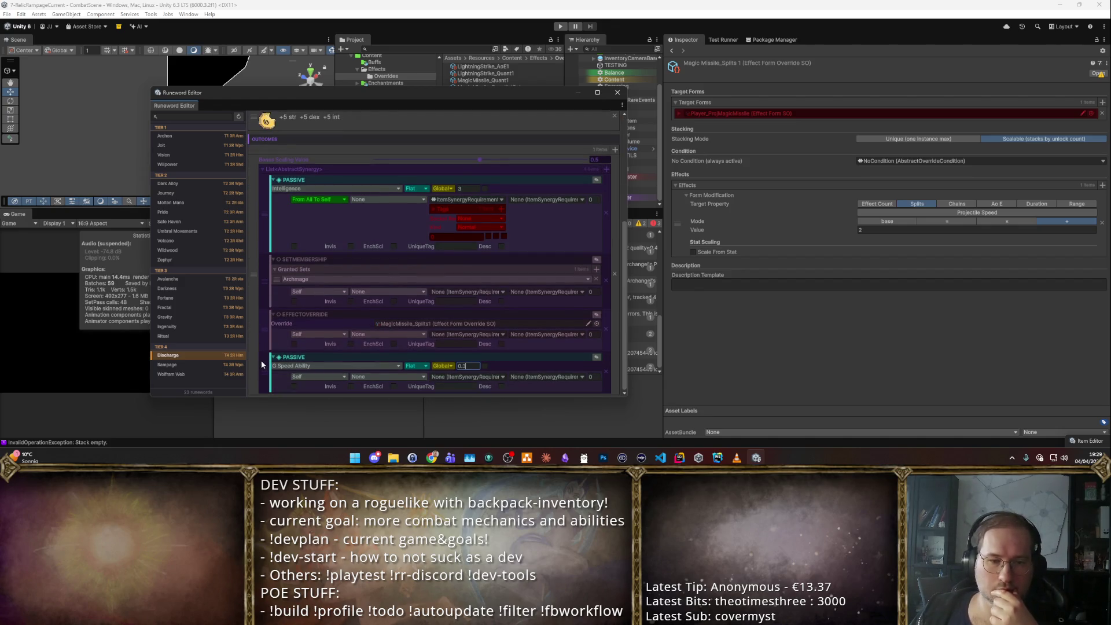
pyautogui.scroll(2, 261, 359)
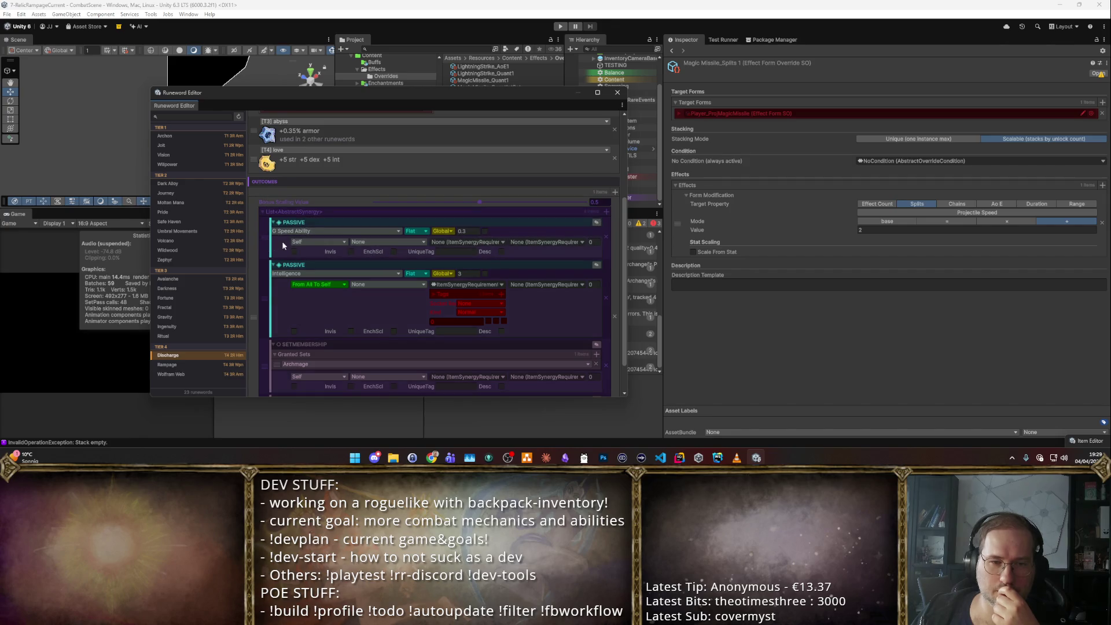
pyautogui.scroll(5, 302, 162)
pyautogui.click(298, 132)
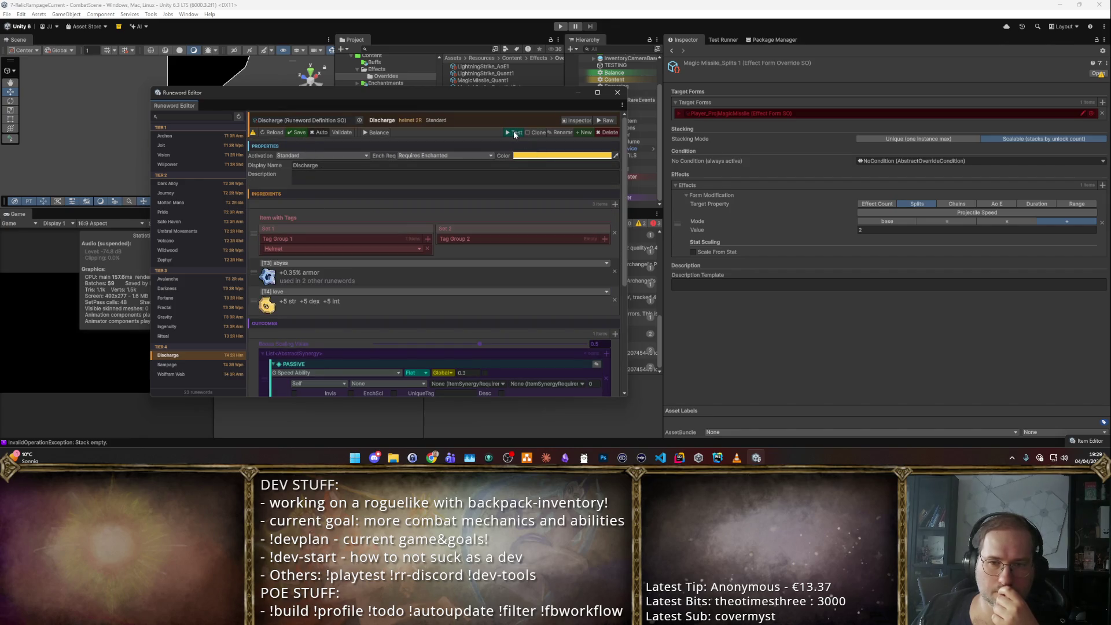
# - Enter Play mode, socket a catalog rune into the staff, and enter the first combat arena
pyautogui.hotkey('ctrl', 'p')
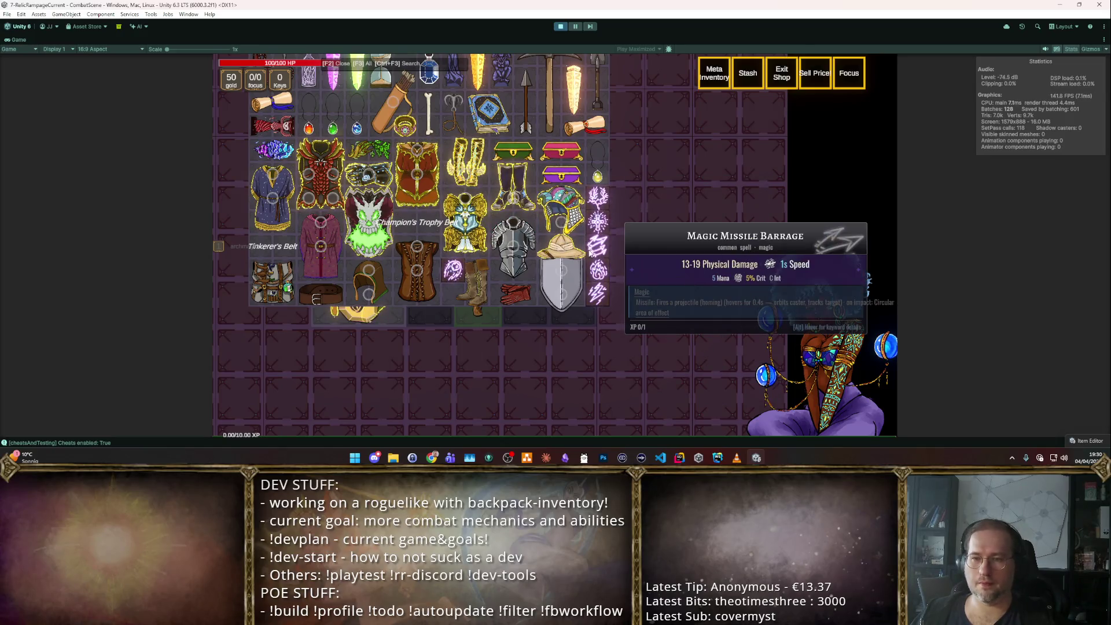
pyautogui.moveTo(598, 246)
pyautogui.mouseDown()
pyautogui.moveTo(725, 207)
pyautogui.moveTo(477, 154)
pyautogui.moveTo(494, 162)
pyautogui.mouseUp()
pyautogui.press('F2')
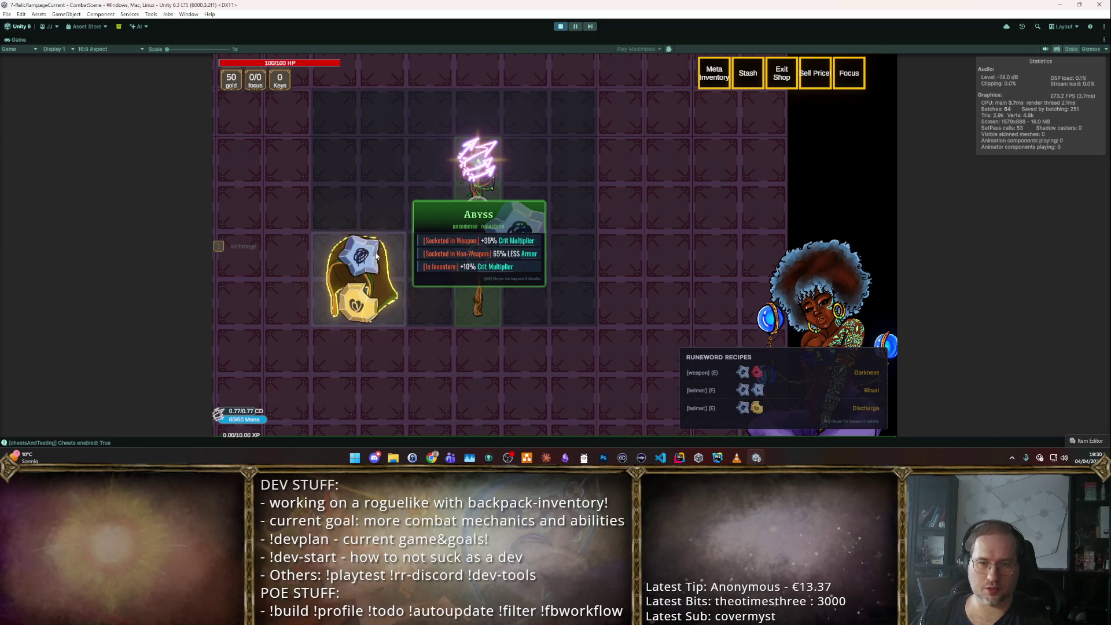
pyautogui.moveTo(403, 284)
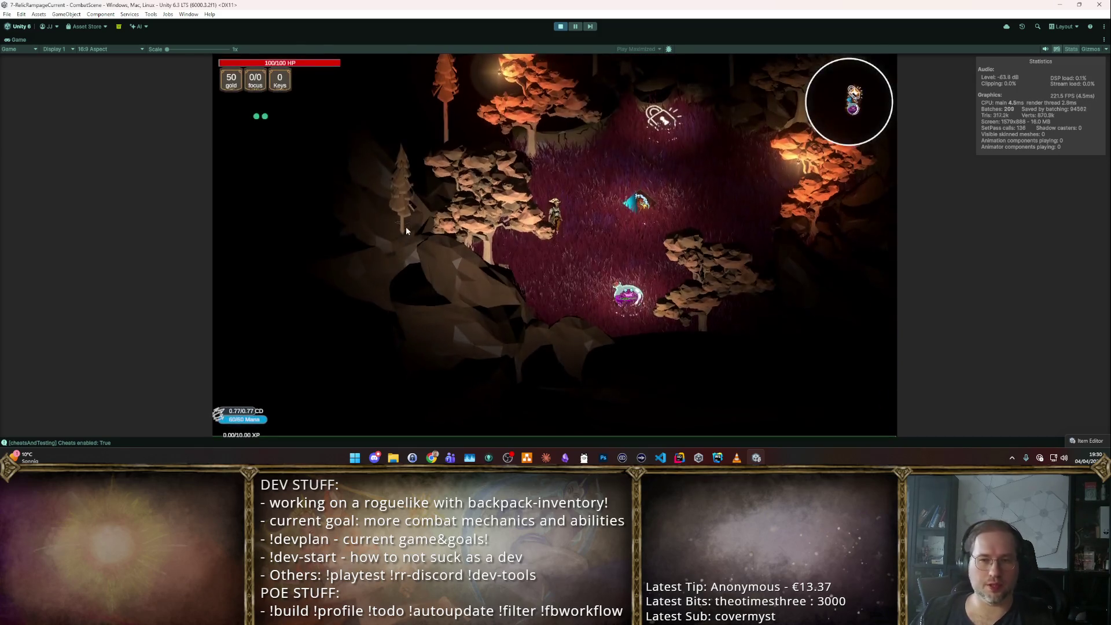
pyautogui.click(403, 215)
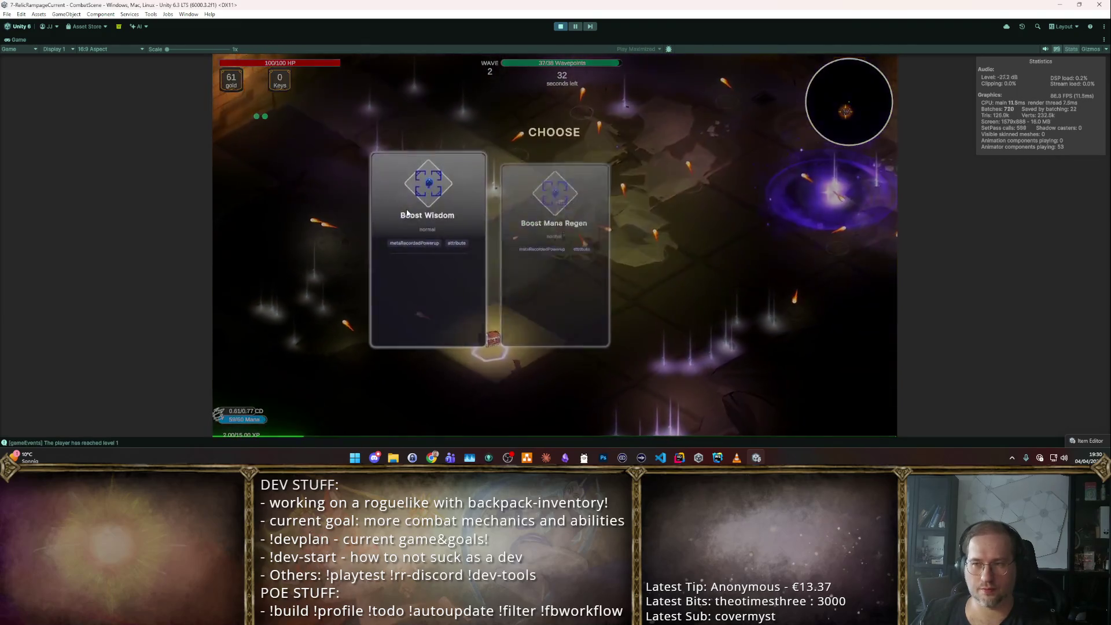
# - Take the Intelligence, Area of Effect, Ability Quickness and Dexterity level-up boosts
pyautogui.click(407, 213)
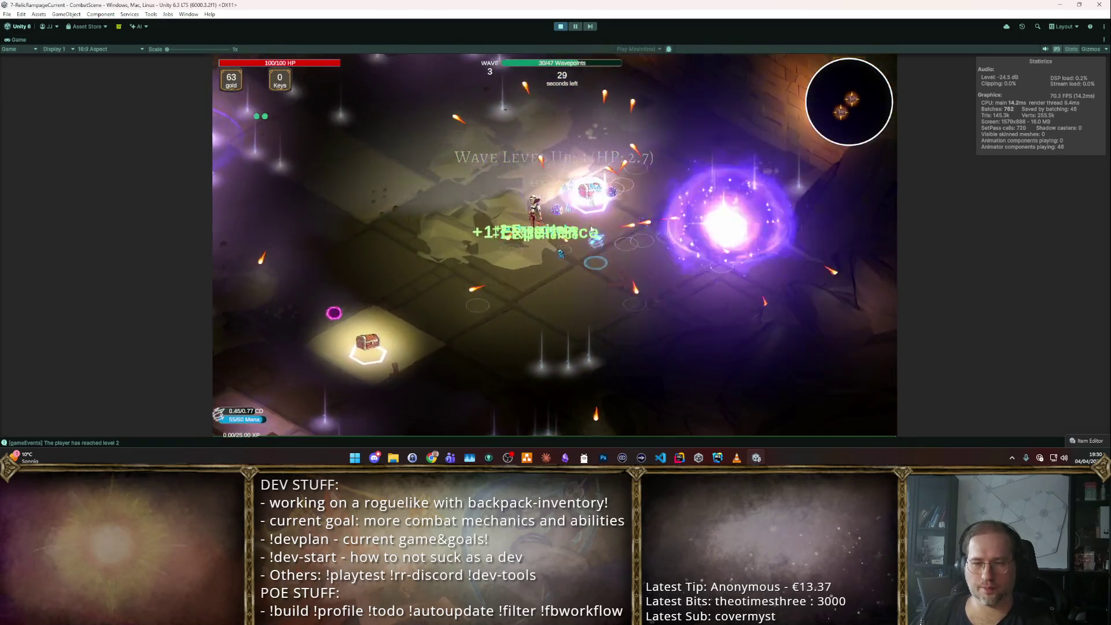
pyautogui.click(554, 222)
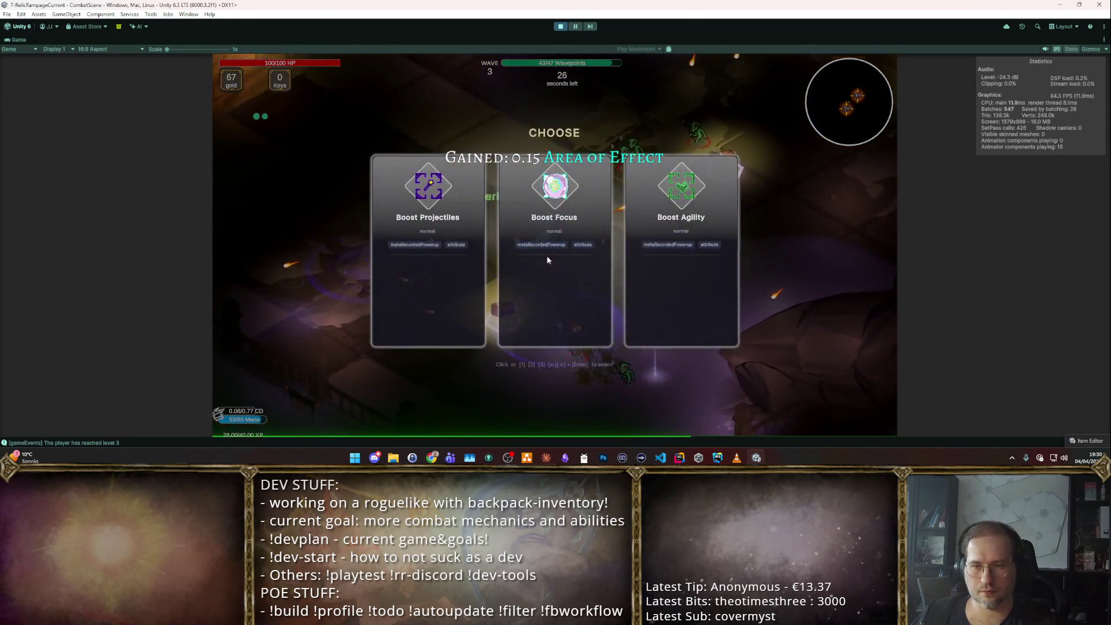
pyautogui.click(547, 256)
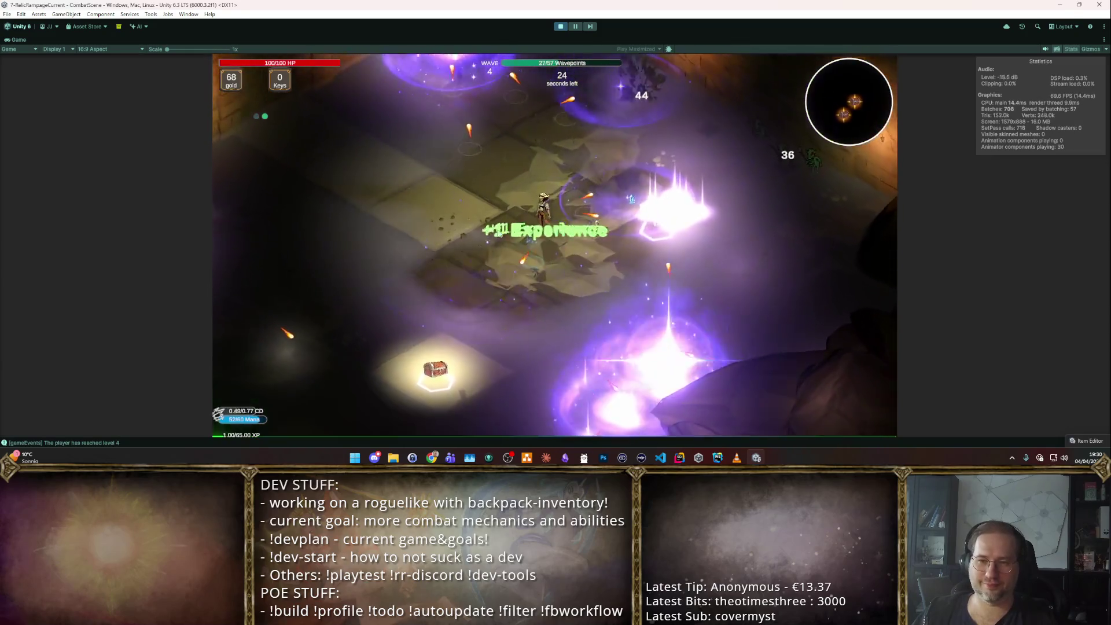
pyautogui.click(544, 194)
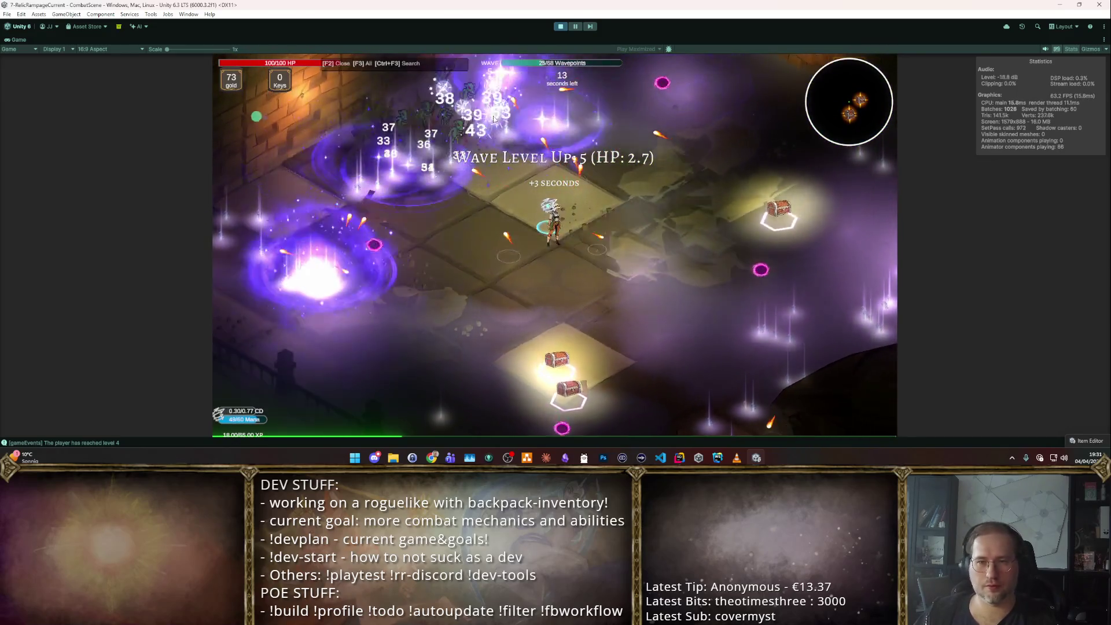
# - Inspect the staff's Magic Missile Barrage +3 gem (21-30 damage) in the backpack, then resume combat
pyautogui.press('Tab')
pyautogui.scroll(5, 560, 174)
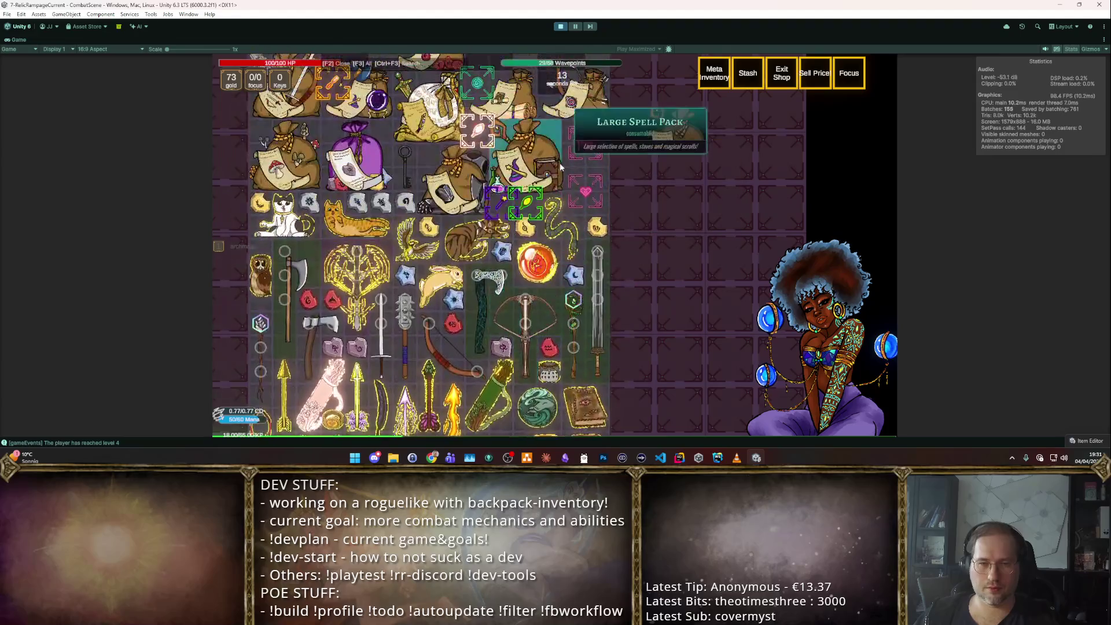
pyautogui.scroll(-3, 538, 191)
pyautogui.scroll(3, 538, 191)
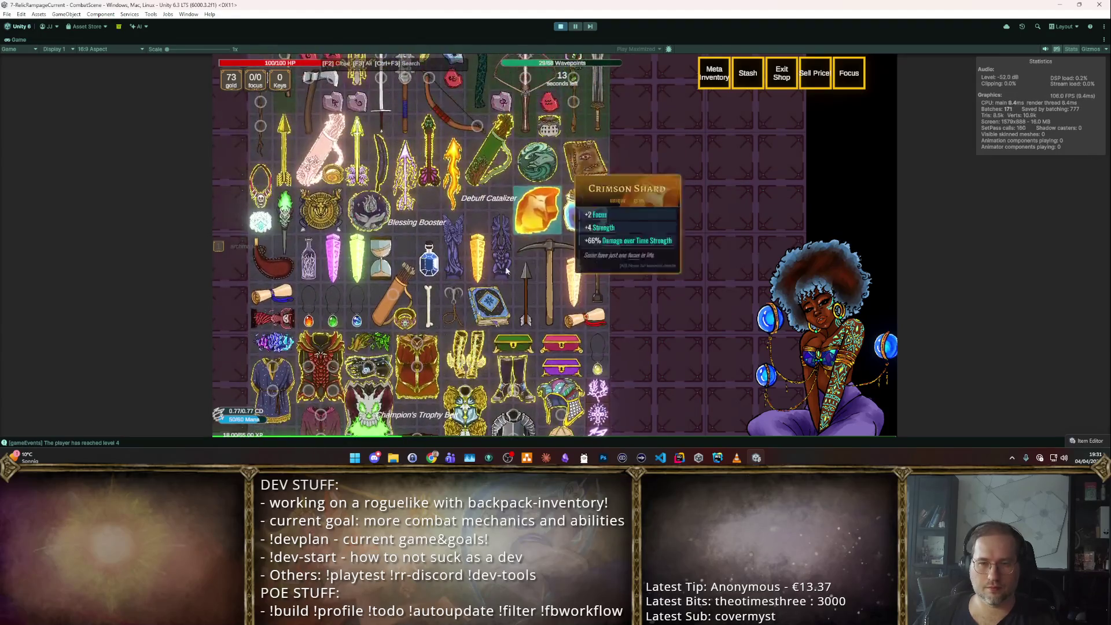
pyautogui.moveTo(487, 242)
pyautogui.mouseDown()
pyautogui.moveTo(470, 266)
pyautogui.moveTo(480, 254)
pyautogui.mouseUp()
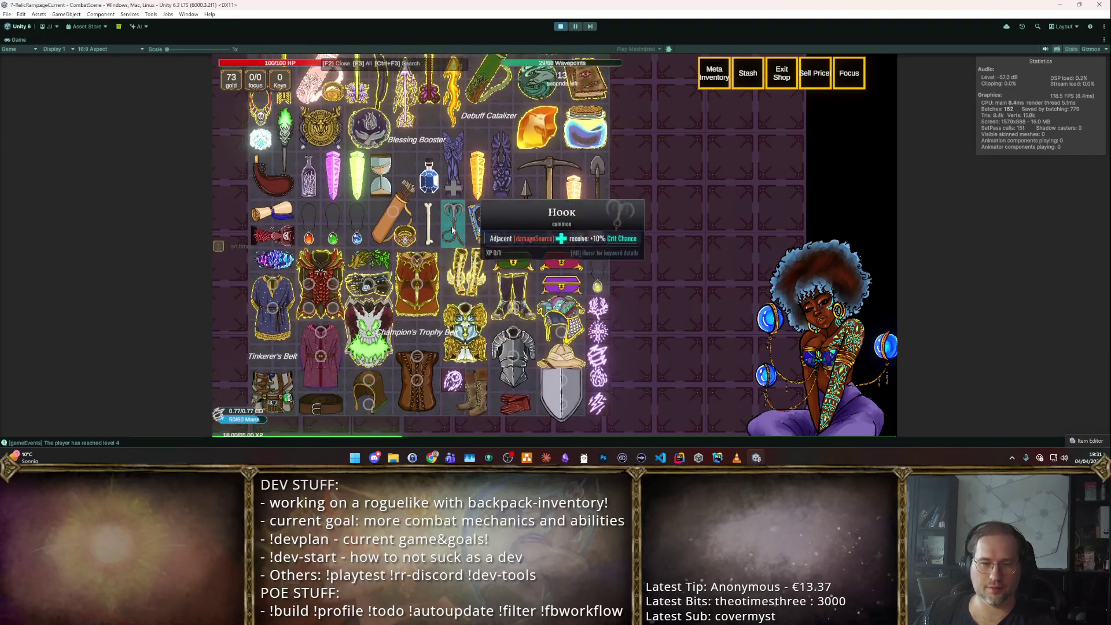
pyautogui.scroll(-5, 530, 220)
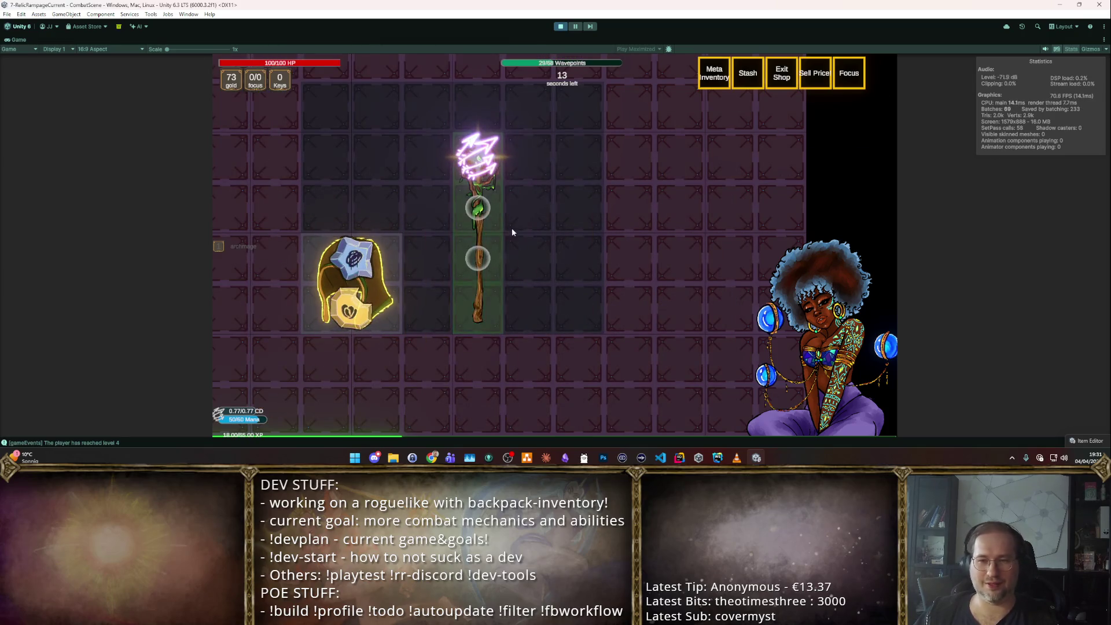
pyautogui.moveTo(491, 149)
pyautogui.moveTo(477, 201)
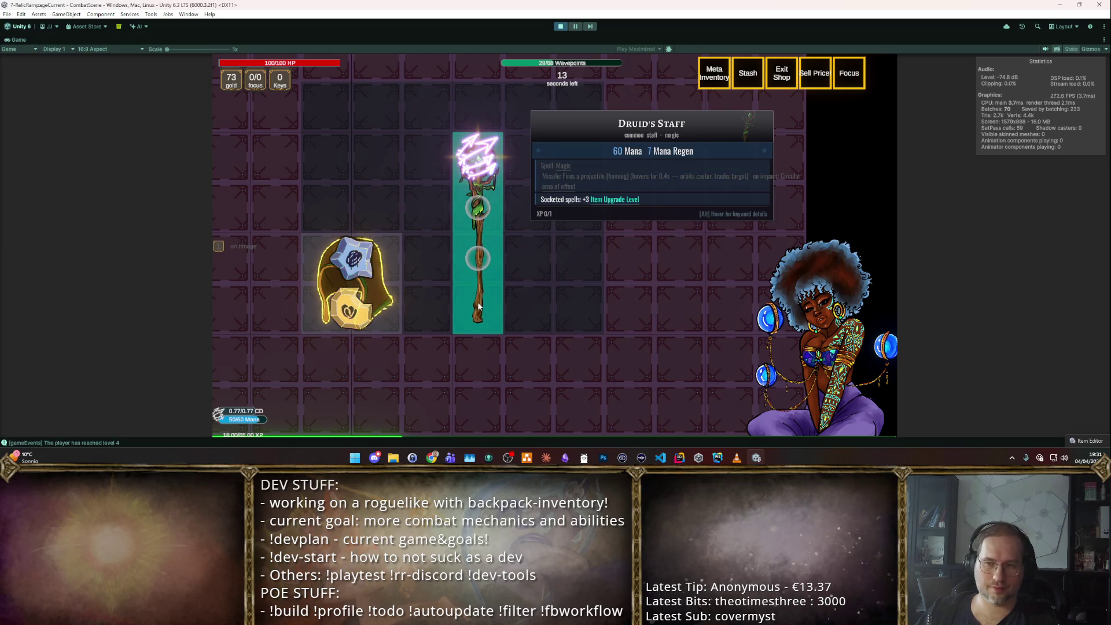
pyautogui.moveTo(479, 152); pyautogui.dragTo(530, 211)
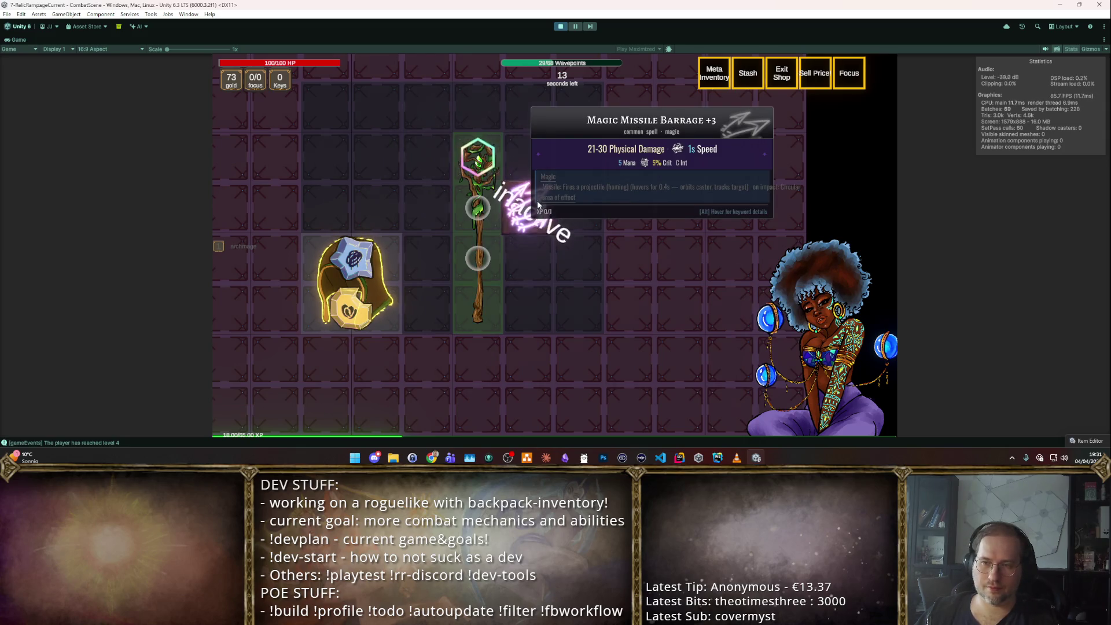
pyautogui.click(477, 290)
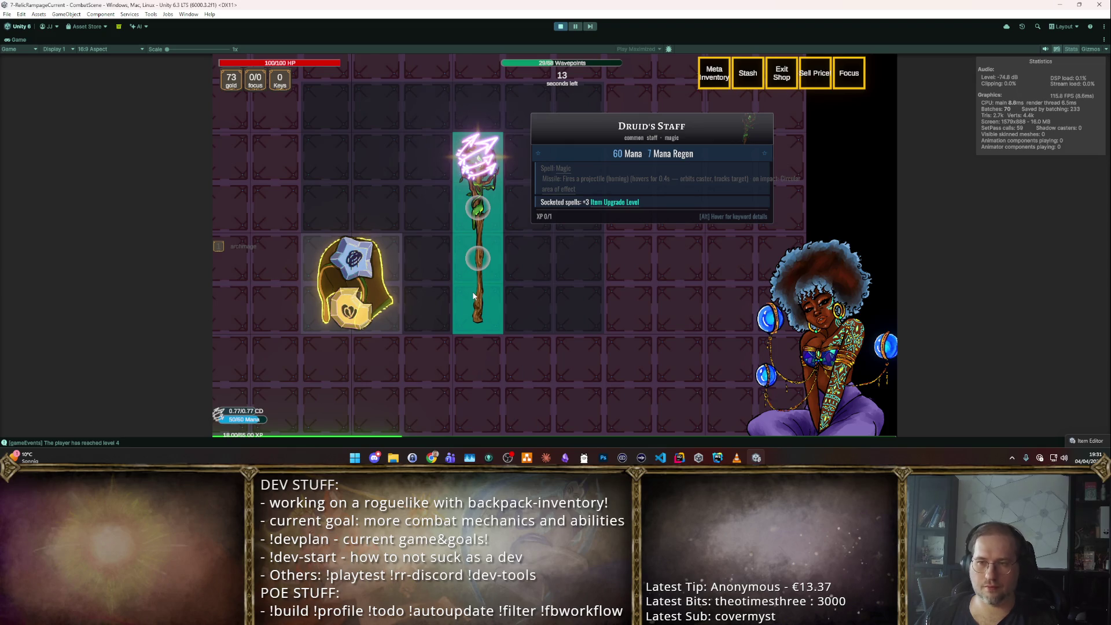
pyautogui.moveTo(485, 161)
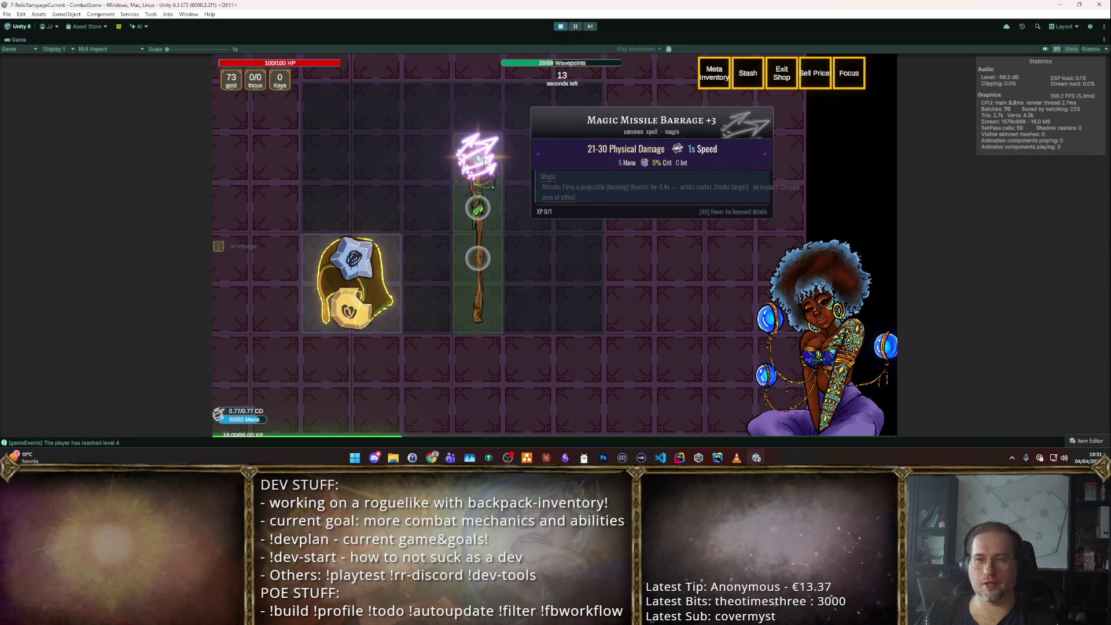
pyautogui.moveTo(485, 161)
pyautogui.mouseDown()
pyautogui.moveTo(528, 218)
pyautogui.moveTo(525, 193)
pyautogui.moveTo(478, 157)
pyautogui.mouseUp()
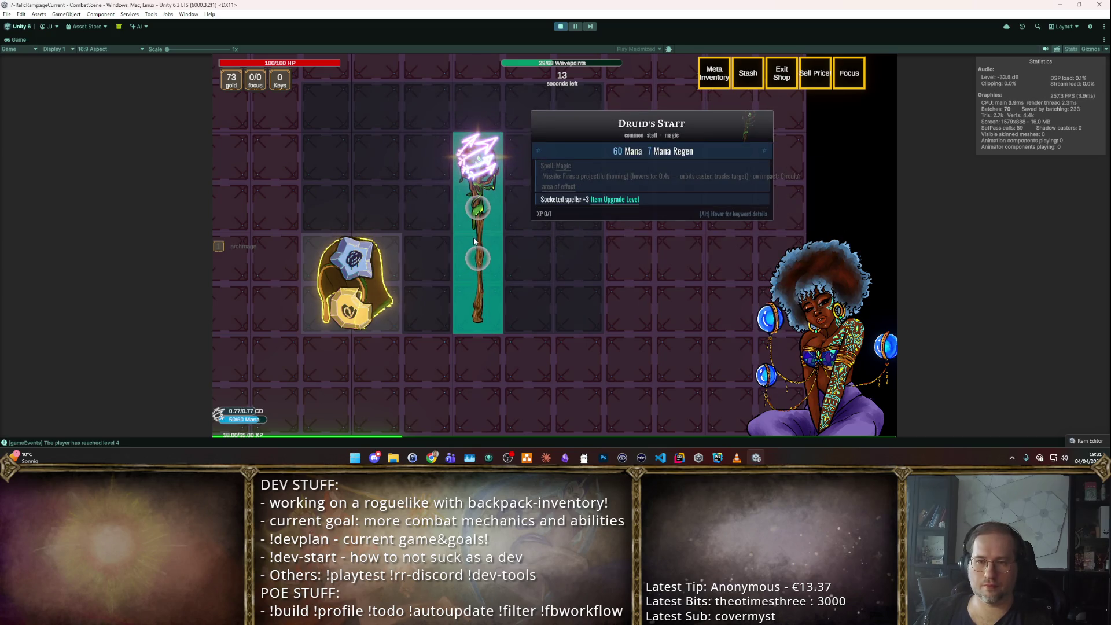
pyautogui.press('Tab')
# - Move the character toward the chests, then stop Play mode to return to the editor
pyautogui.press('d')
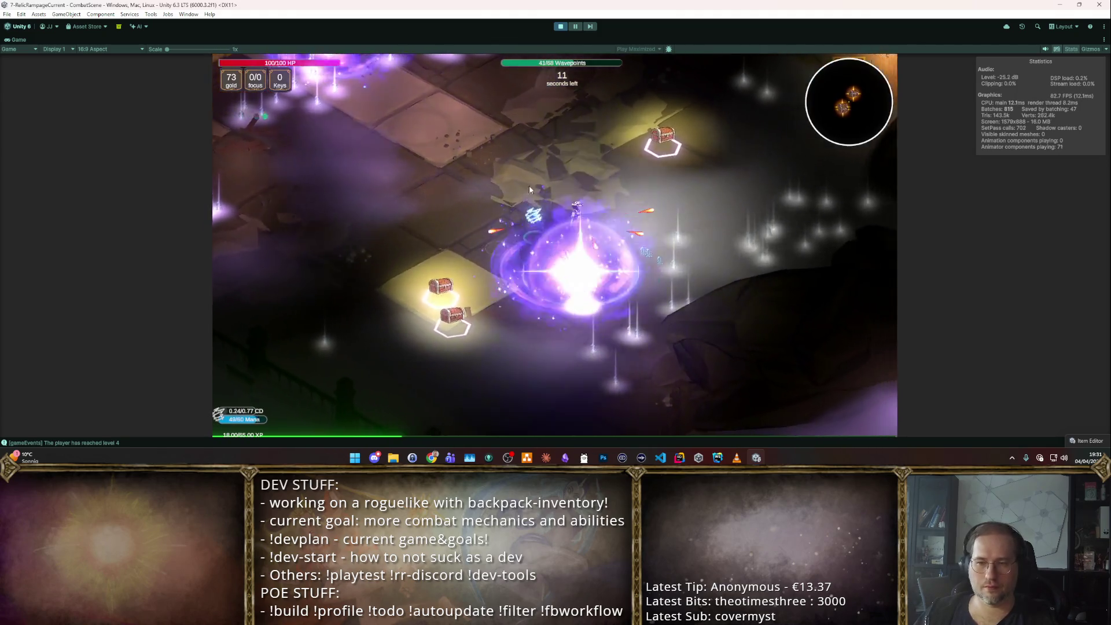
pyautogui.press('a')
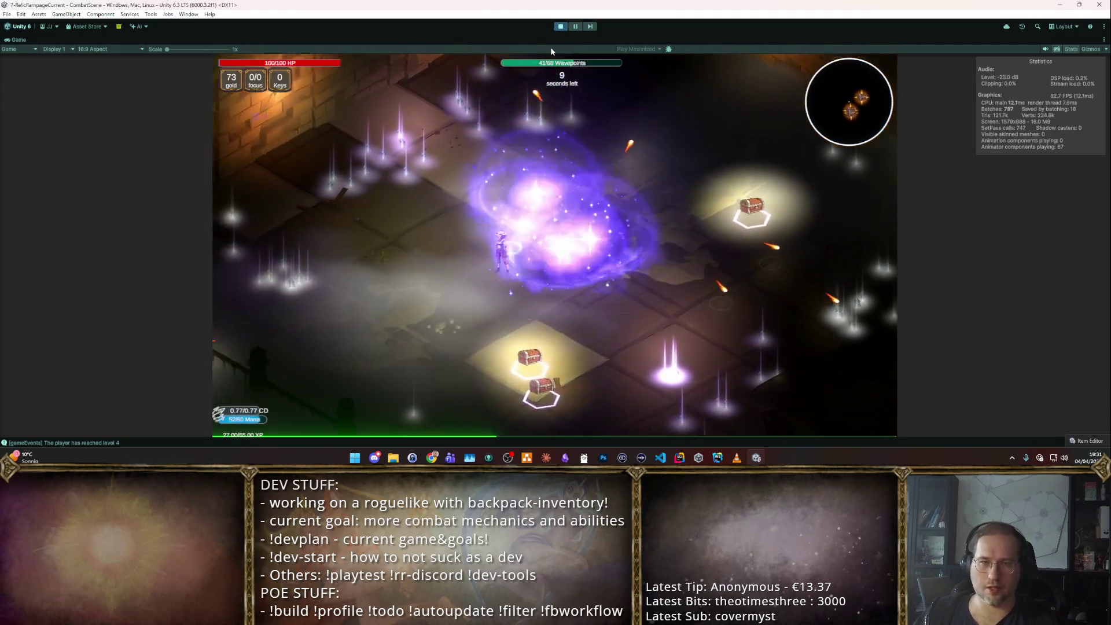
pyautogui.click(561, 26)
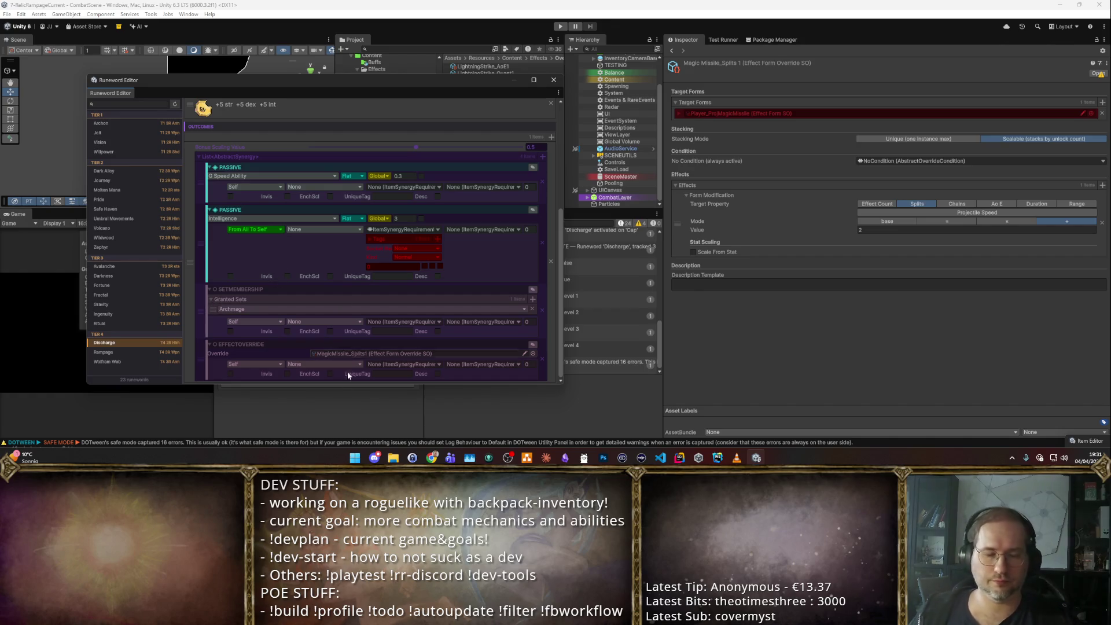
# - Drag the Runeword Editor window over to the right side of the screen
pyautogui.moveTo(435, 84)
pyautogui.mouseDown()
pyautogui.moveTo(835, 126)
pyautogui.moveTo(849, 75)
pyautogui.mouseUp()
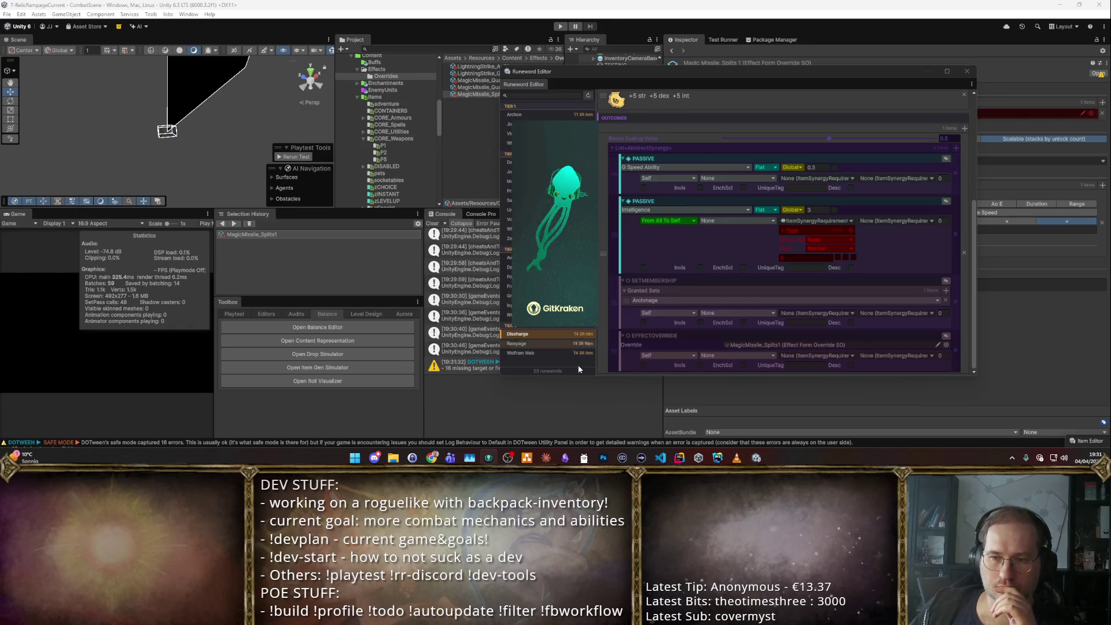
pyautogui.moveTo(618, 75); pyautogui.dragTo(714, 65)
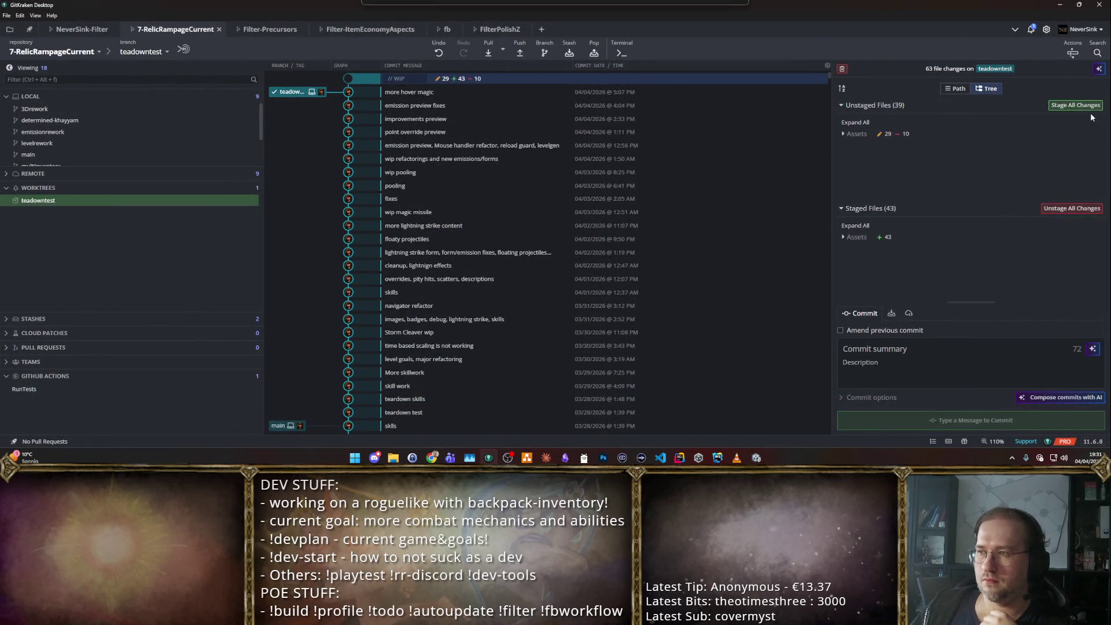
# - Stage all 53 changes and enter the commit summary 'A lot of magic missile and skill improvements'
pyautogui.click(1075, 106)
pyautogui.write('Added some')
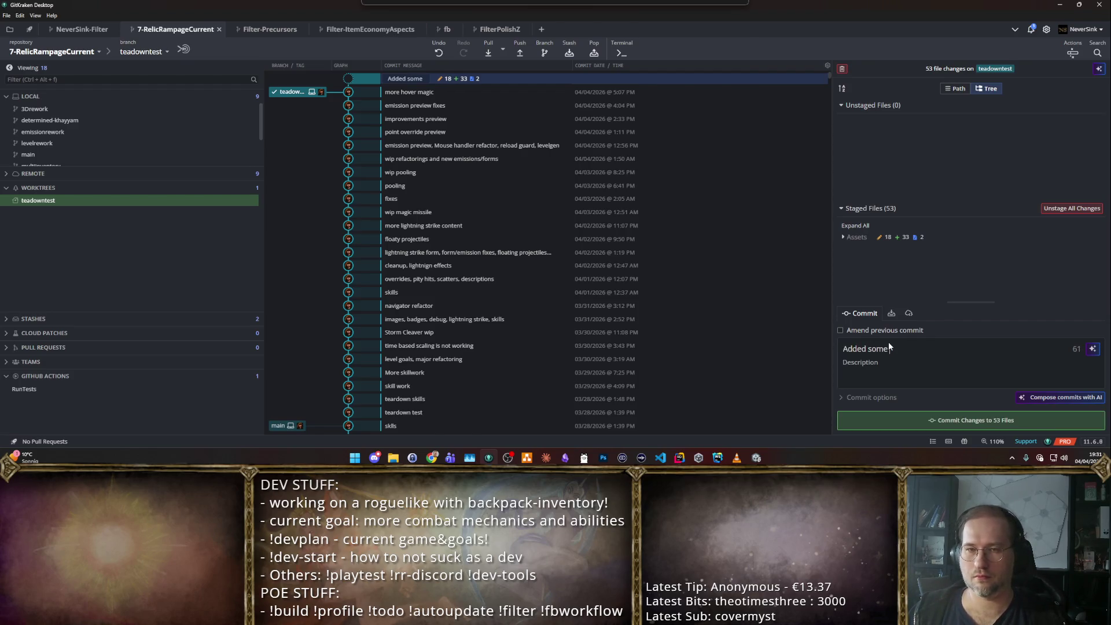
pyautogui.hotkey('ctrl', 'a')
pyautogui.write('A lot of ma')
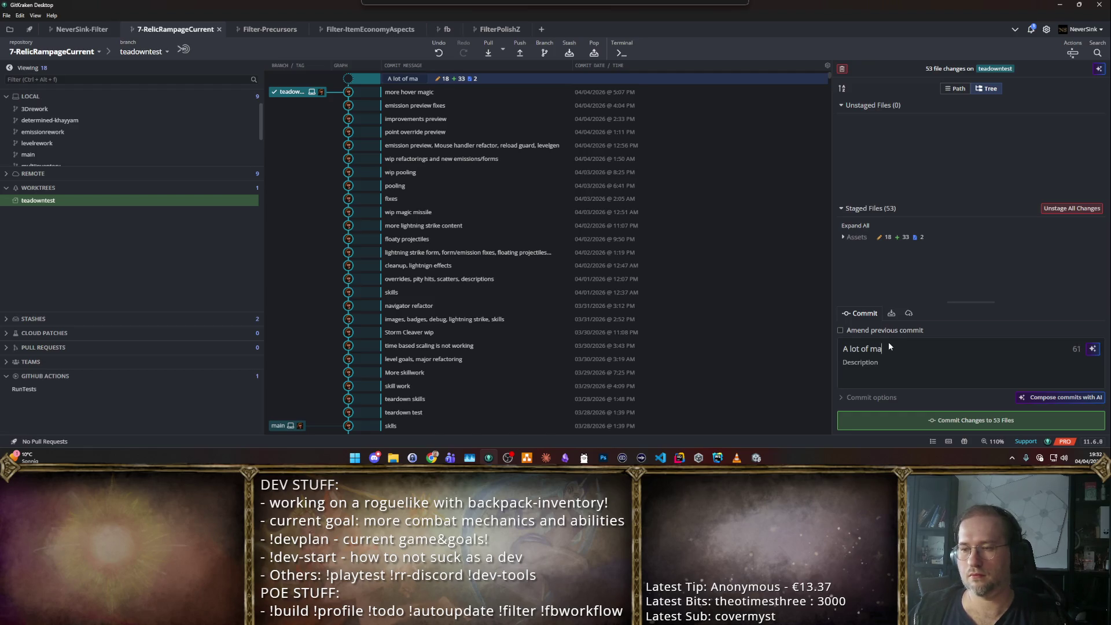
pyautogui.write('gic missile and skill improvements')
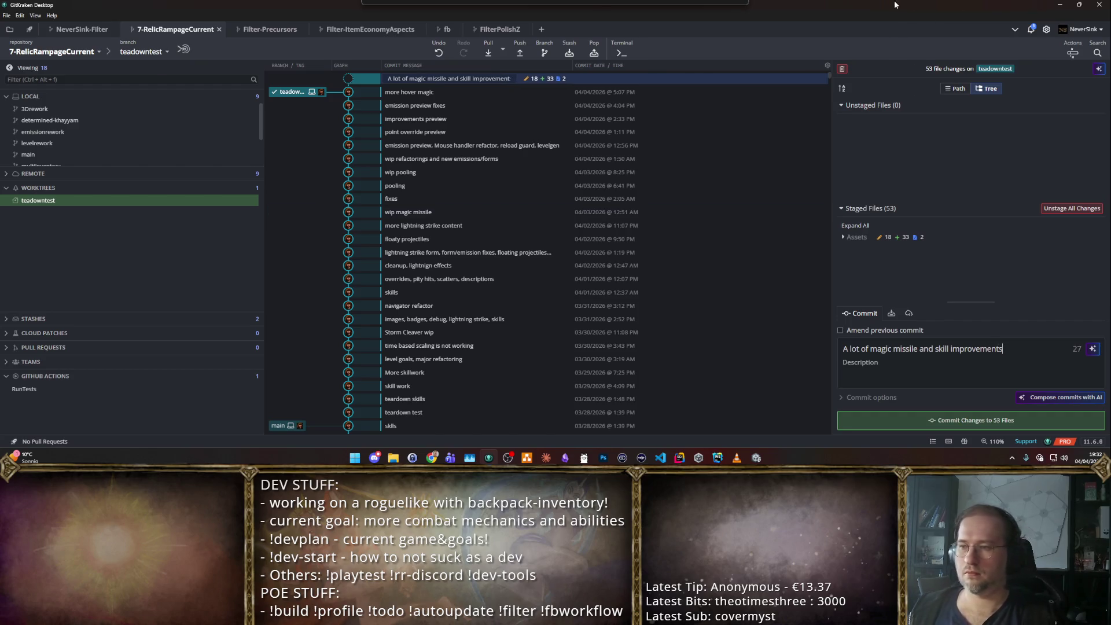
pyautogui.hotkey('alt', 'Tab')
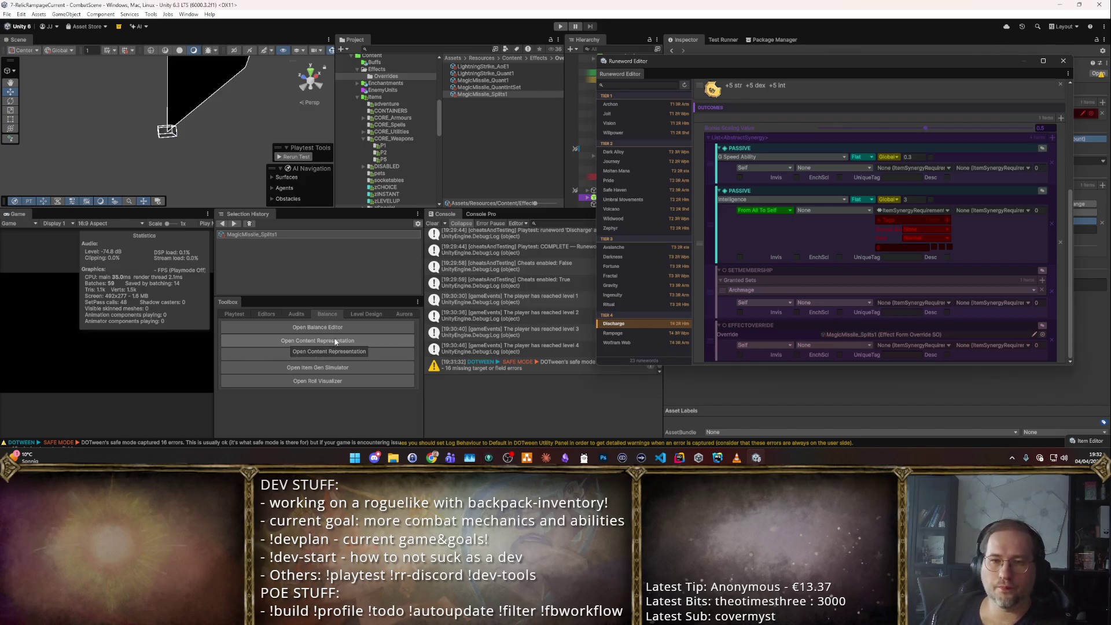
# - Rescan Content Representation, view Synergy Types and FlavorType Cross-Ref, then close it and the Runeword Editor
pyautogui.moveTo(782, 60); pyautogui.dragTo(560, 87)
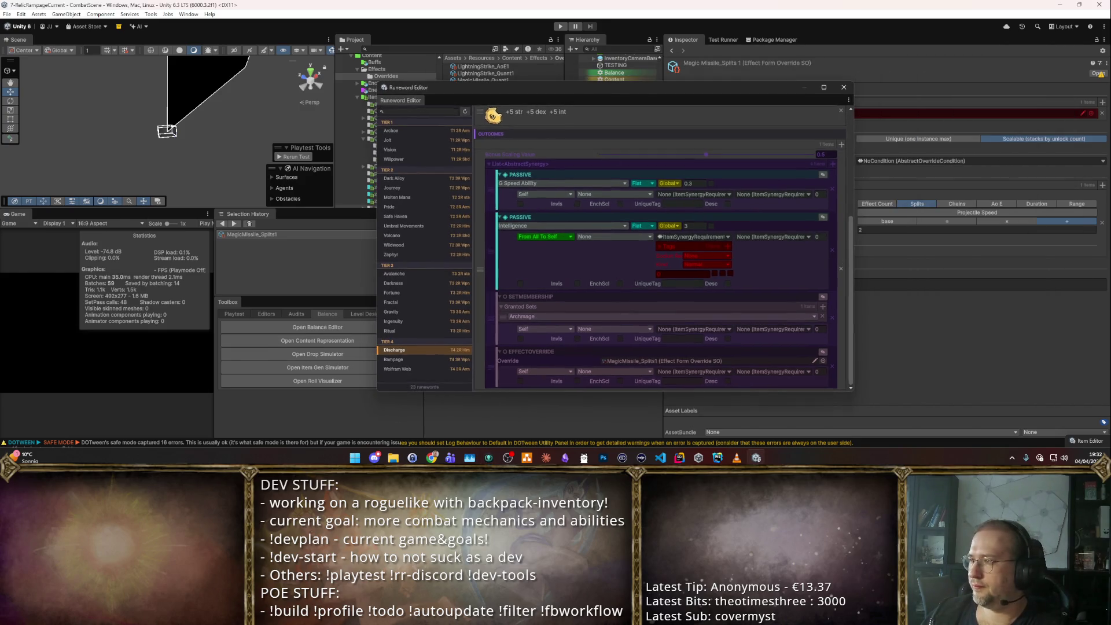
pyautogui.moveTo(894, 78); pyautogui.dragTo(443, 105)
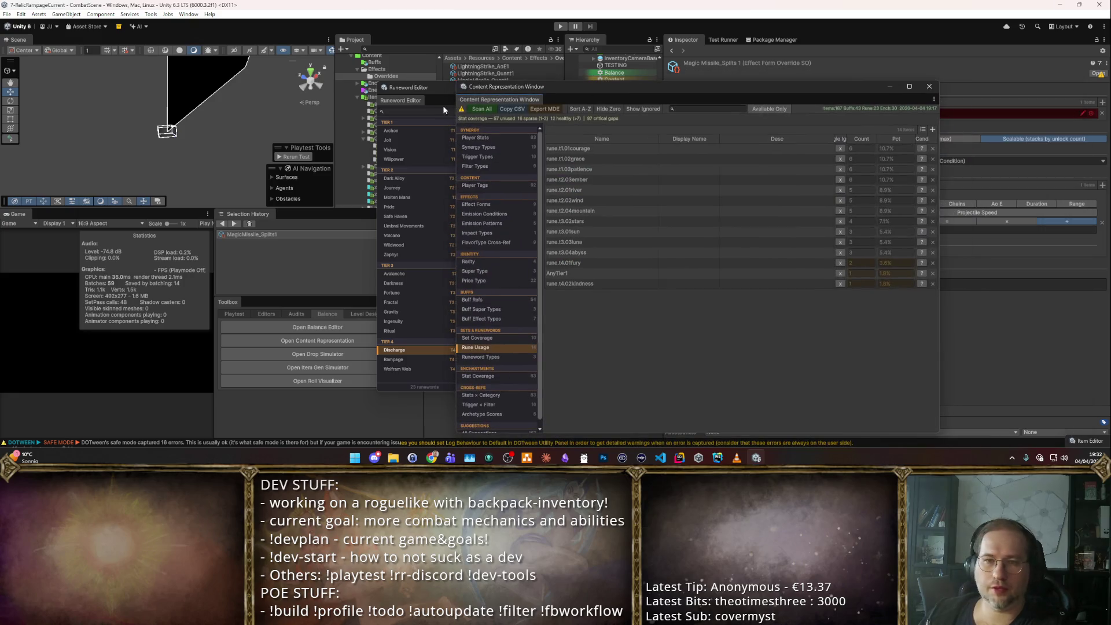
pyautogui.click(485, 109)
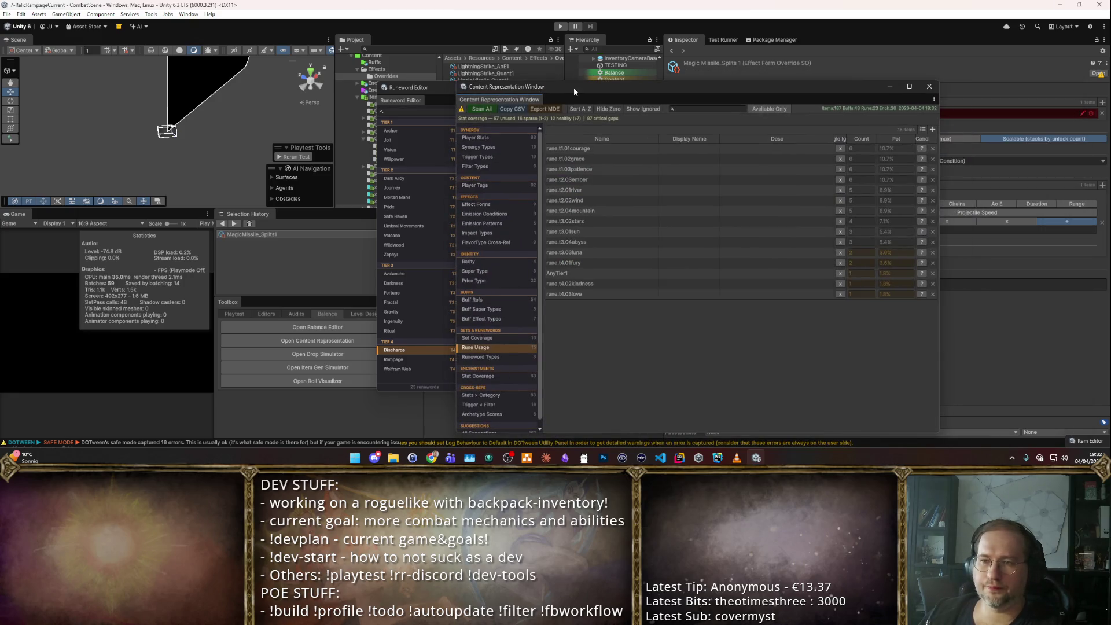
pyautogui.click(492, 147)
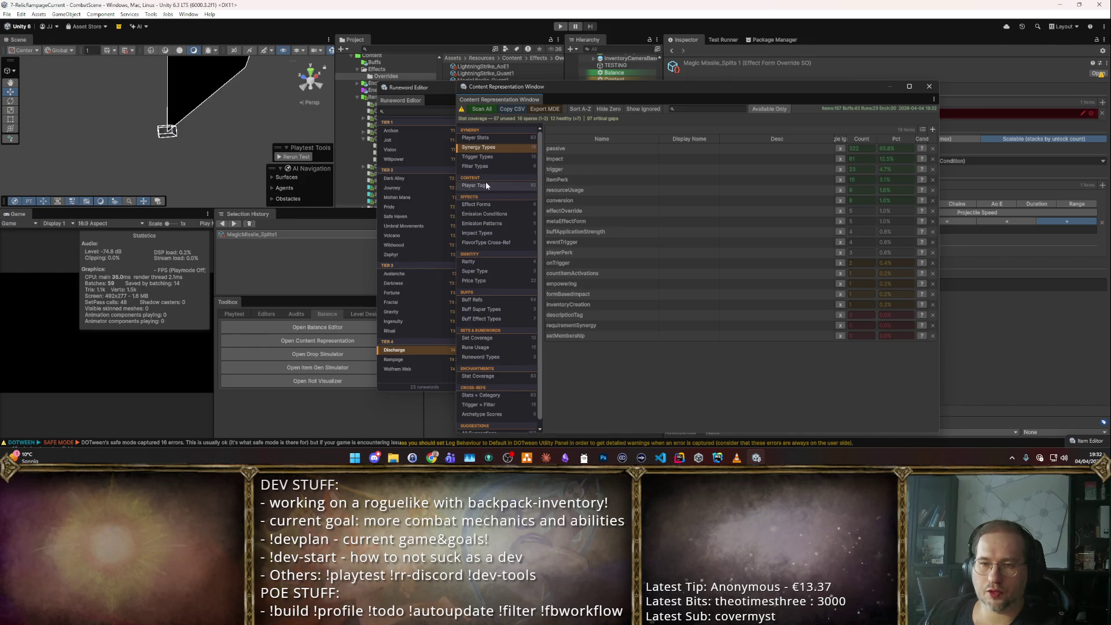
pyautogui.click(485, 242)
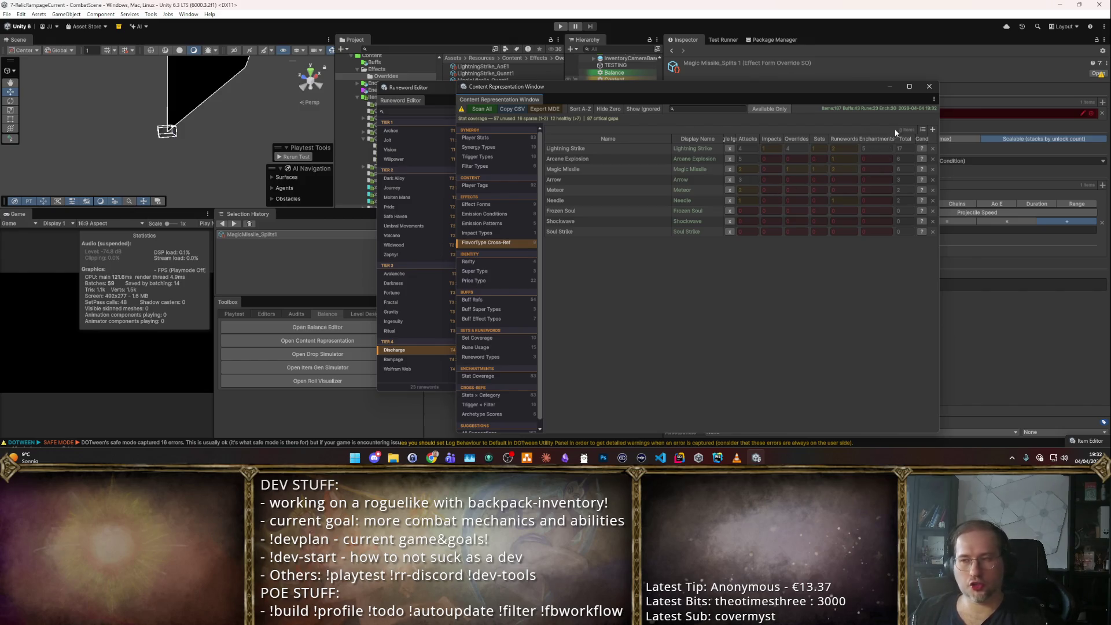
pyautogui.click(928, 87)
pyautogui.click(849, 90)
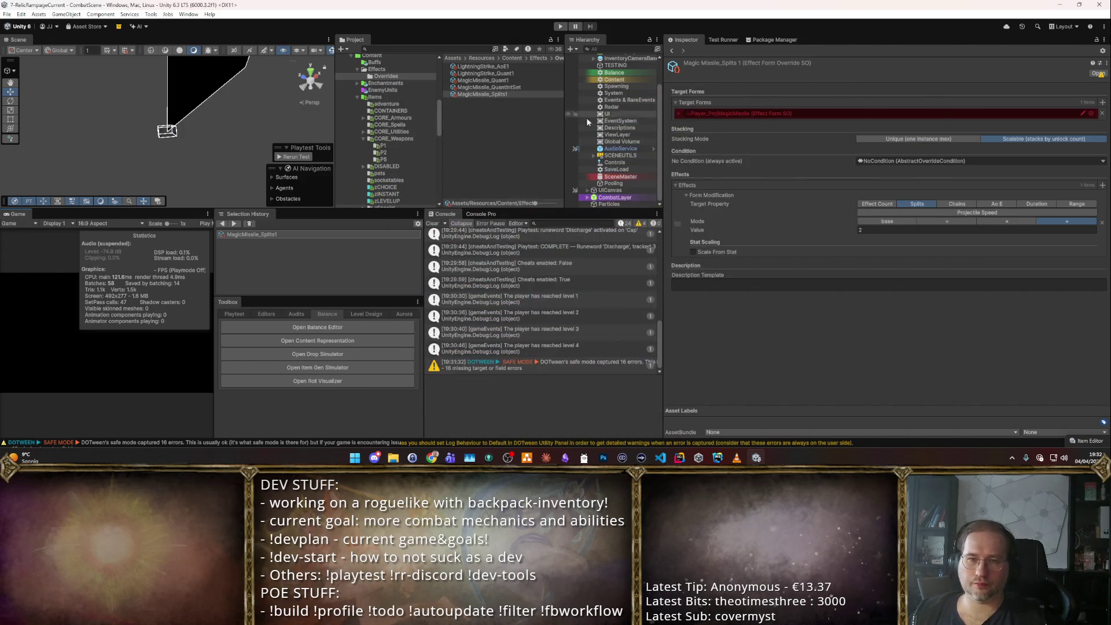
# - Open Regular Armor Enchantments in the Enchantment Tier Editor and load armor_skill_lightningstrike
pyautogui.click(376, 83)
pyautogui.click(503, 101)
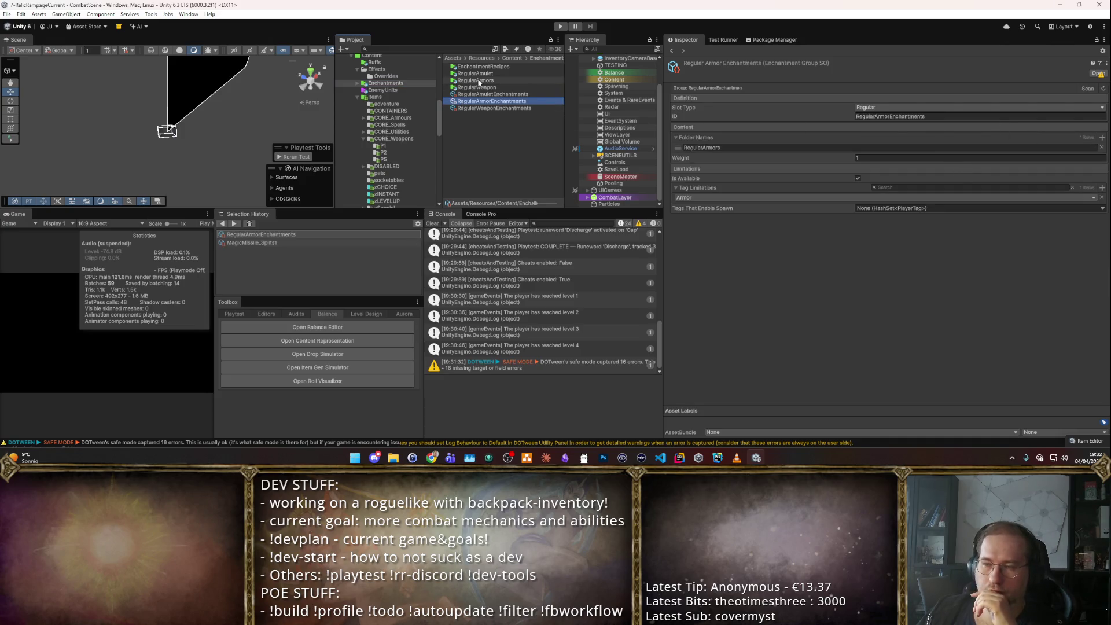
pyautogui.click(1088, 89)
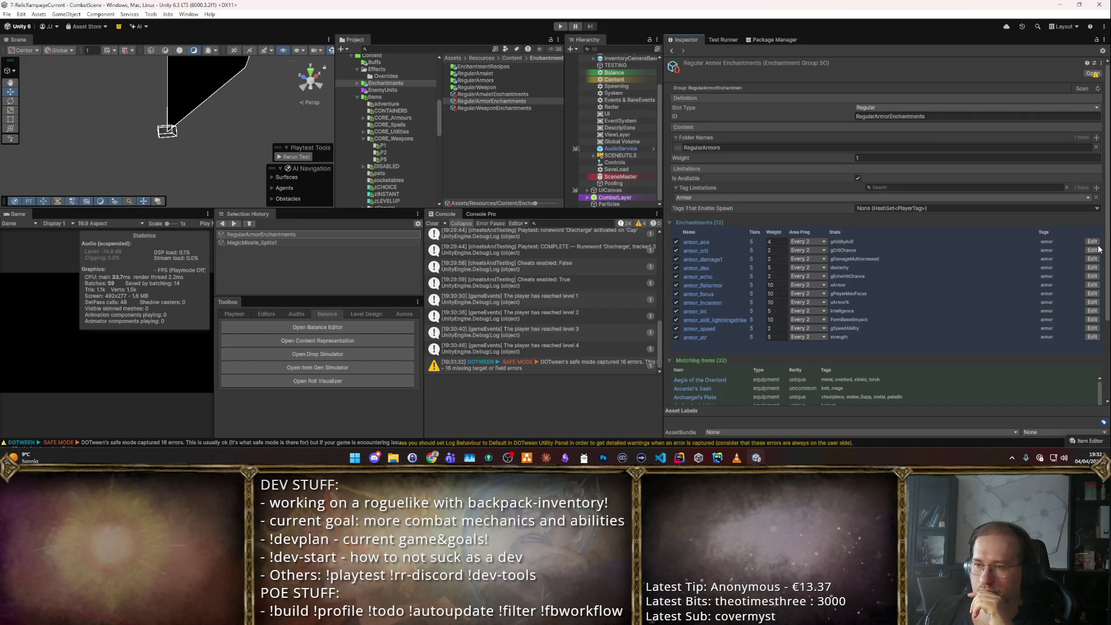
pyautogui.click(1097, 250)
pyautogui.moveTo(439, 85); pyautogui.dragTo(652, 80)
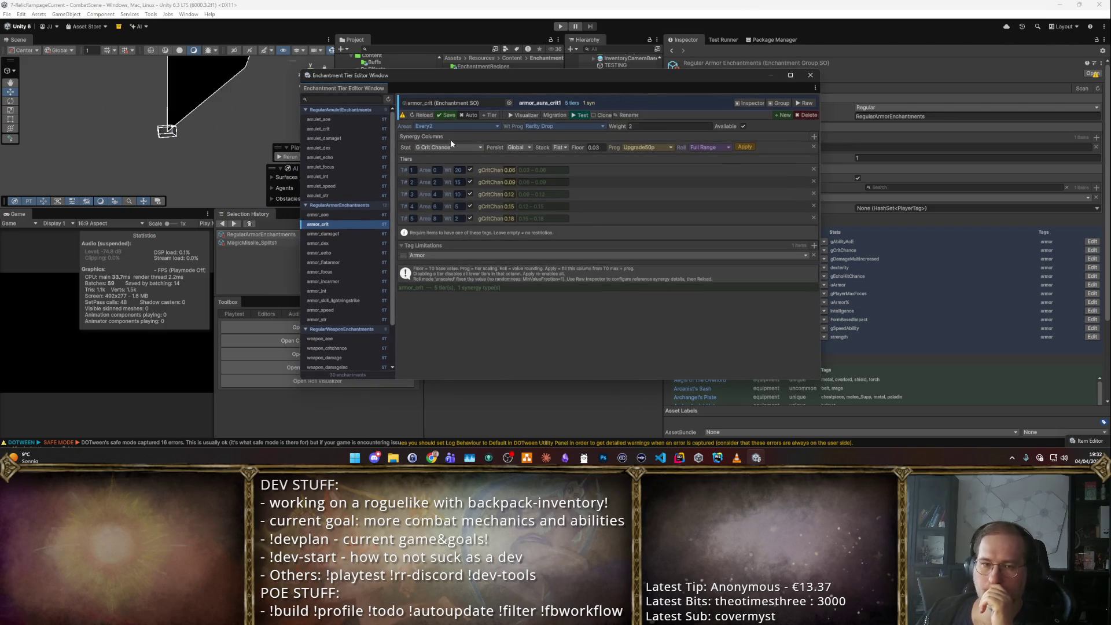
pyautogui.click(330, 300)
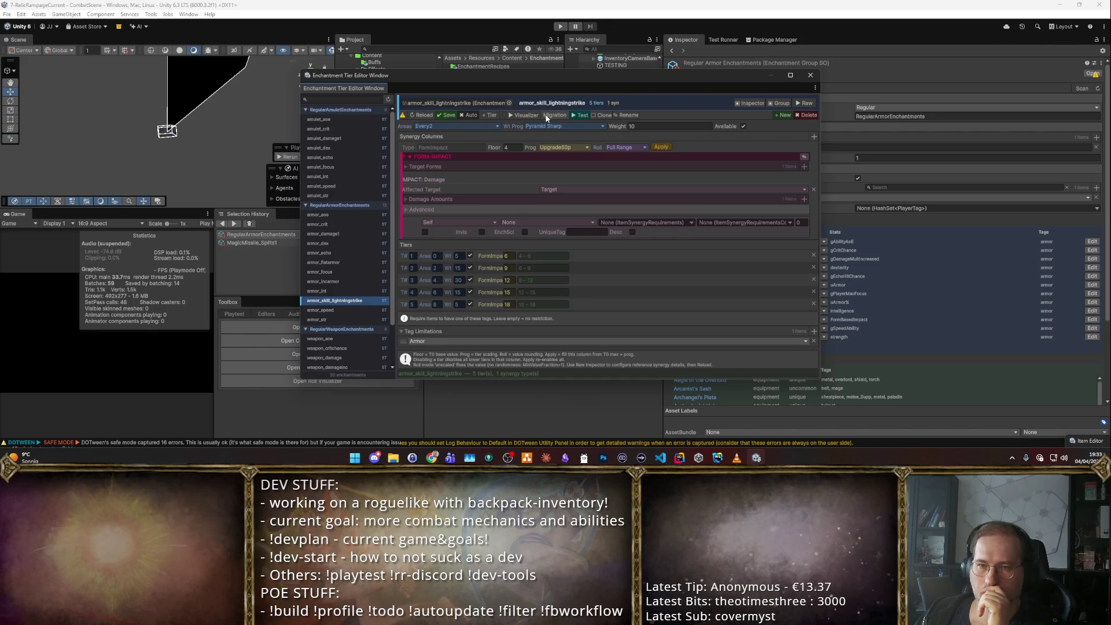
# - Clone armor_skill_lightningstrike as armor_skill_magicmissile and save
pyautogui.click(599, 114)
pyautogui.write('armor_skill_magicmissile')
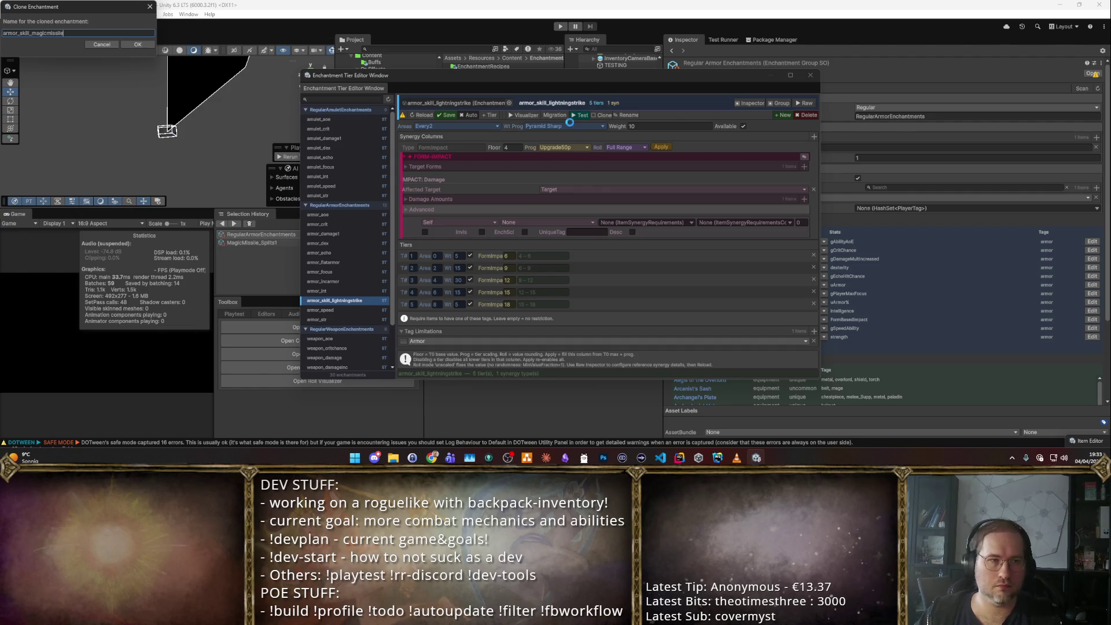
pyautogui.press('Return')
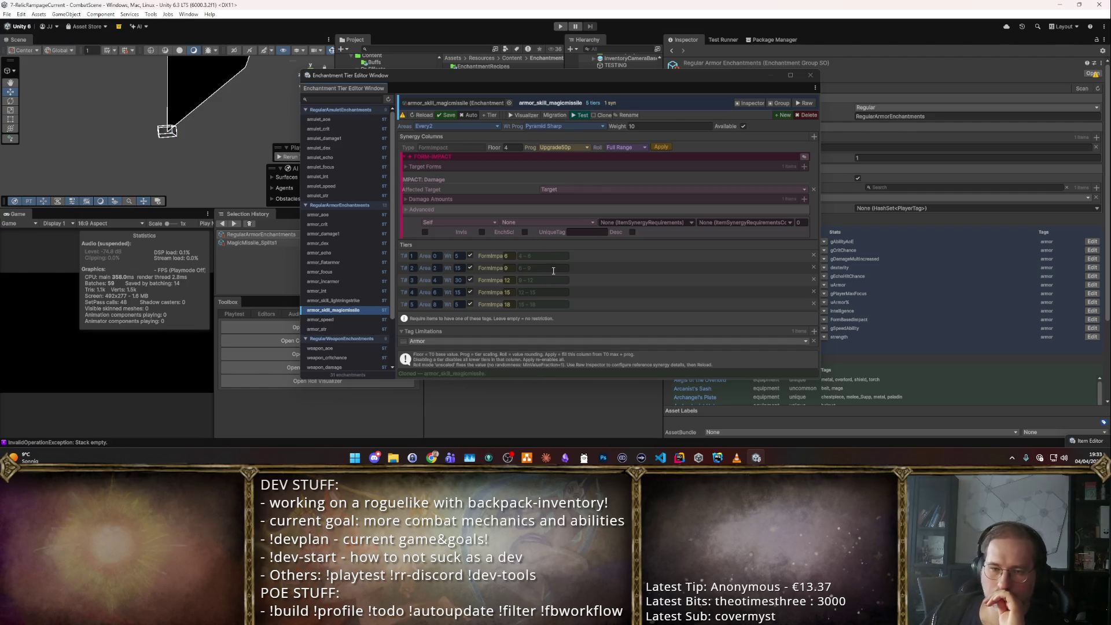
pyautogui.click(315, 310)
pyautogui.click(348, 302)
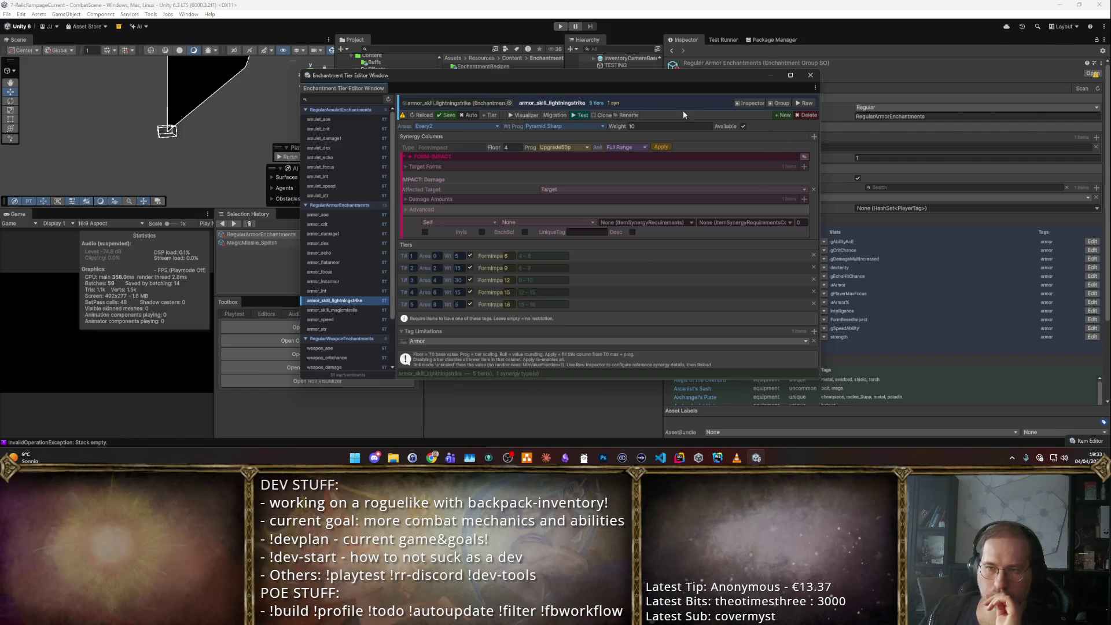
pyautogui.click(449, 115)
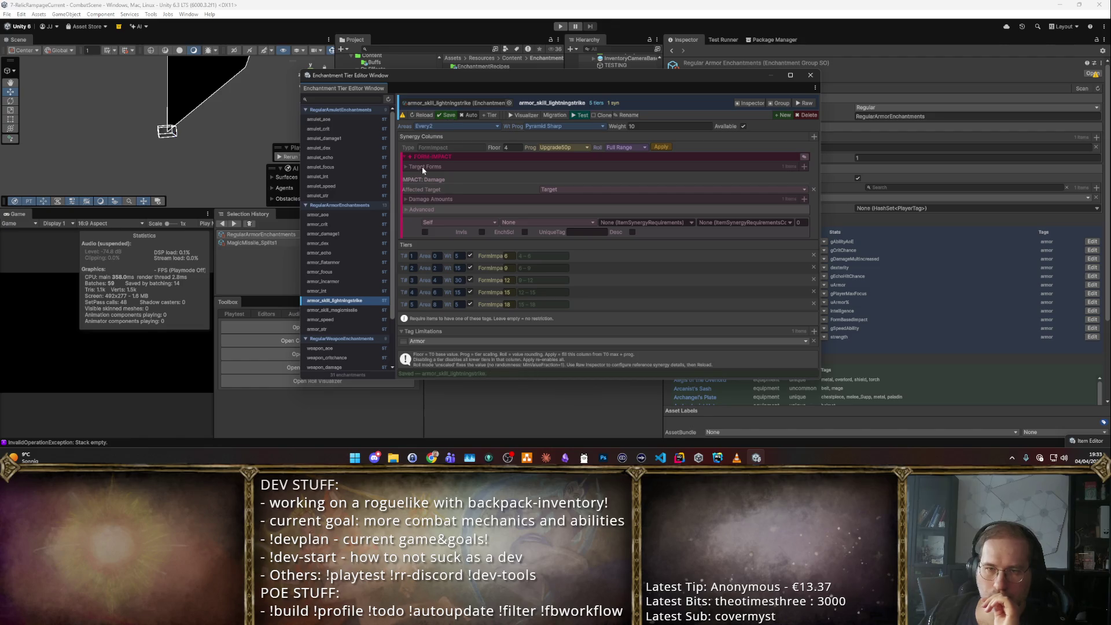
# - Compare the two enchantments and expand armor_skill_lightningstrike's Target Forms
pyautogui.click(334, 310)
pyautogui.click(450, 116)
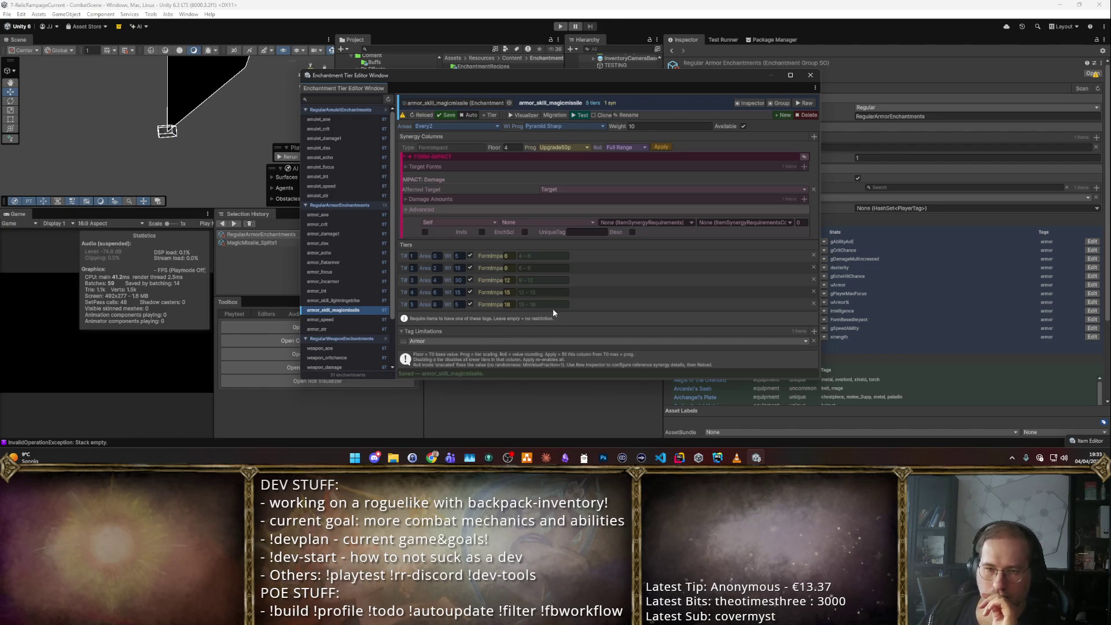
pyautogui.click(346, 309)
pyautogui.click(347, 312)
pyautogui.click(353, 301)
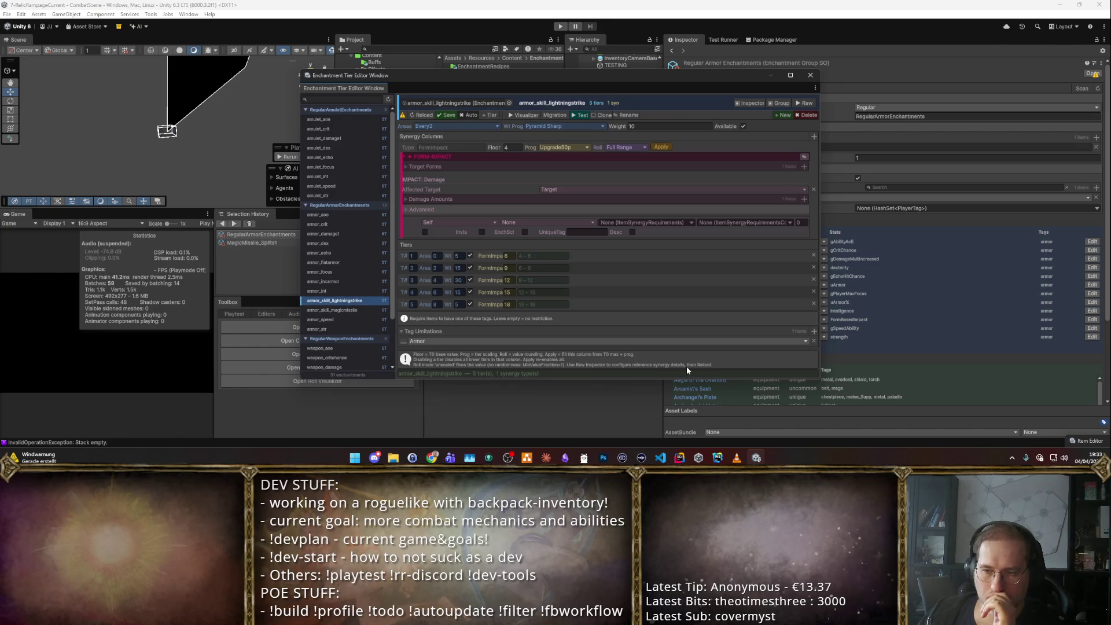
pyautogui.click(407, 167)
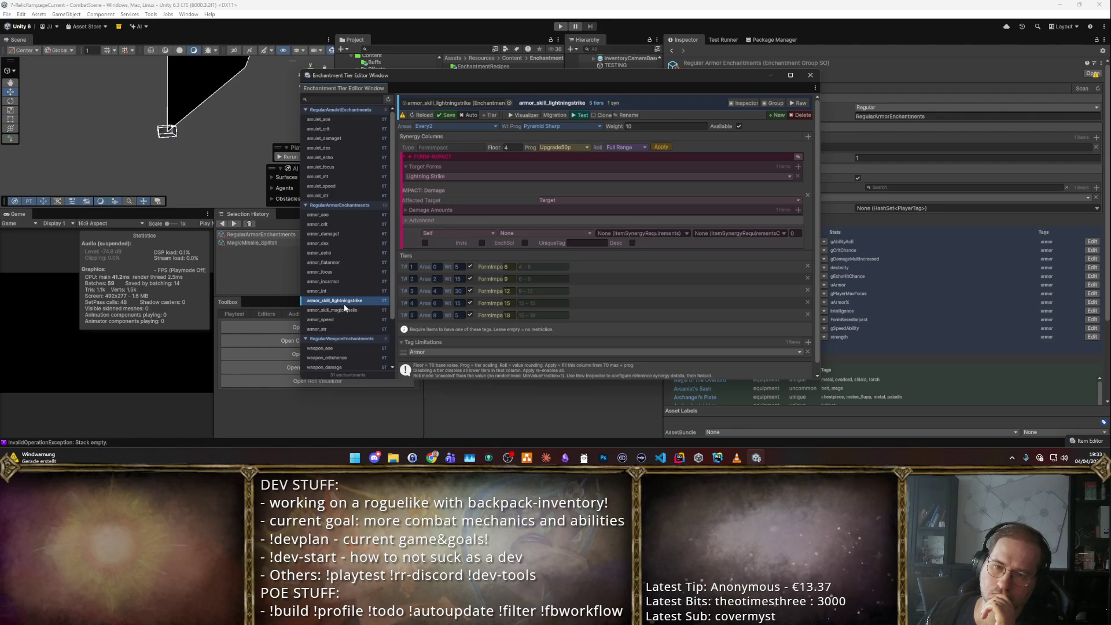
# - Change armor_skill_magicmissile's target form flavor from Lightning Strike to Magic Missile
pyautogui.click(345, 308)
pyautogui.click(342, 301)
pyautogui.click(335, 310)
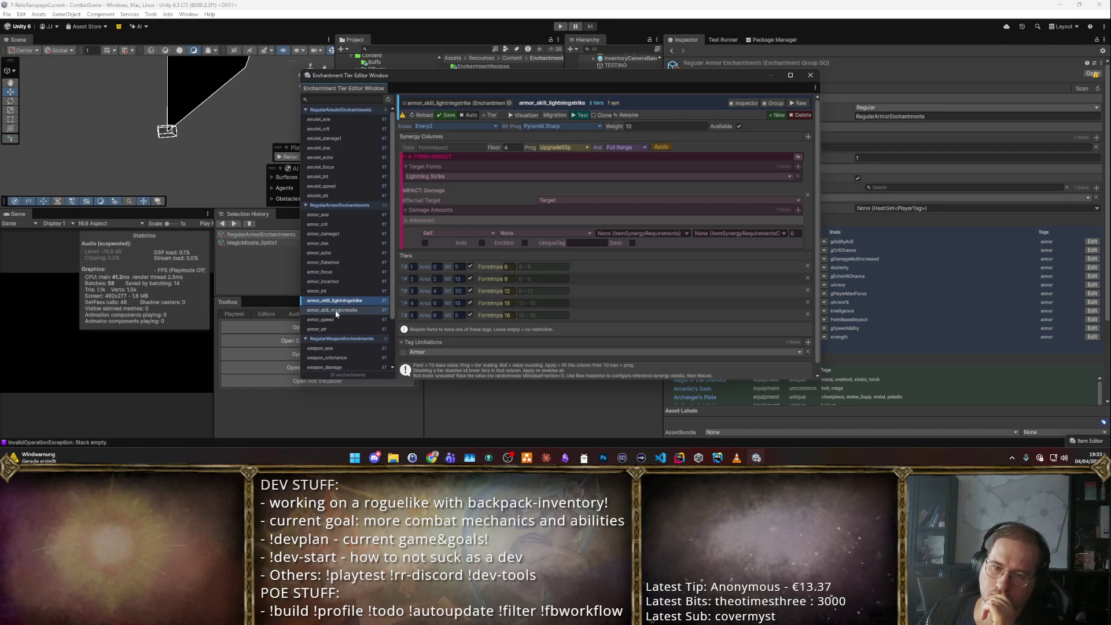
pyautogui.click(431, 177)
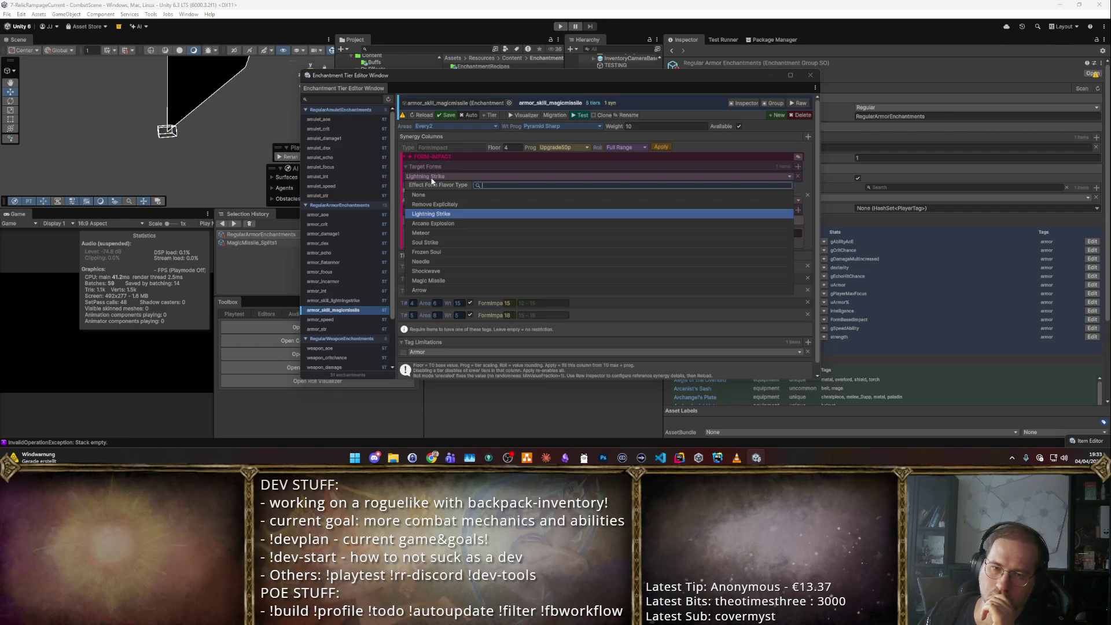
pyautogui.click(347, 310)
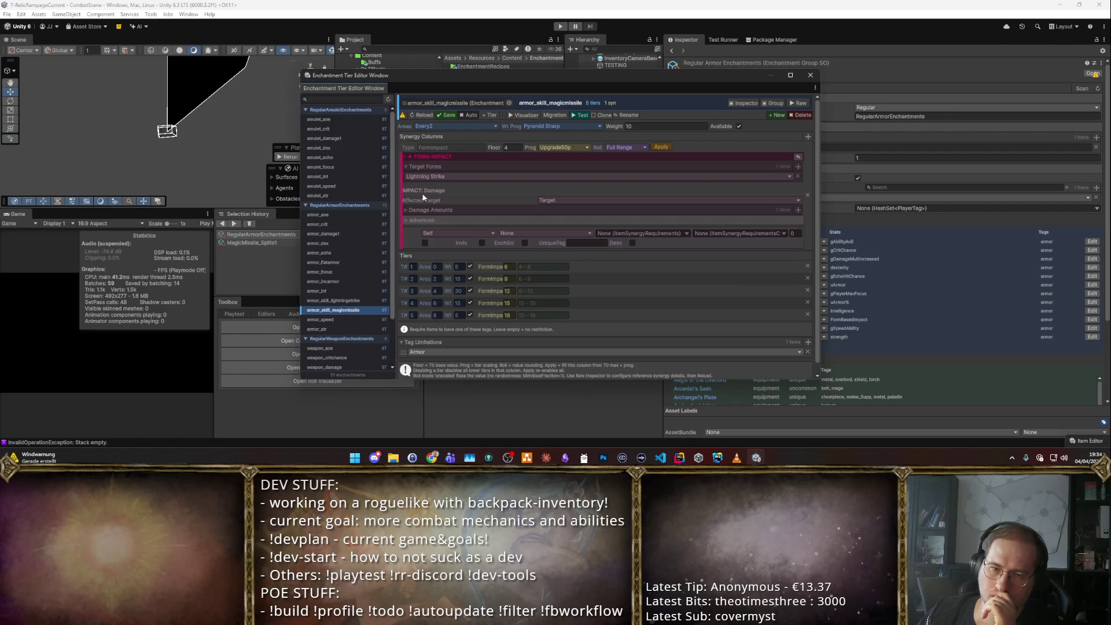
pyautogui.click(434, 177)
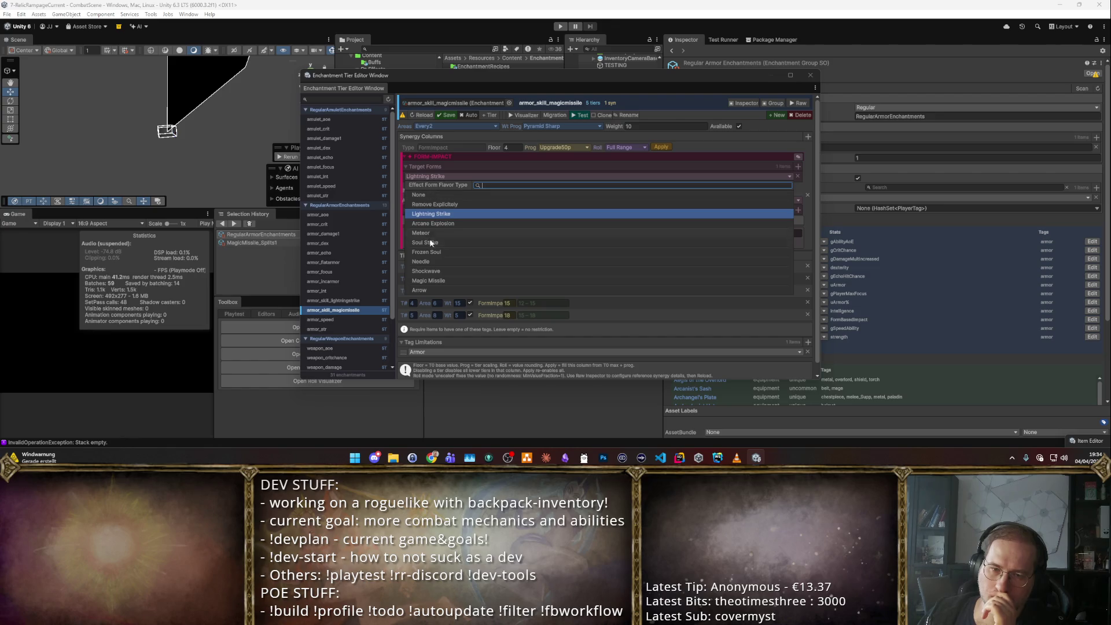
pyautogui.click(425, 282)
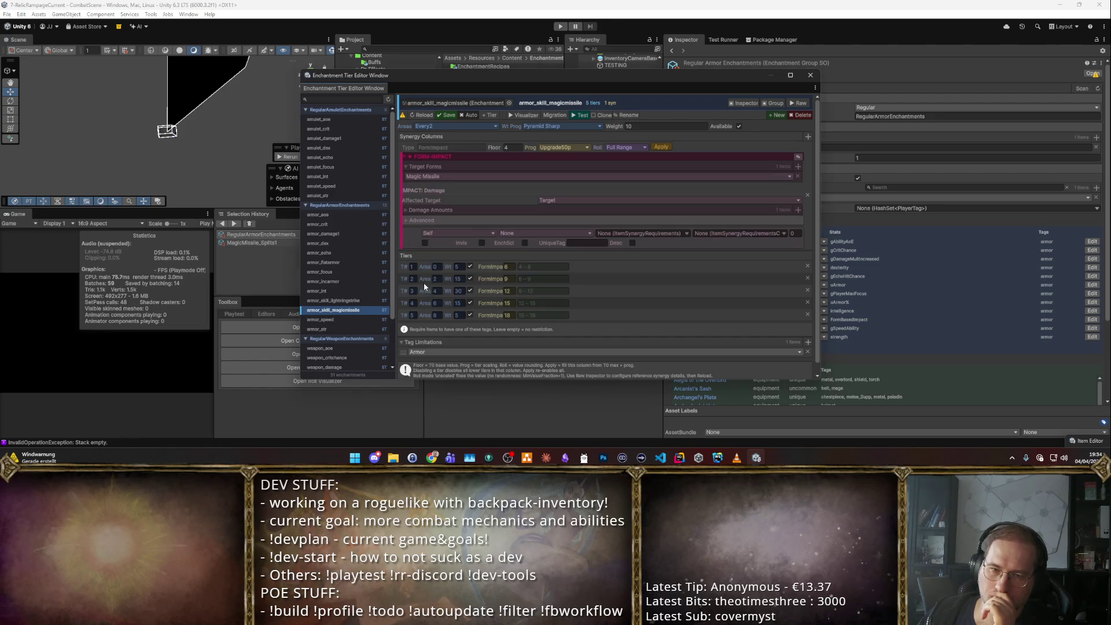
# - Review lightningstrike's synergy types, then playtest armor_skill_magicmissile on the Basic Staff
pyautogui.click(355, 301)
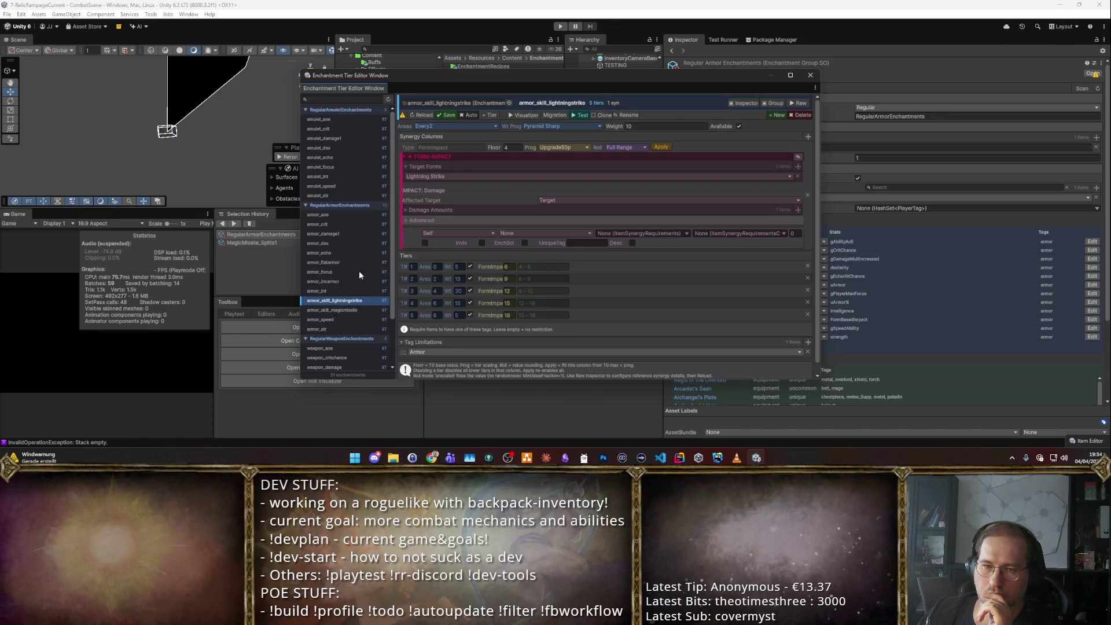
pyautogui.click(808, 137)
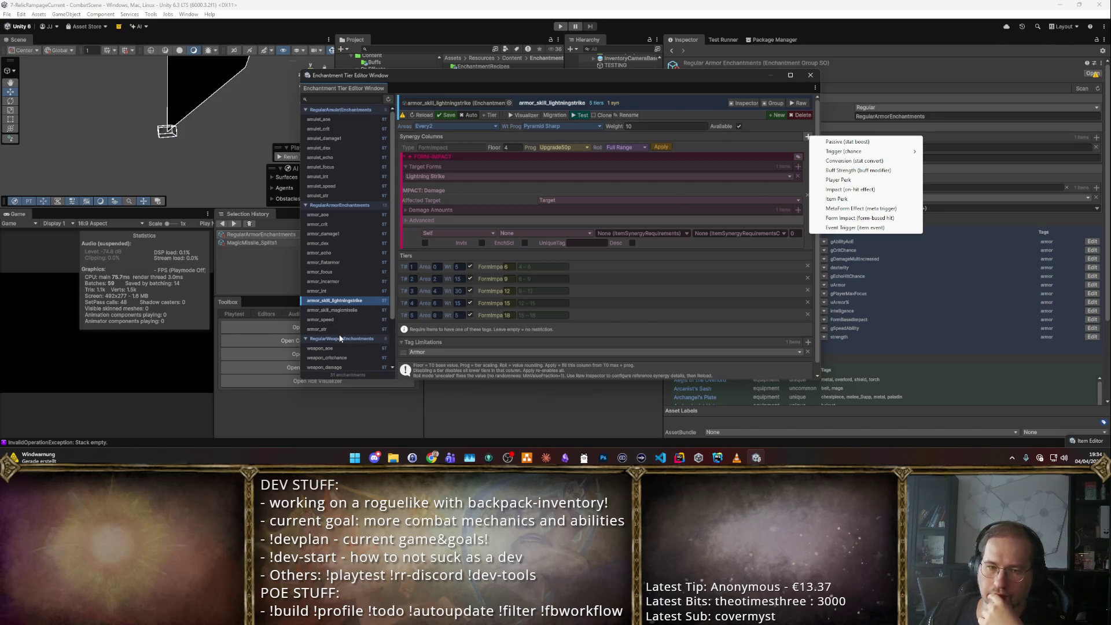
pyautogui.click(348, 310)
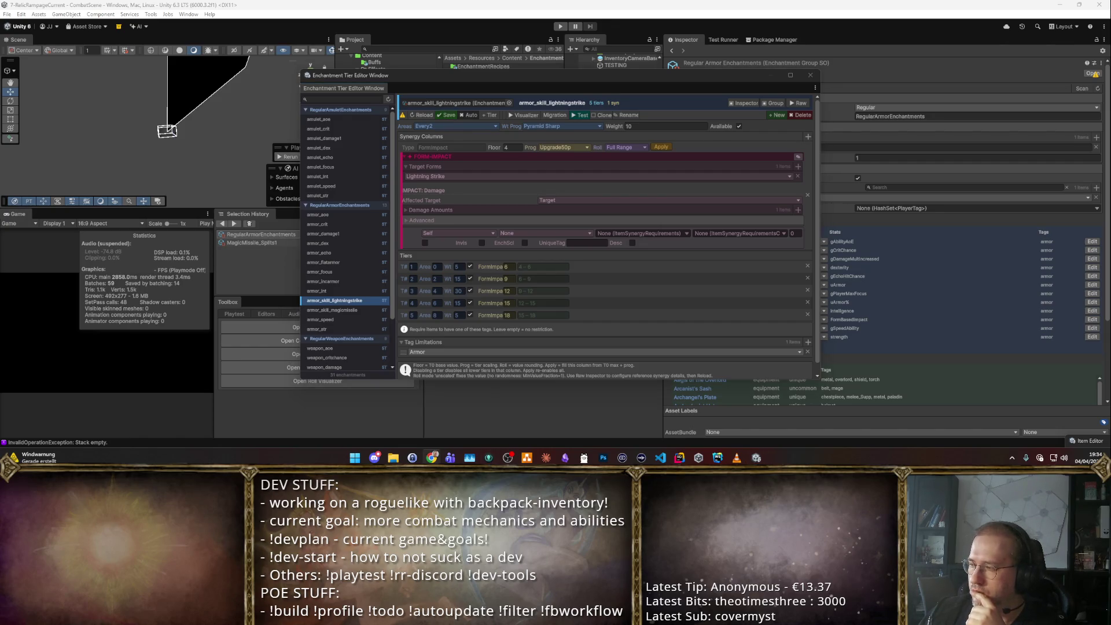
pyautogui.click(679, 457)
pyautogui.click(846, 419)
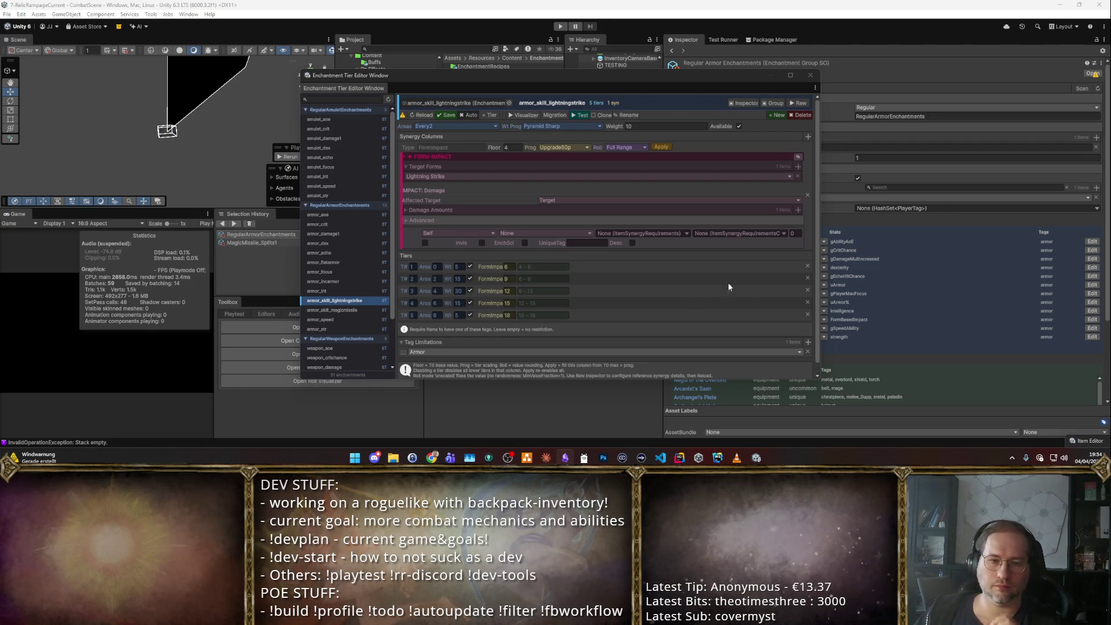
pyautogui.click(341, 310)
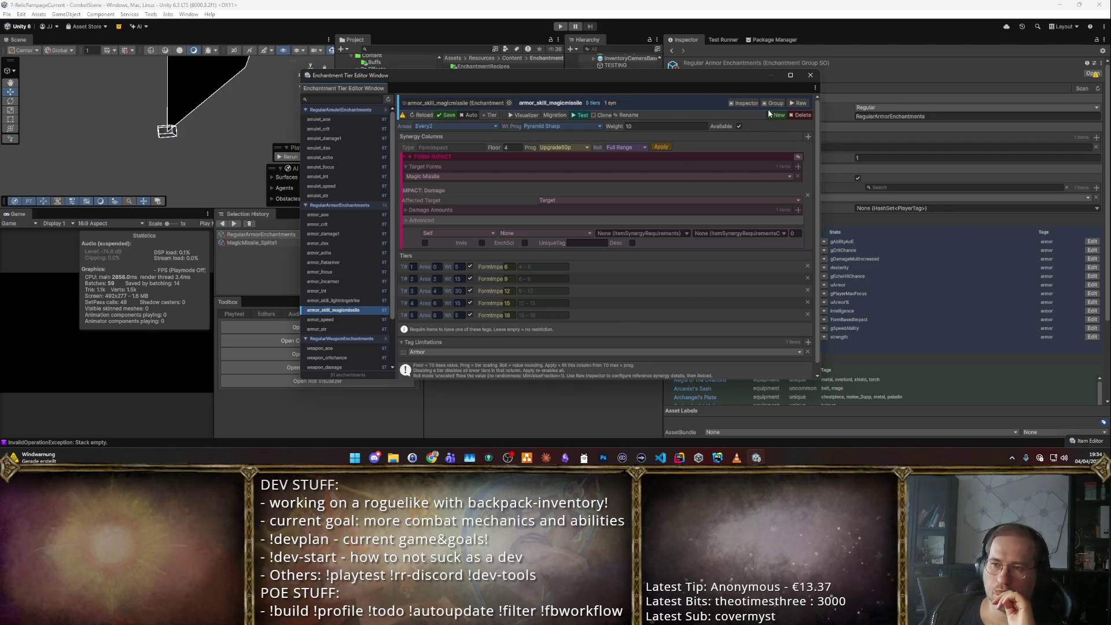
pyautogui.click(579, 115)
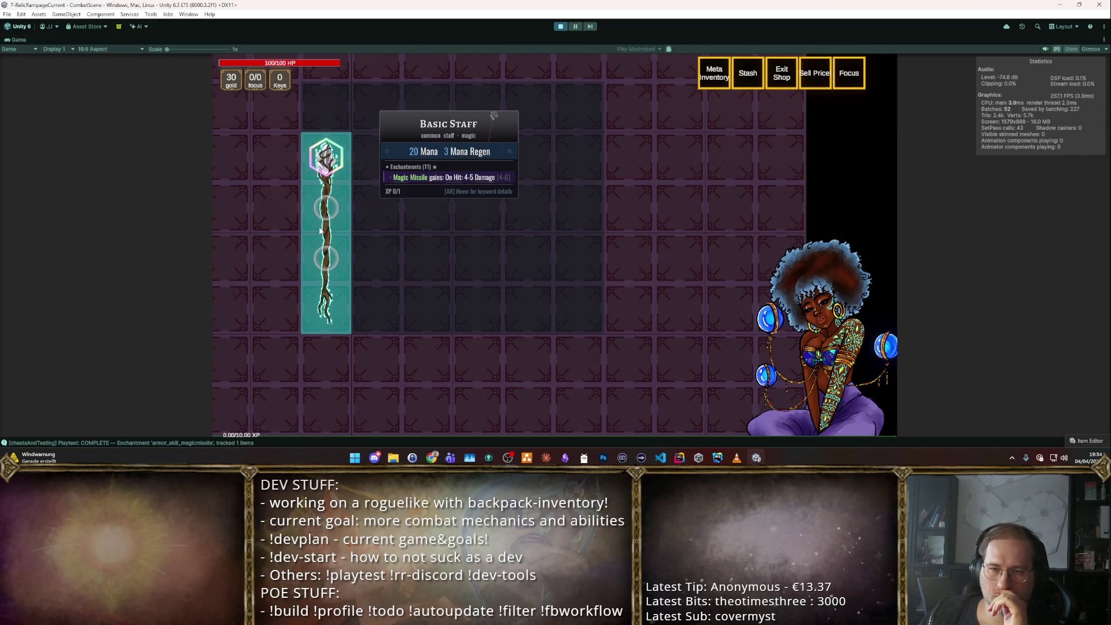
# - Check the Basic Staff tooltip for Magic Missile on-hit 4-5 damage, then stop the playtest
pyautogui.moveTo(331, 213)
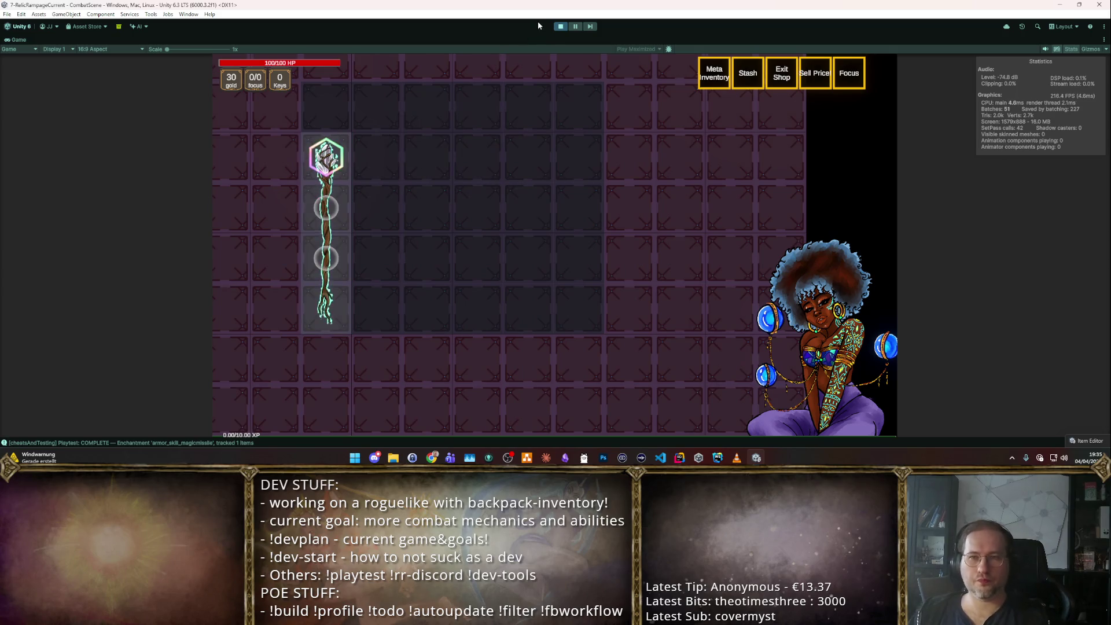
pyautogui.moveTo(327, 236)
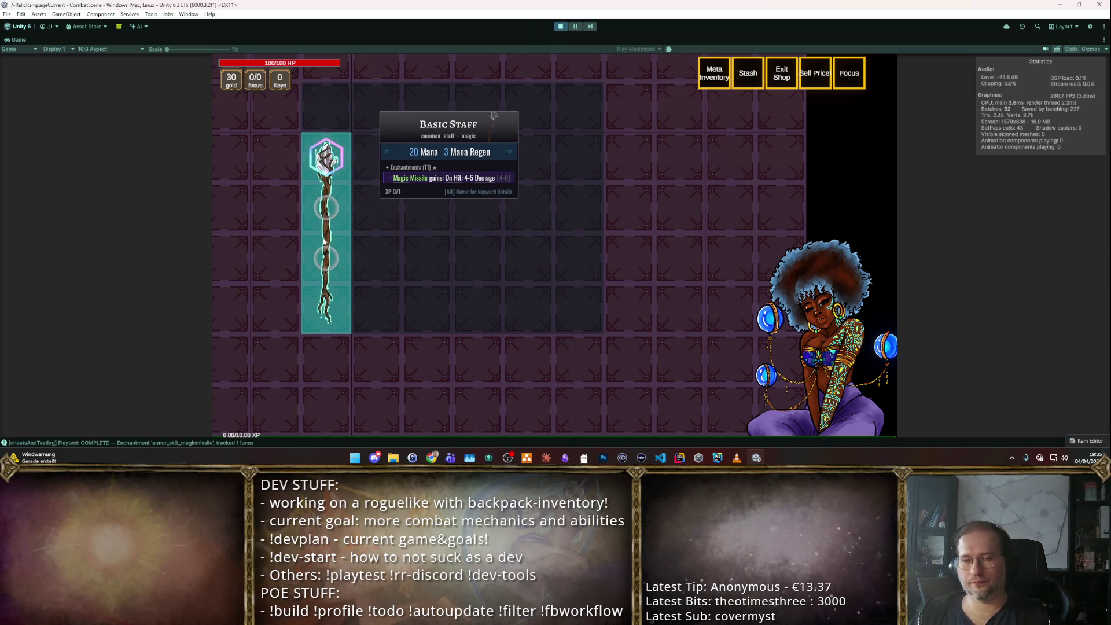
pyautogui.click(566, 26)
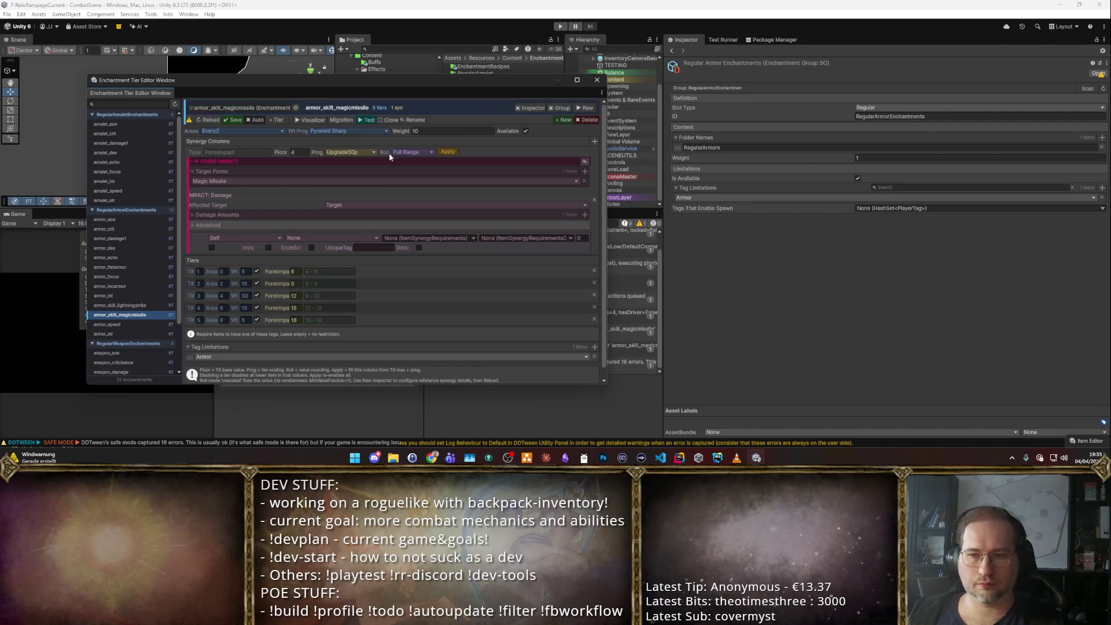
# - Look through the synergy type options without changing them, and reposition the tier editor window
pyautogui.click(596, 142)
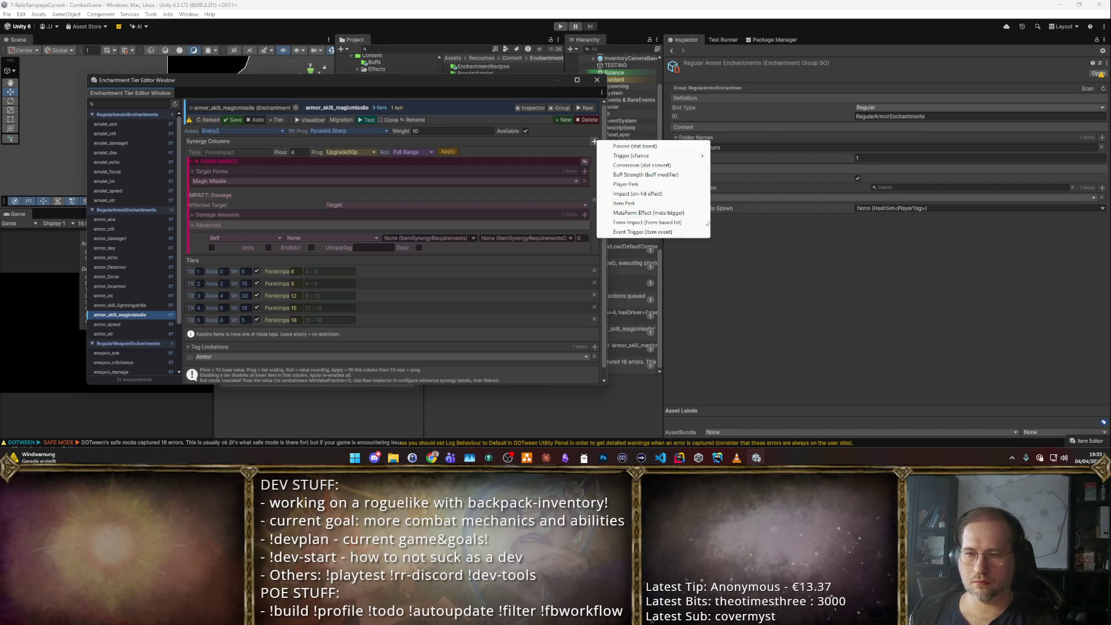
pyautogui.click(423, 88)
pyautogui.moveTo(468, 85); pyautogui.dragTo(620, 50)
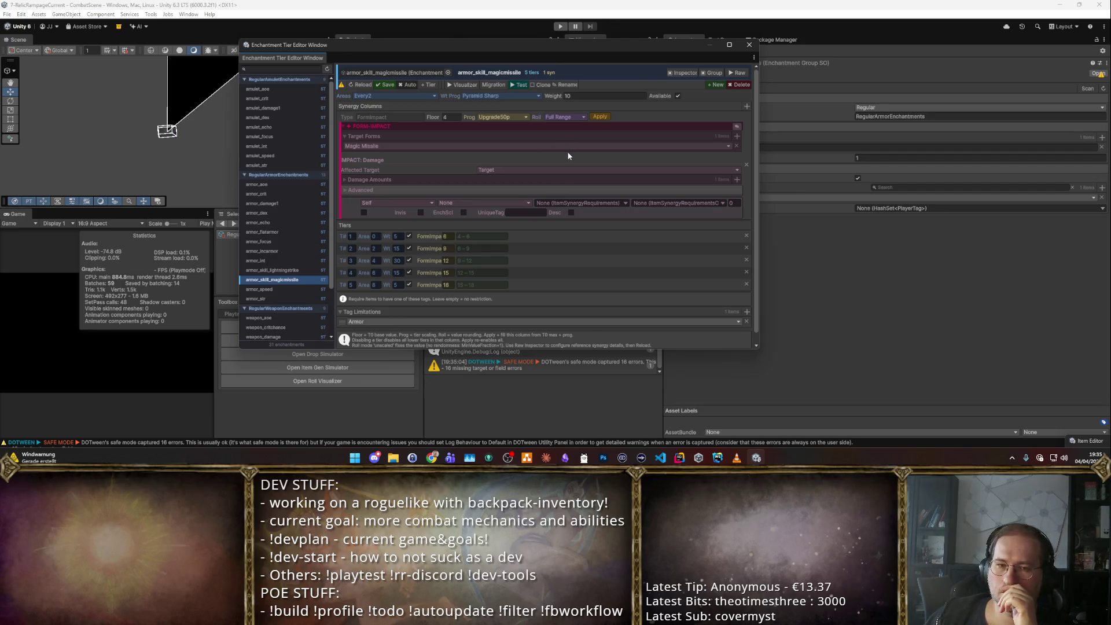
# - Review Damage Amounts, keeping the FlatAbstractDamage type unchanged, then close the tier editor
pyautogui.click(346, 181)
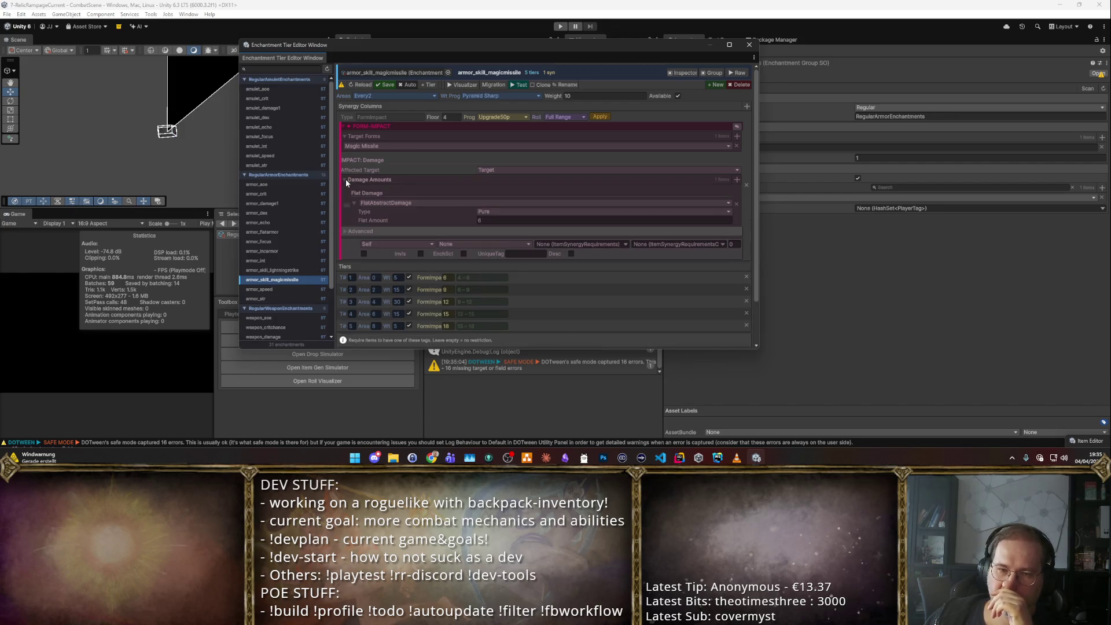
pyautogui.click(395, 204)
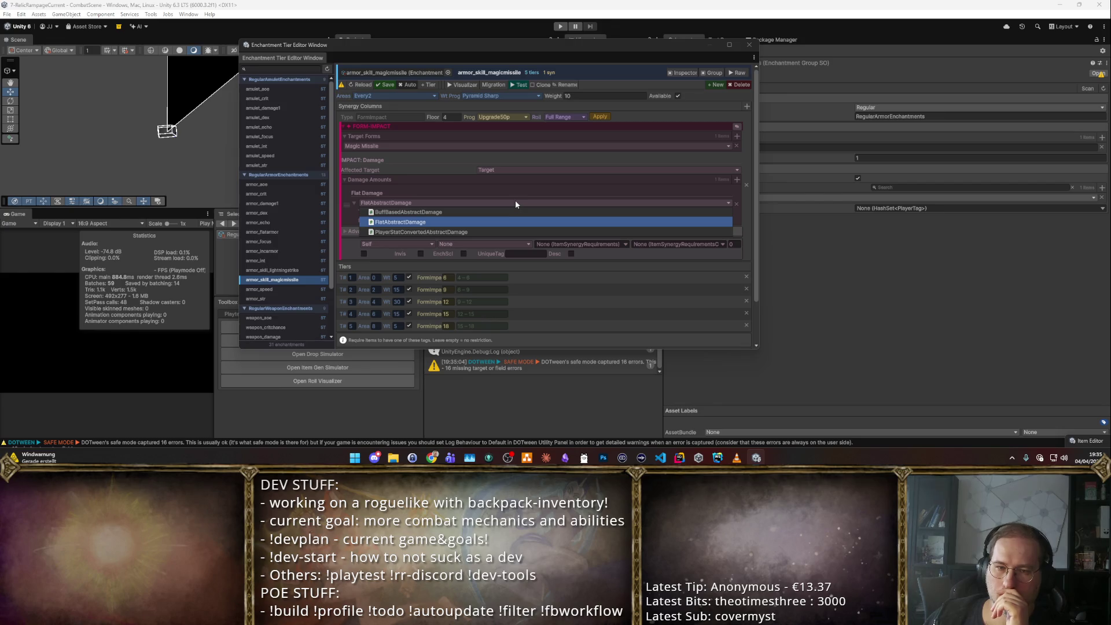
pyautogui.click(481, 196)
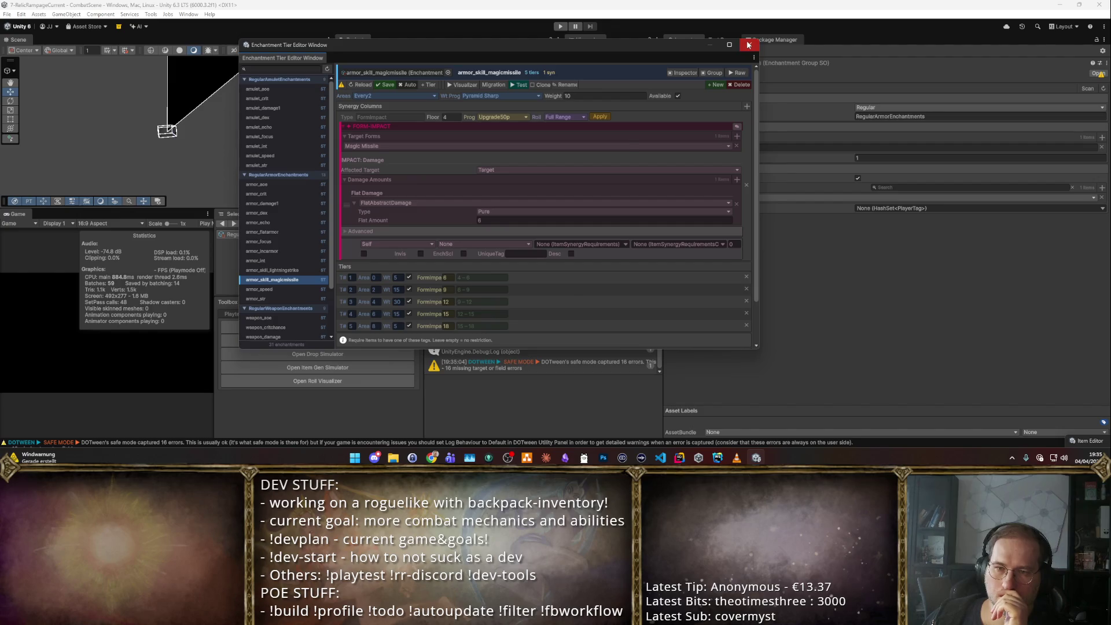
pyautogui.click(748, 44)
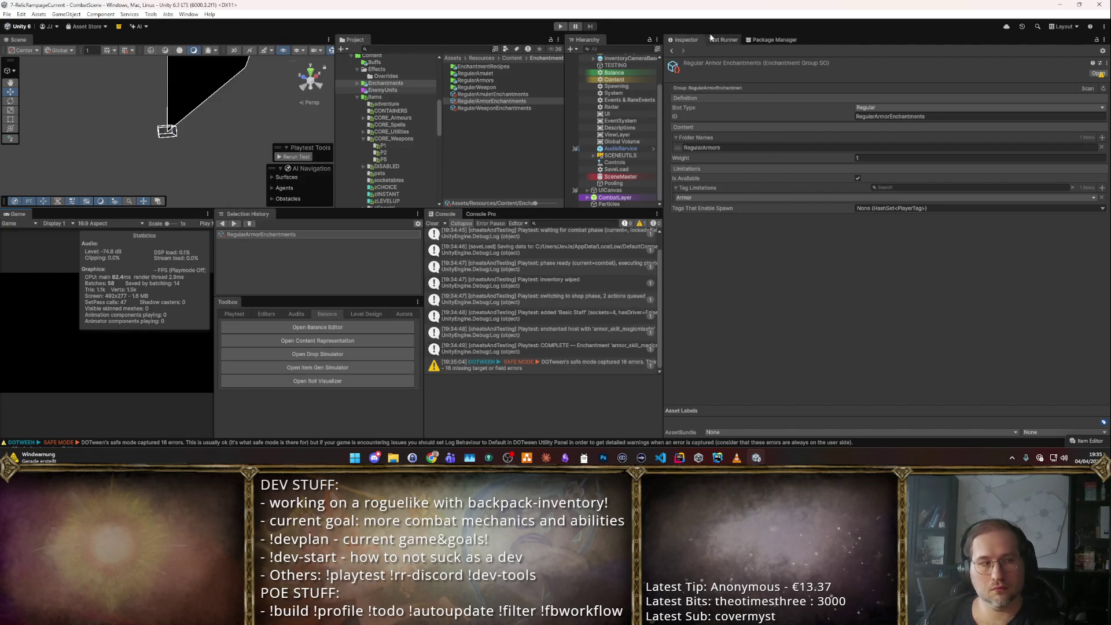
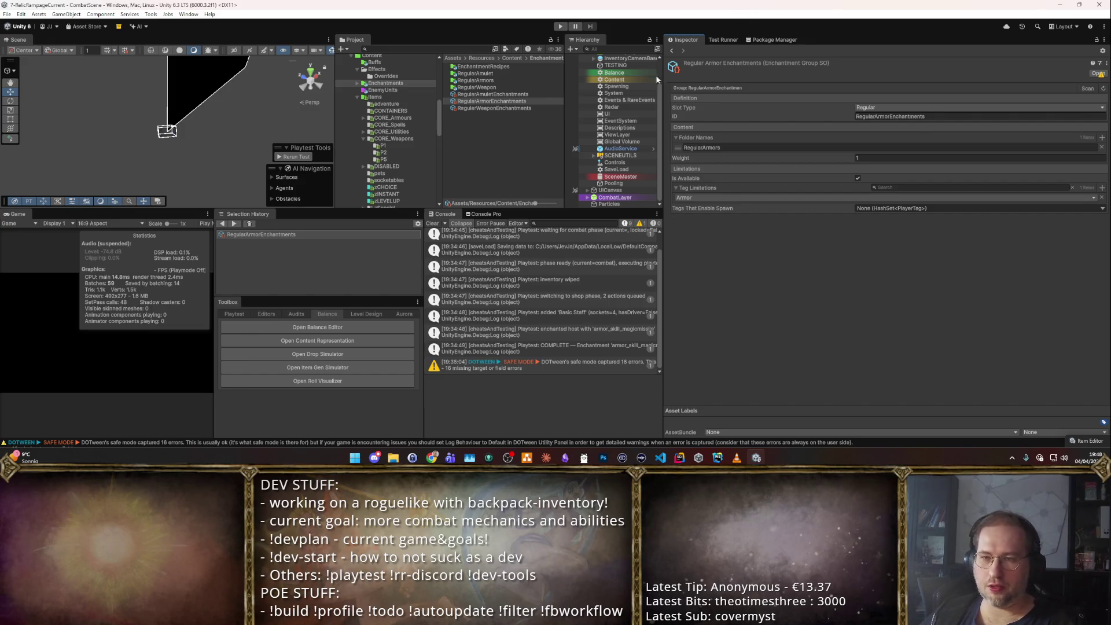
# - Inspect the RegularArmor, RegularWeapon and RegularAmulet enchantment groups, then open the CORE_Spells folder
pyautogui.click(492, 107)
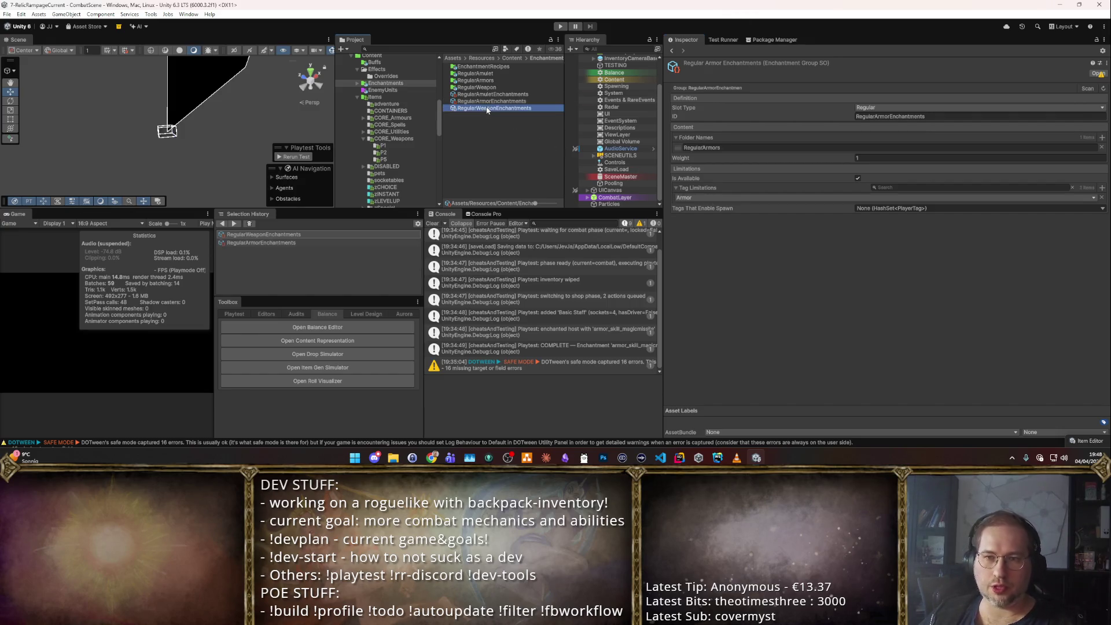
pyautogui.click(492, 93)
pyautogui.click(502, 101)
pyautogui.click(509, 108)
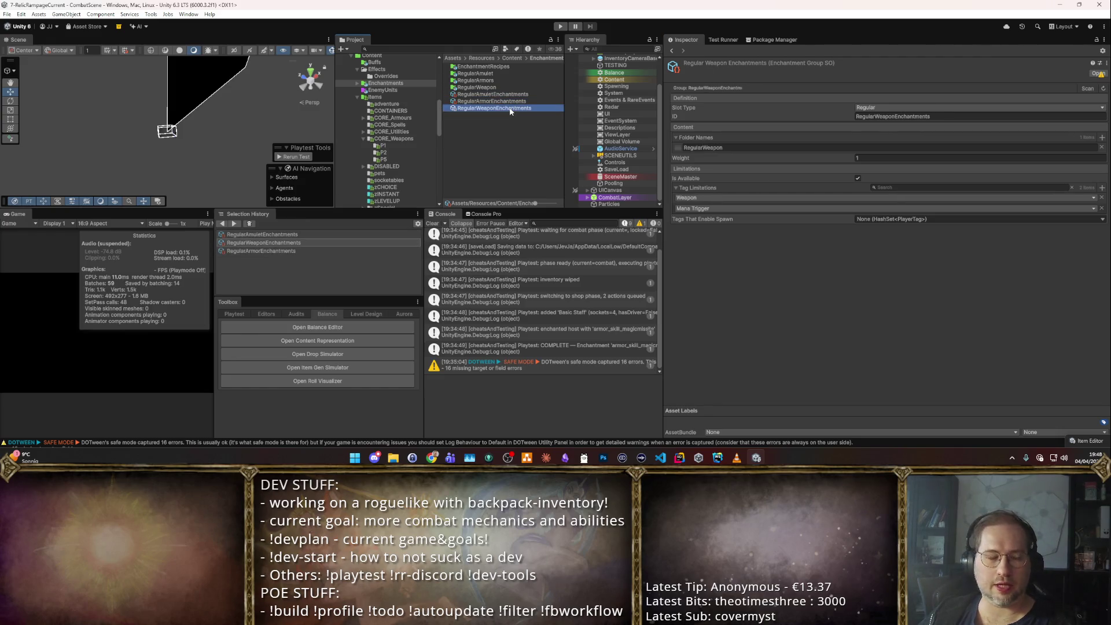
pyautogui.click(509, 101)
pyautogui.click(523, 94)
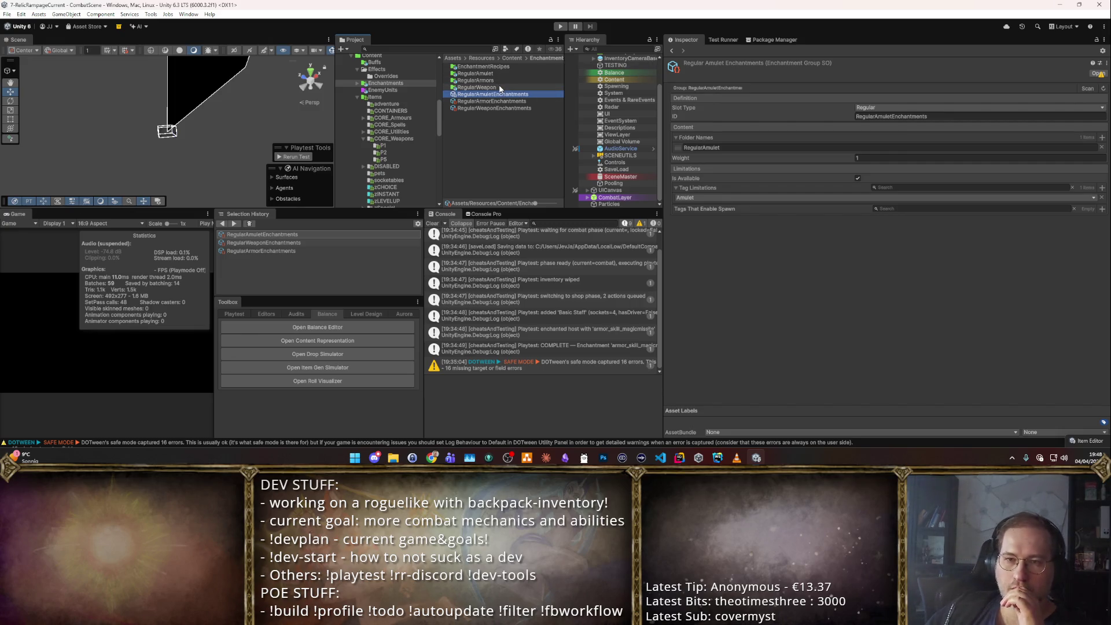
pyautogui.click(389, 125)
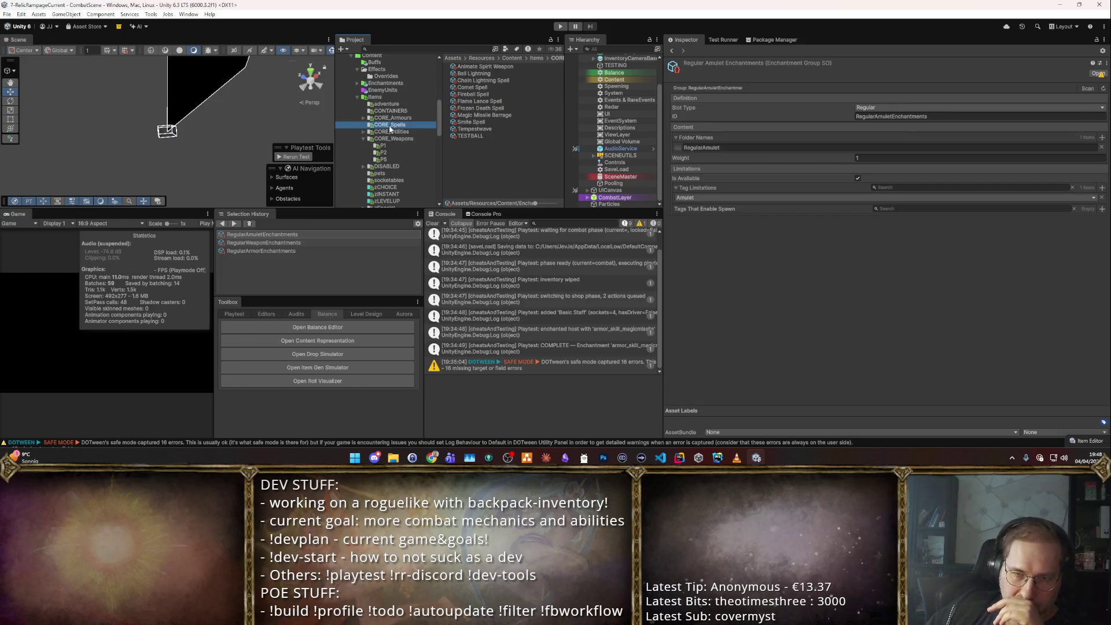
# - Open TESTBALL's Player_ThrustSpear effect form in the editor and expand its List<AbstractImpact> fields
pyautogui.click(488, 129)
pyautogui.click(488, 134)
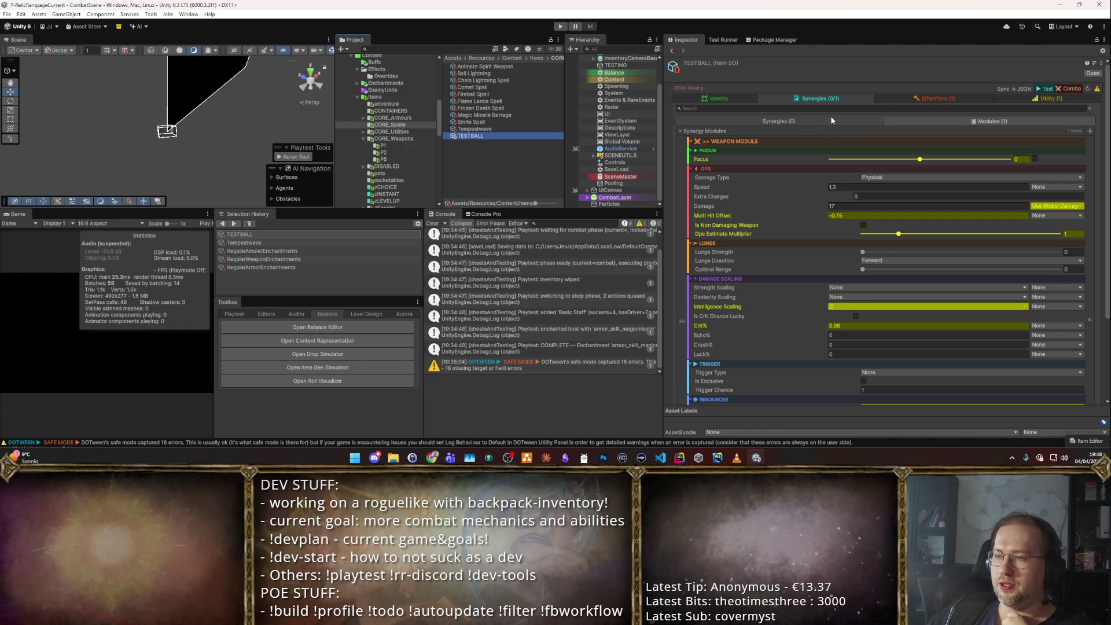
pyautogui.click(729, 99)
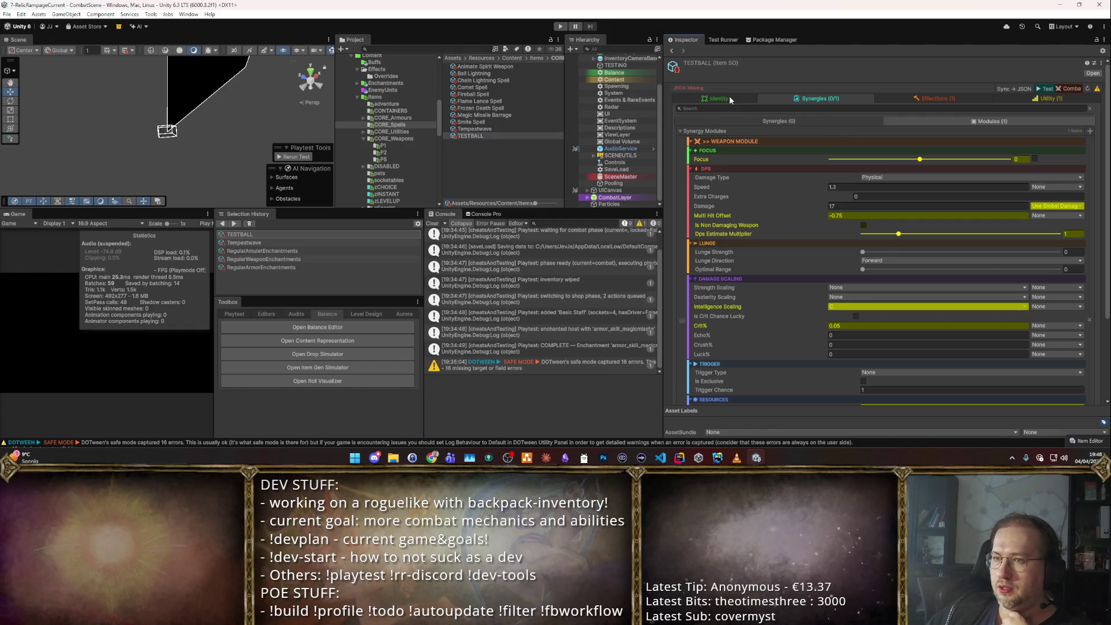
pyautogui.click(926, 99)
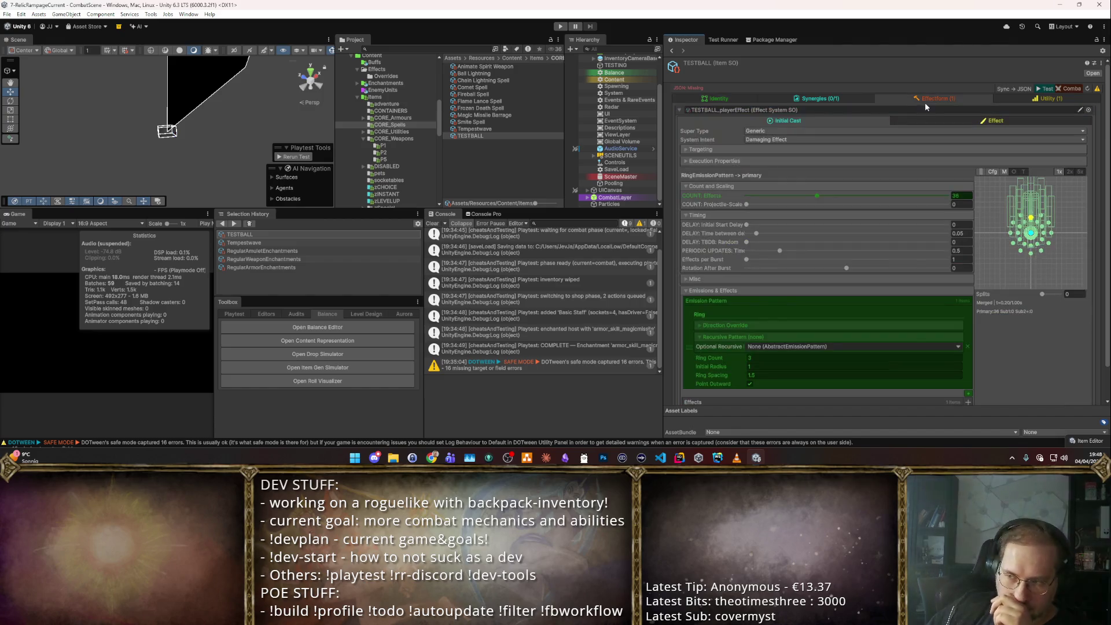
pyautogui.click(1004, 119)
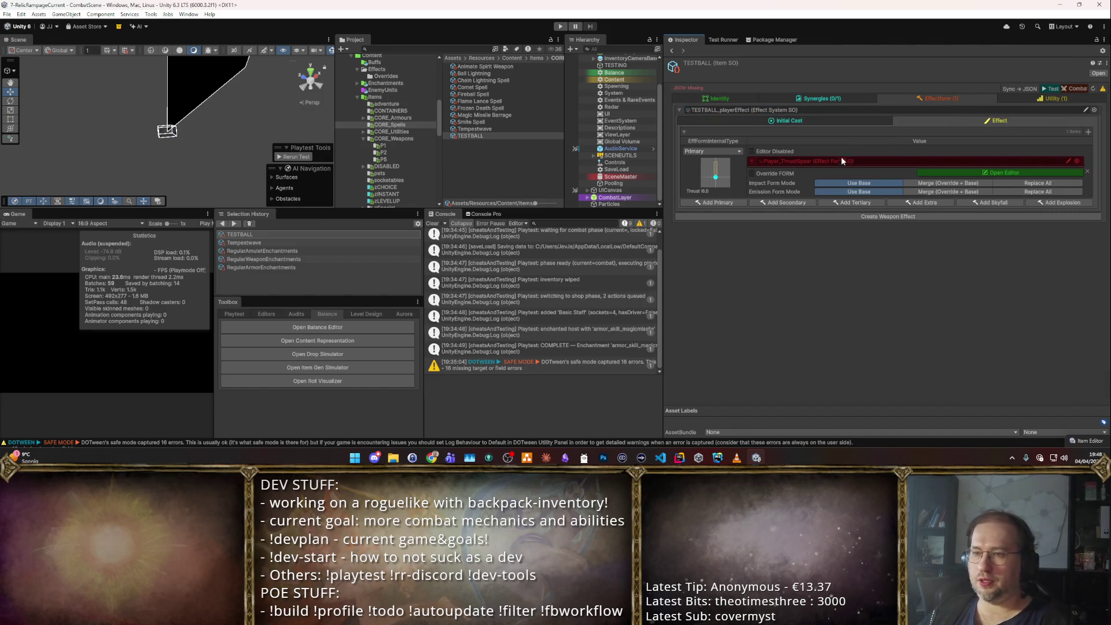
pyautogui.click(980, 171)
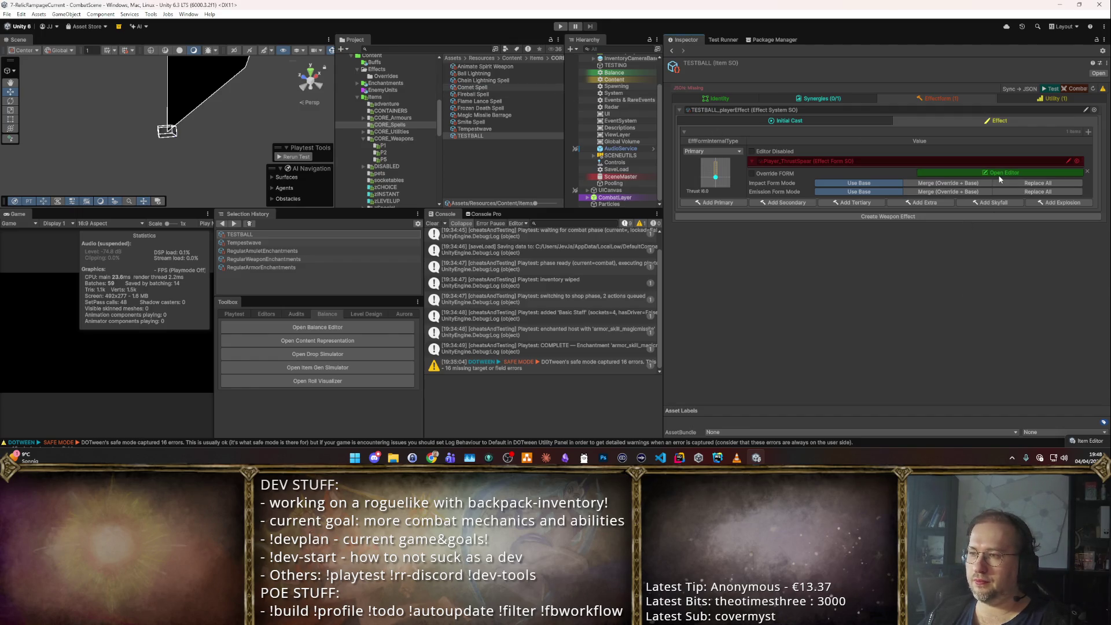
pyautogui.click(512, 58)
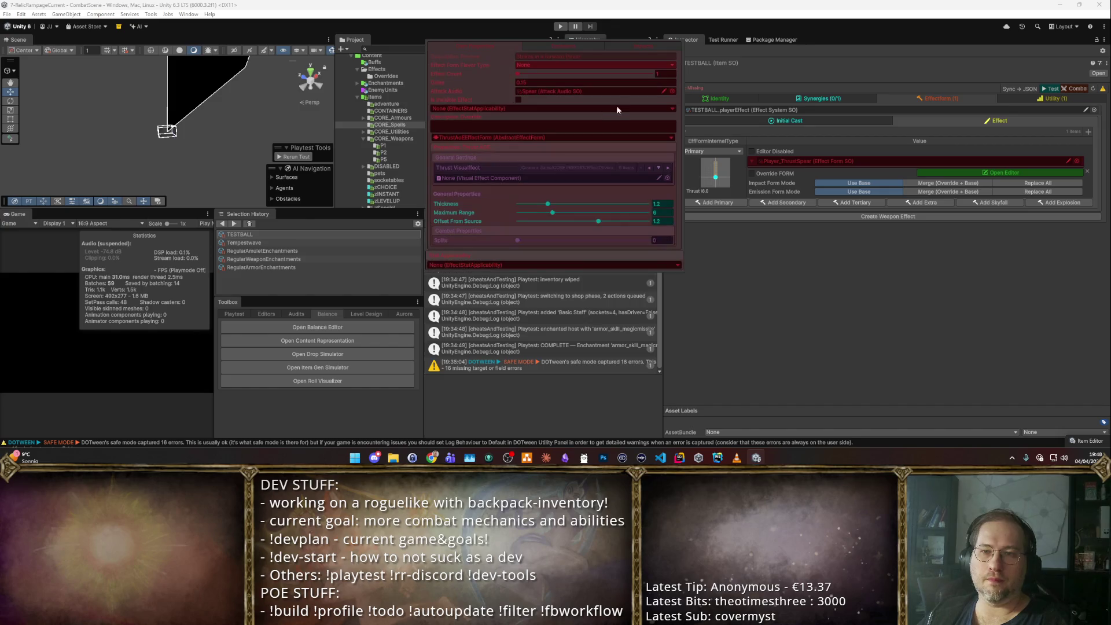
# - Show the Effect Form Flavor Type list, with options such as Meteor and Arcane Explosion
pyautogui.click(567, 66)
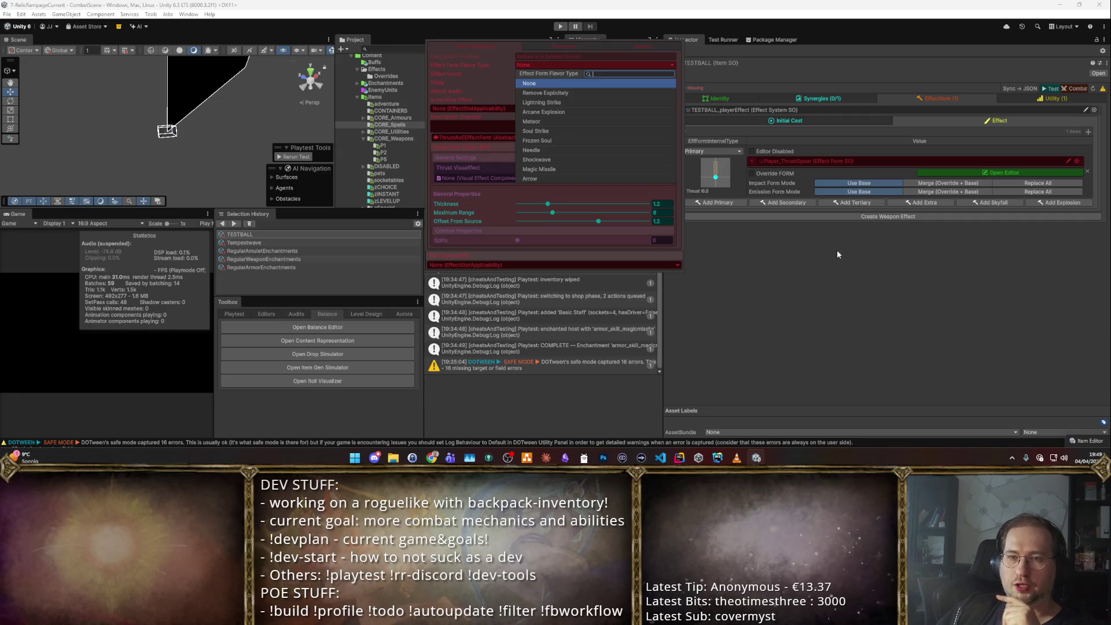
# - Dismiss the flavor type list without choosing one and close the Player_ThrustSpear editor
pyautogui.moveTo(641, 457)
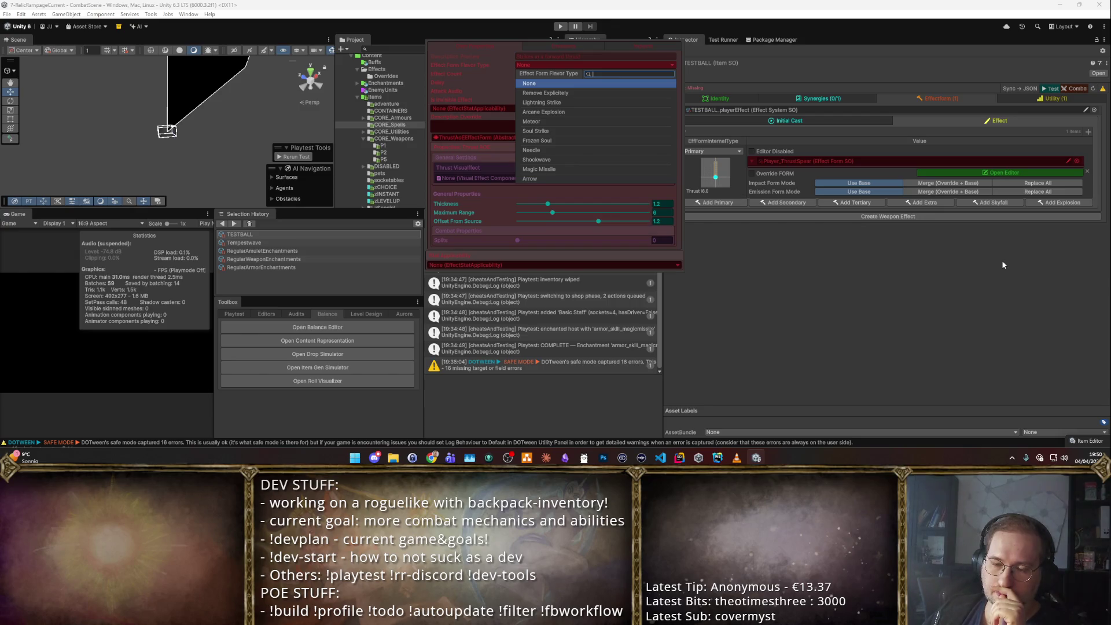
pyautogui.click(861, 265)
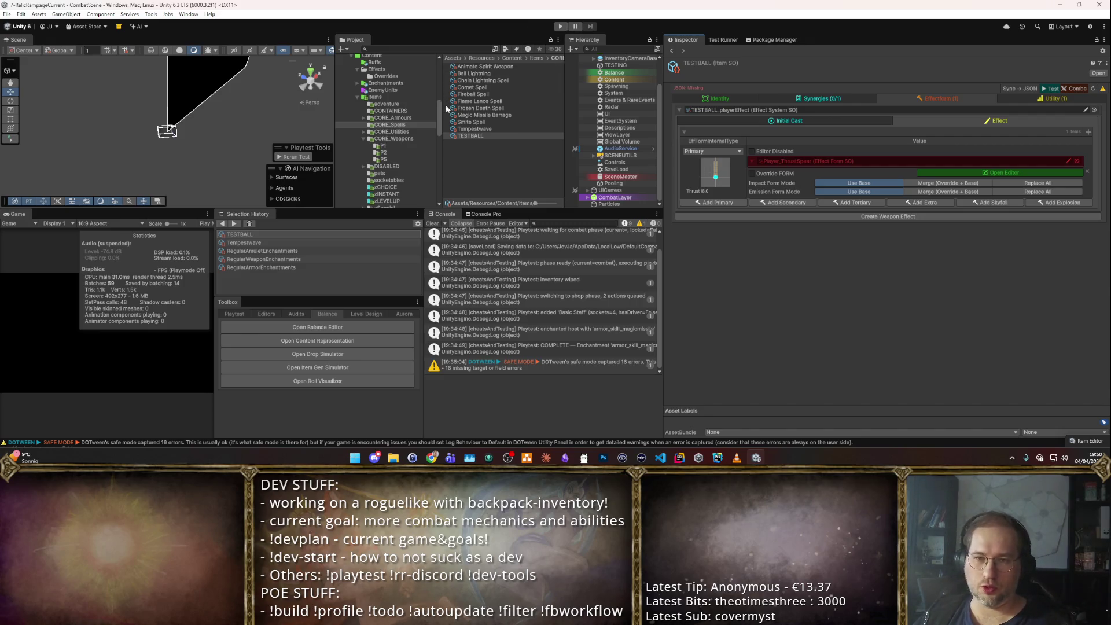
# - Select Flame Lance Spell in the CORE_Spells list
pyautogui.click(478, 101)
pyautogui.click(473, 87)
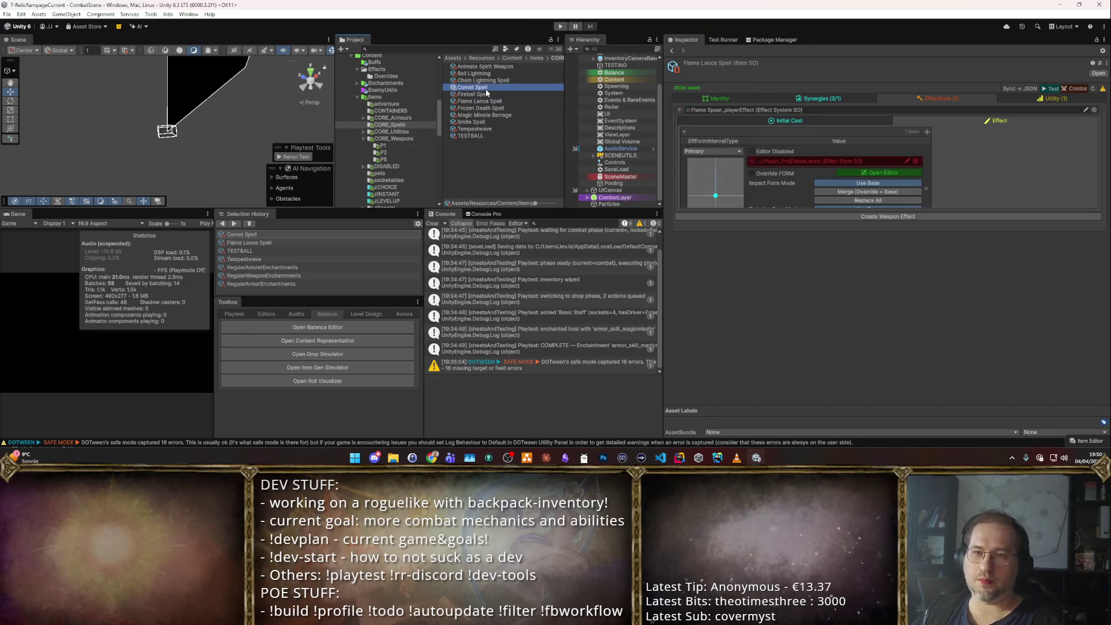
pyautogui.press('Up')
pyautogui.press('Down')
pyautogui.press('Down')
pyautogui.press('Down')
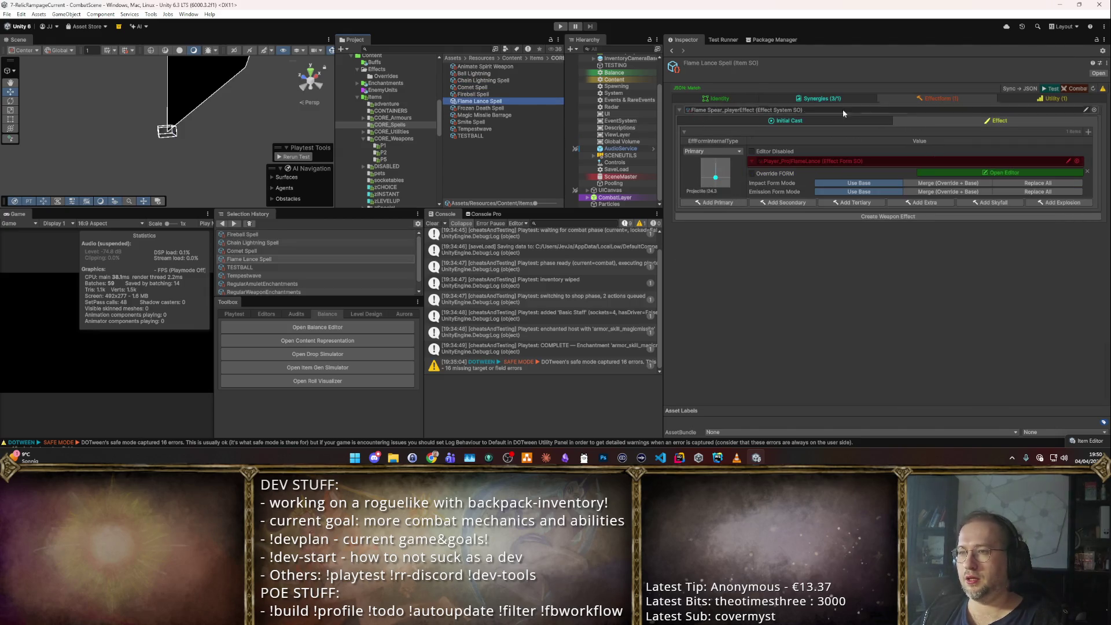
# - Review Flame Lance's Initial Cast and Synergies settings, then start Play mode
pyautogui.click(845, 119)
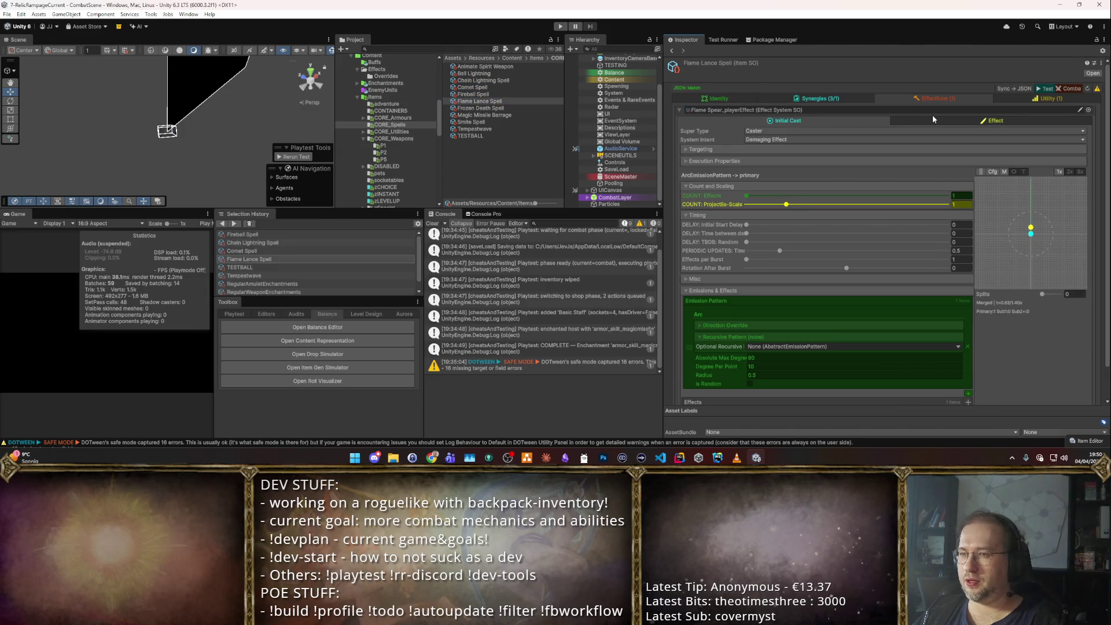
pyautogui.click(949, 119)
pyautogui.click(855, 121)
pyautogui.click(847, 101)
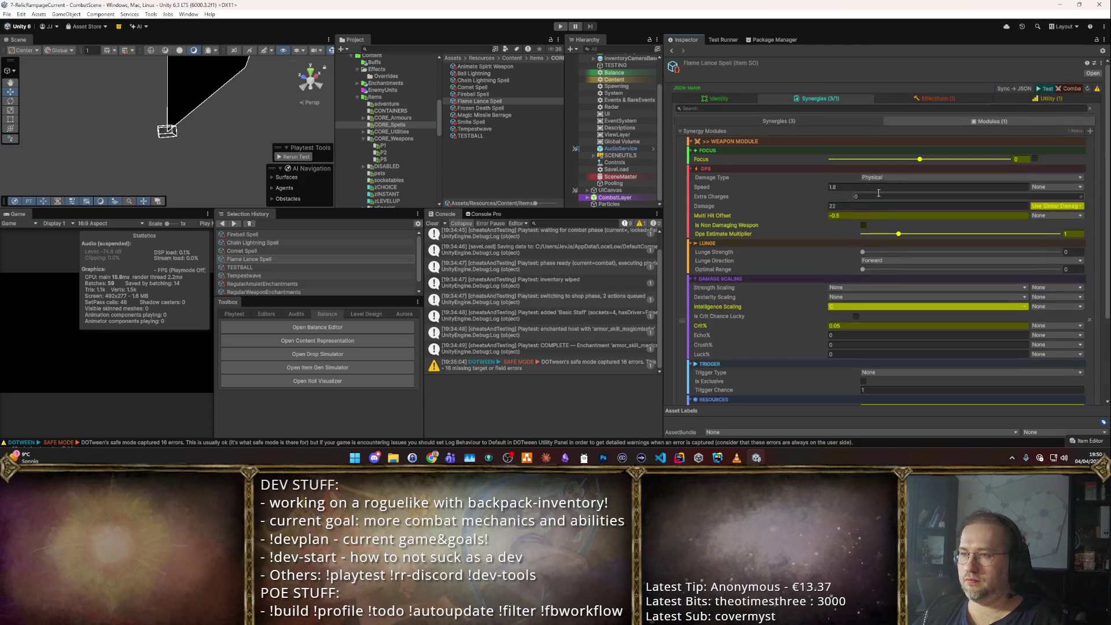
pyautogui.click(861, 120)
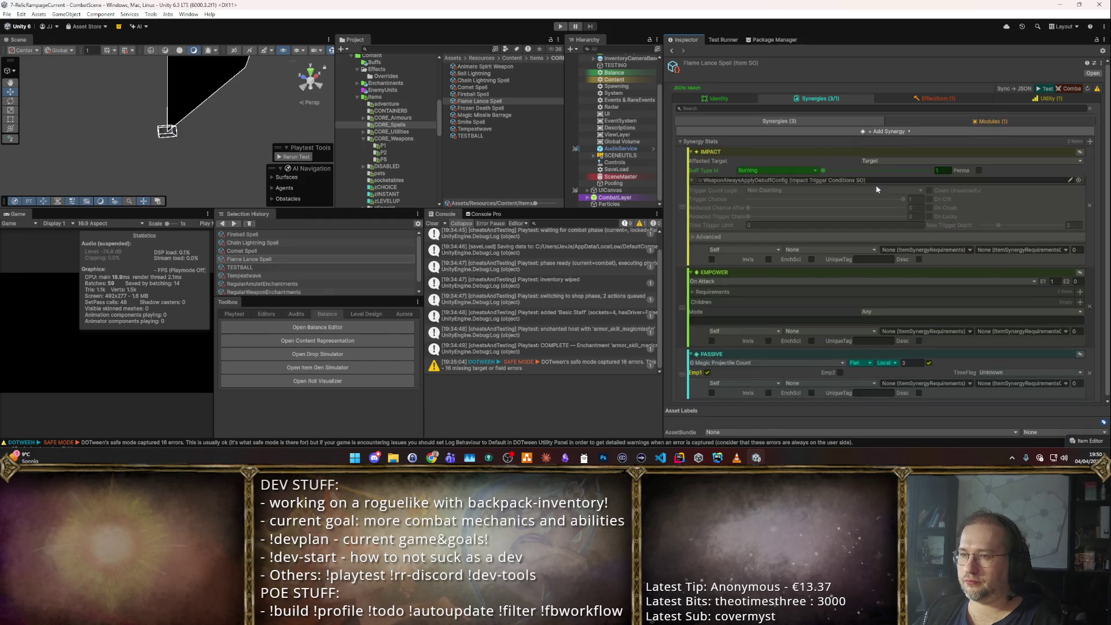
pyautogui.click(1044, 87)
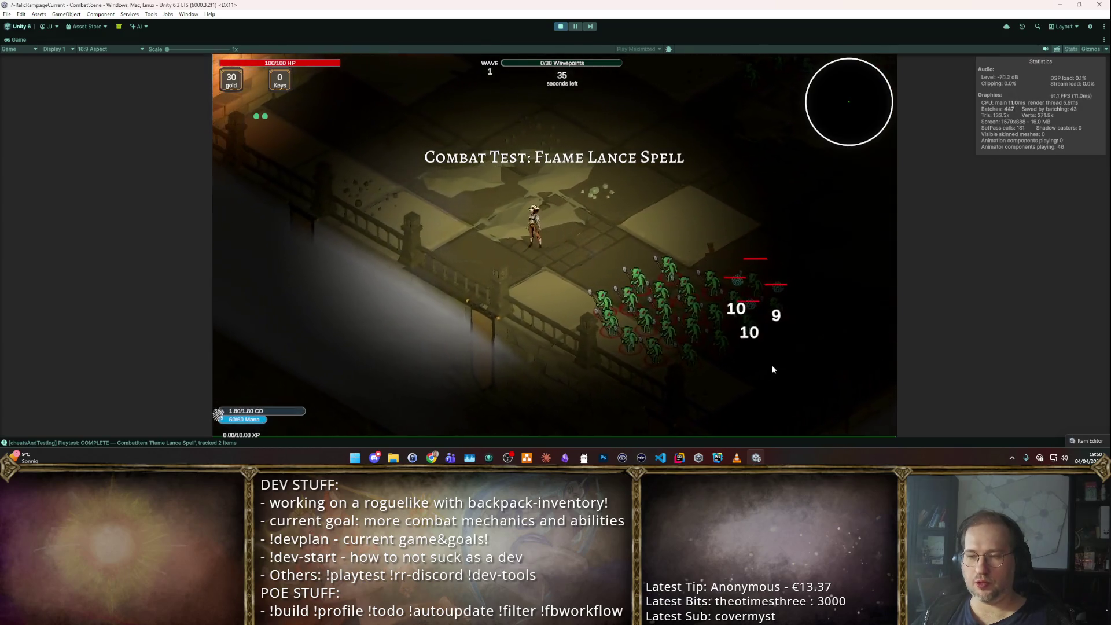
# - Cast Flame Lance repeatedly into the enemy swarm
pyautogui.click(733, 371)
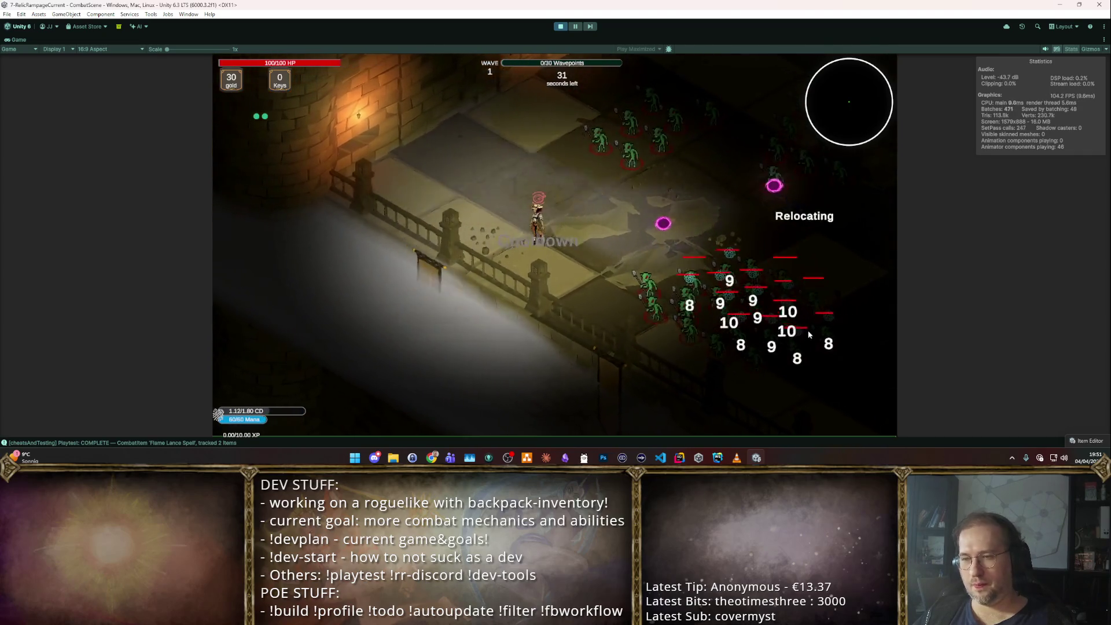
pyautogui.click(749, 393)
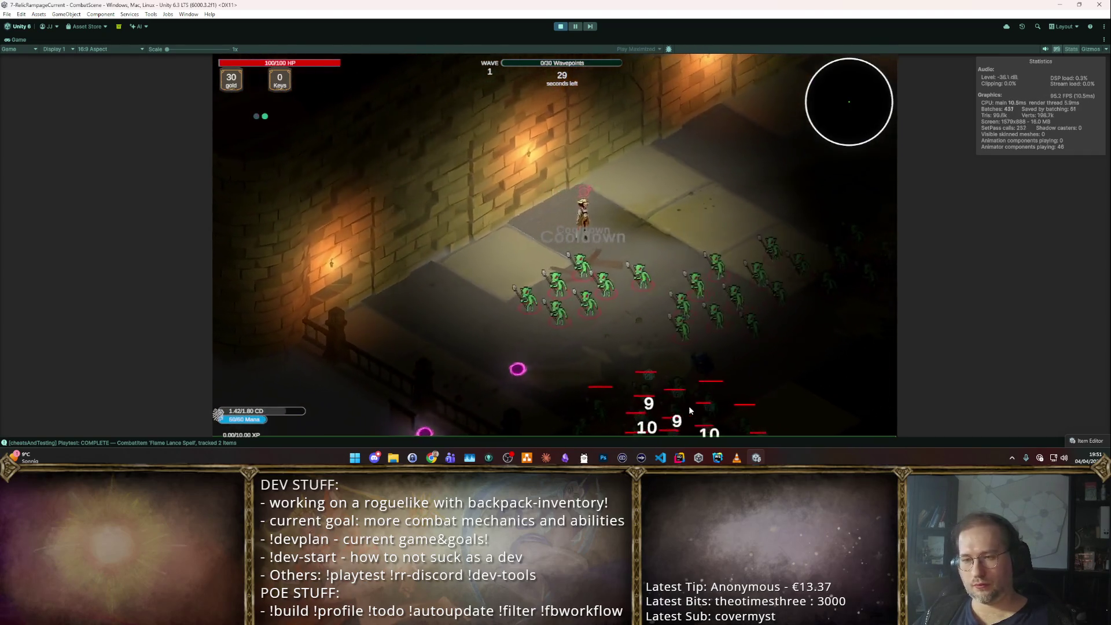
pyautogui.click(596, 361)
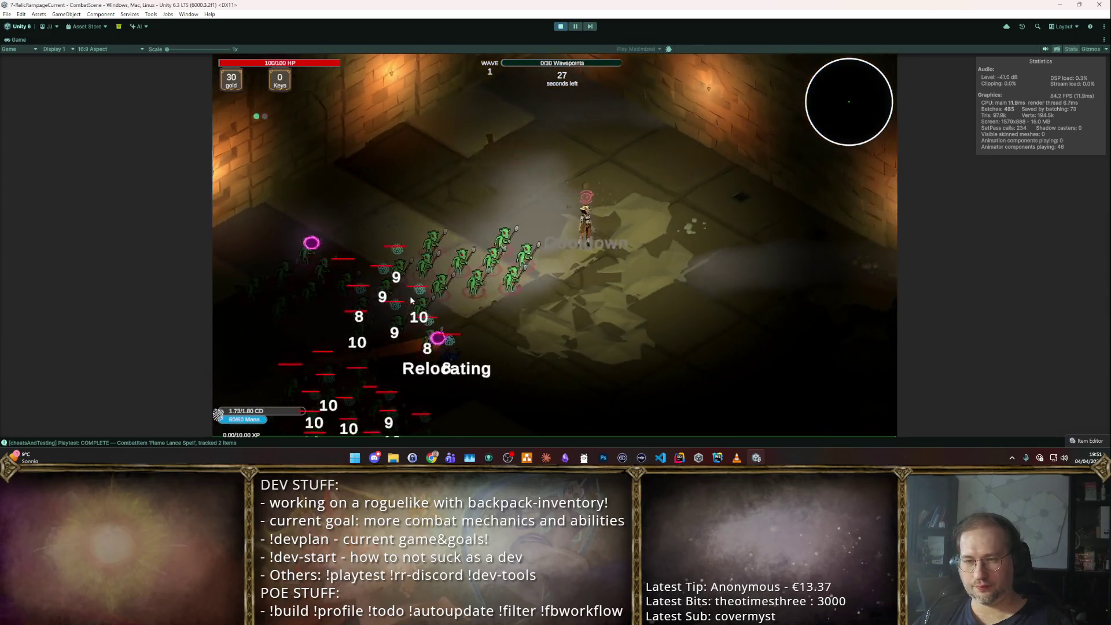
pyautogui.click(363, 288)
pyautogui.click(368, 293)
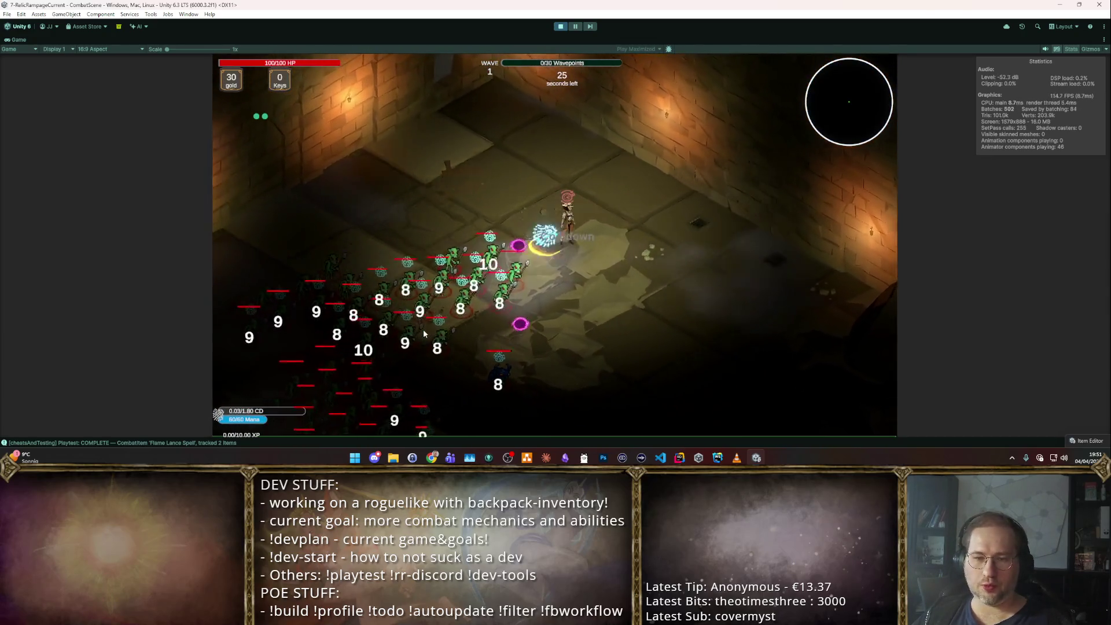
pyautogui.click(372, 297)
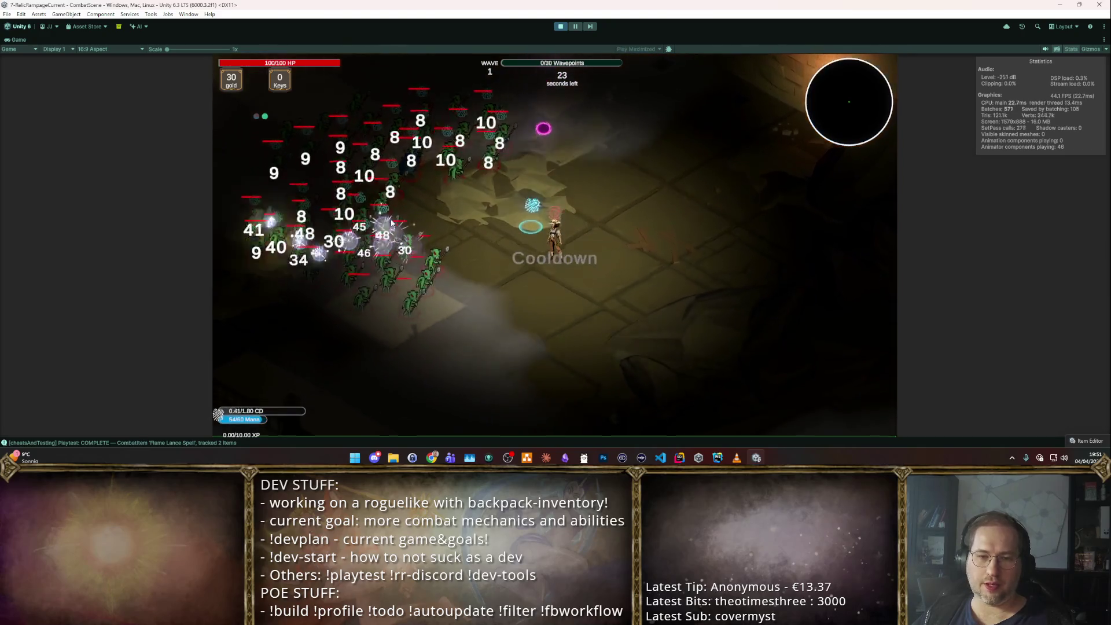
# - Move the character around with WASD, then stop Play mode
pyautogui.press('a')
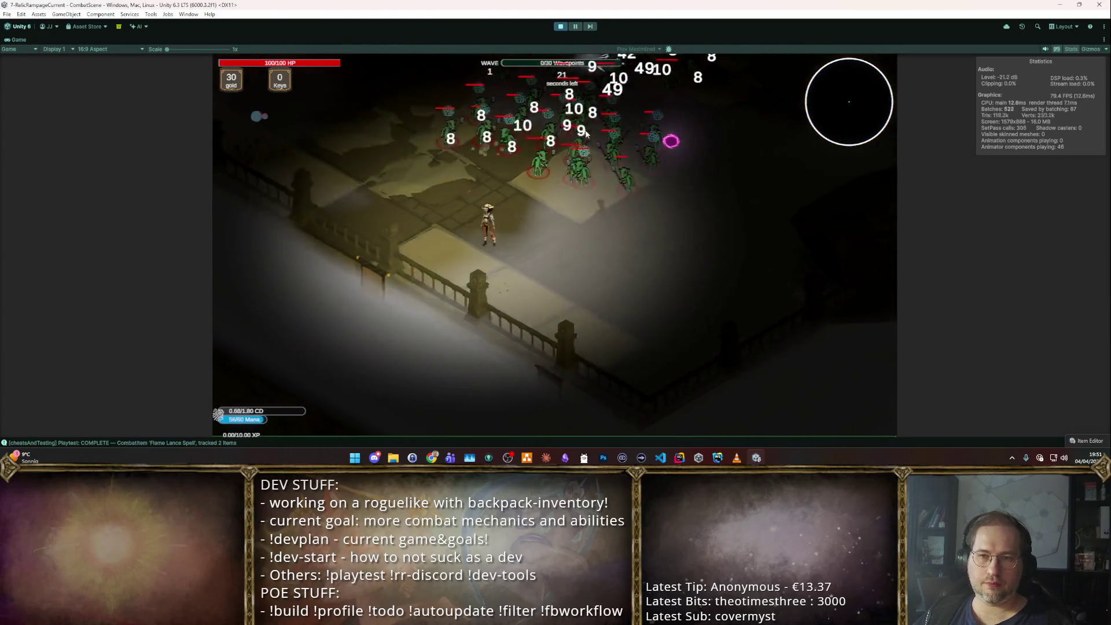
pyautogui.press('s')
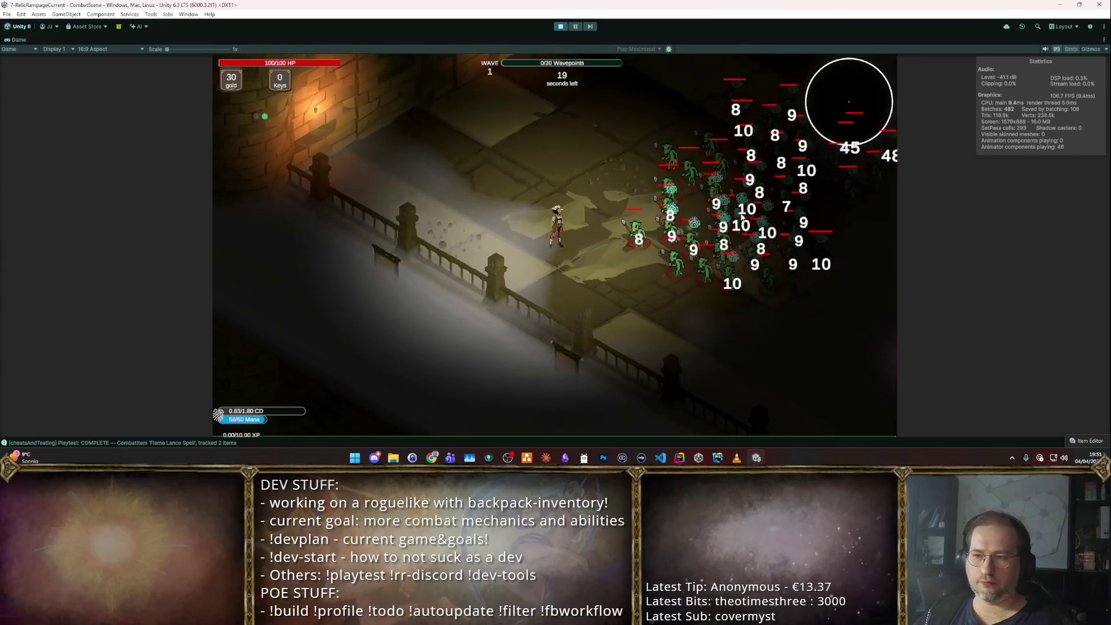
pyautogui.press('d')
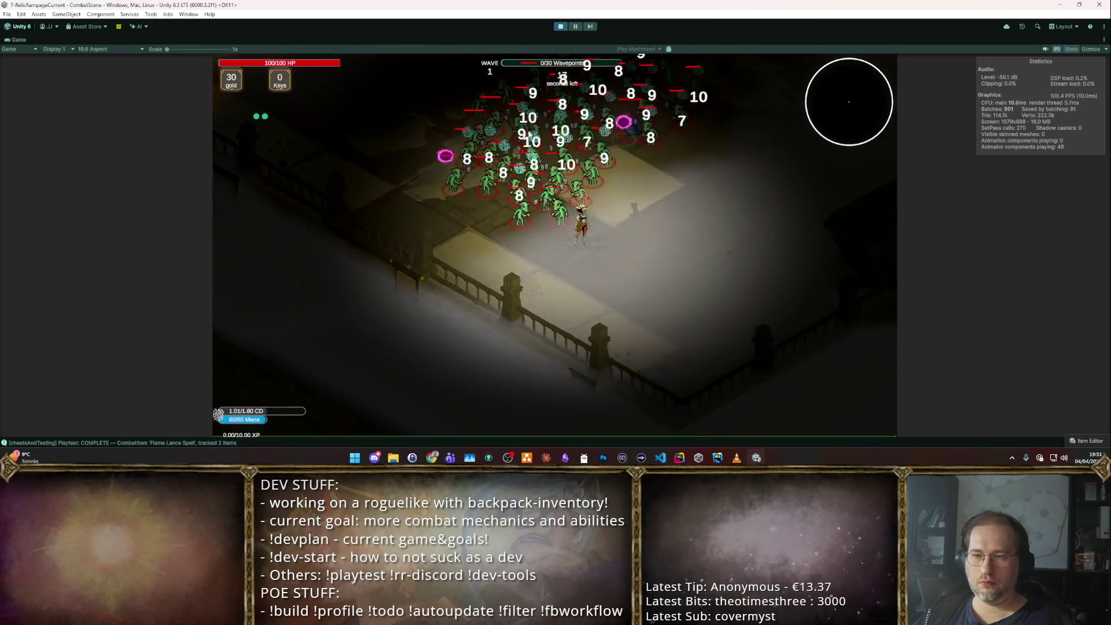
pyautogui.press('w')
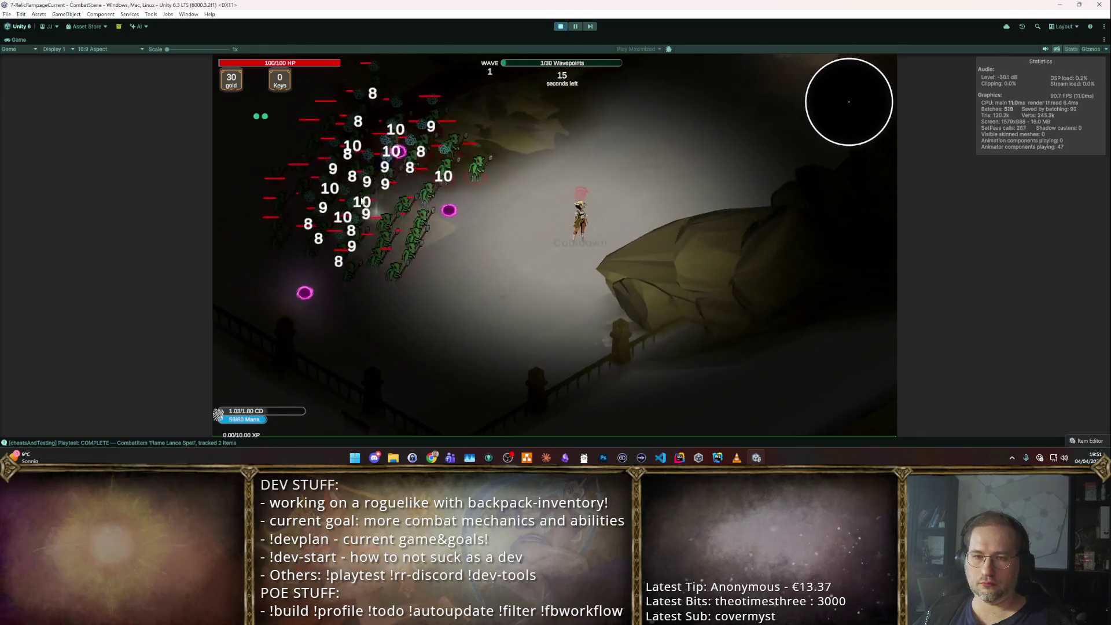
pyautogui.press('a')
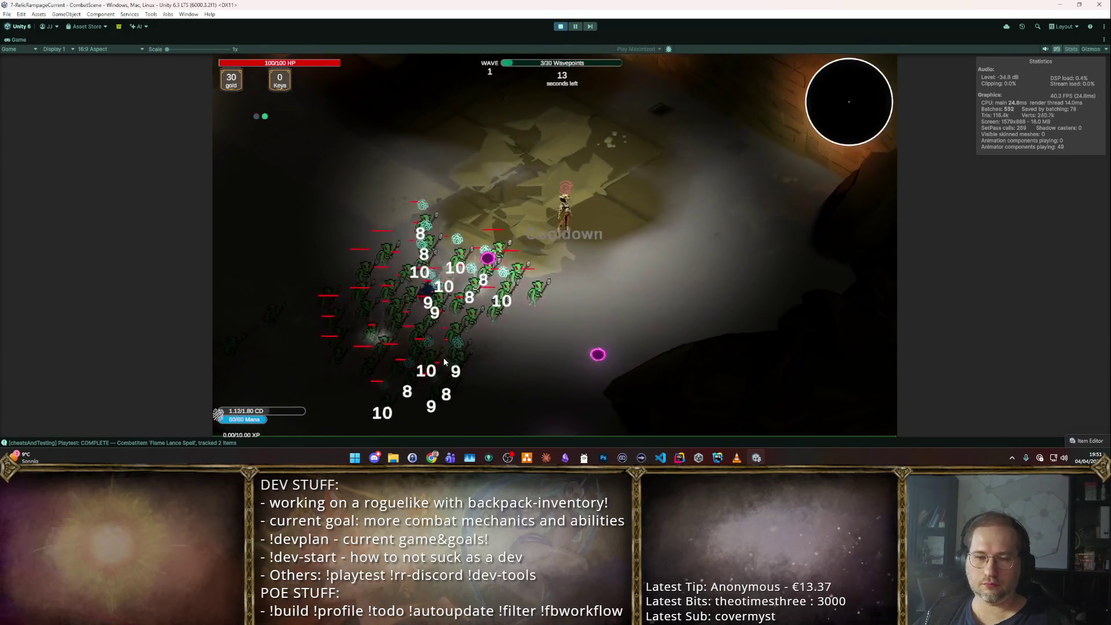
pyautogui.press('a')
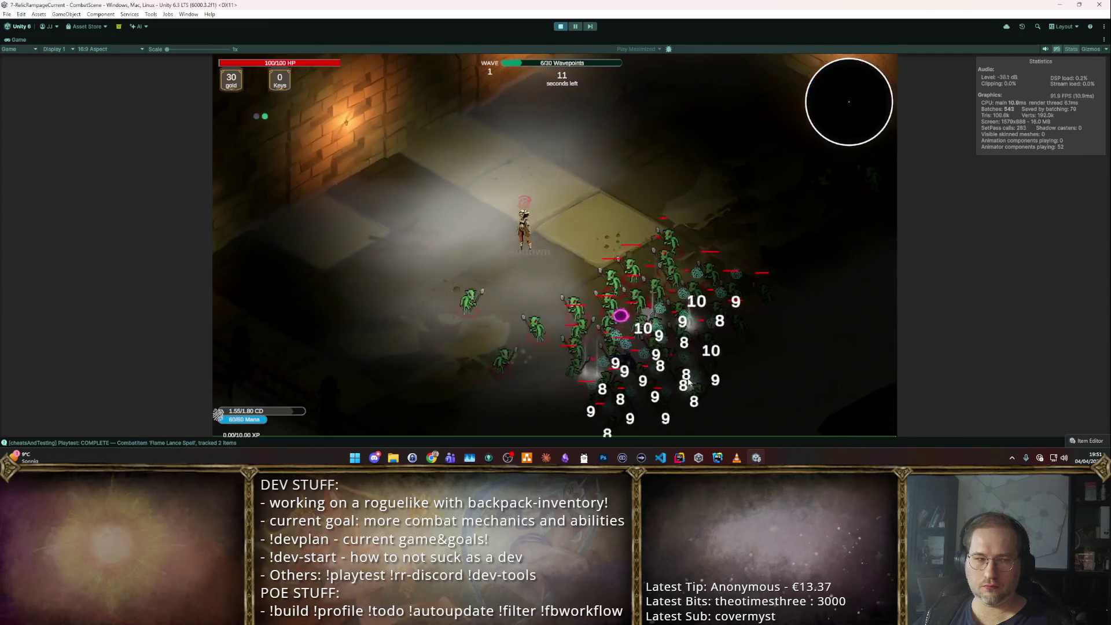
pyautogui.click(560, 27)
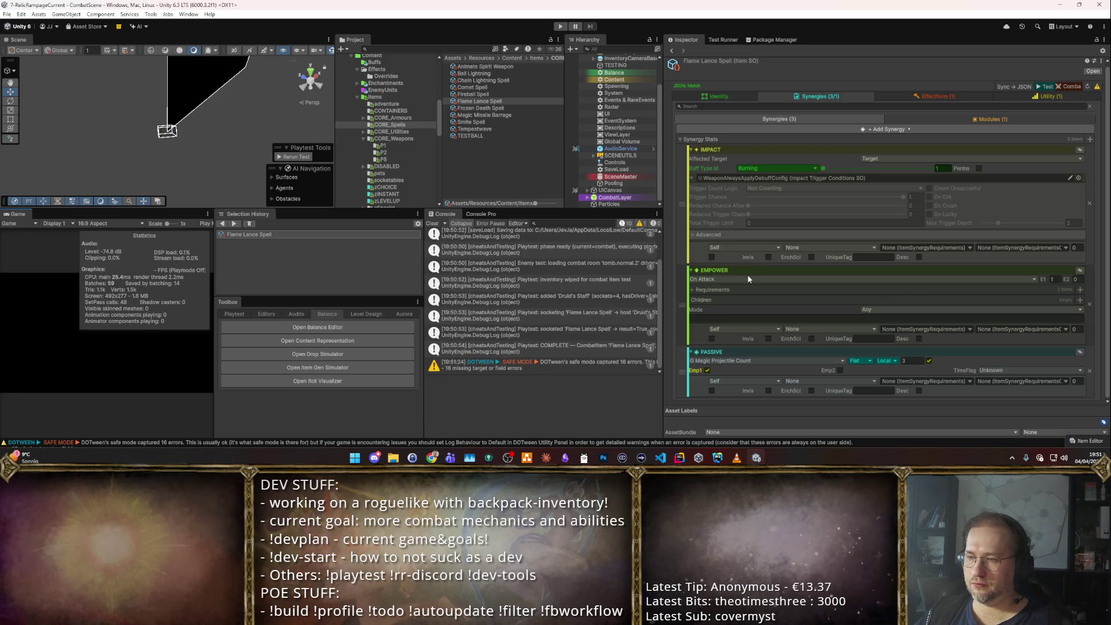
# - Delete the EMPOWER and PASSIVE synergies, leaving only IMPACT with its Burning buff
pyautogui.click(1090, 305)
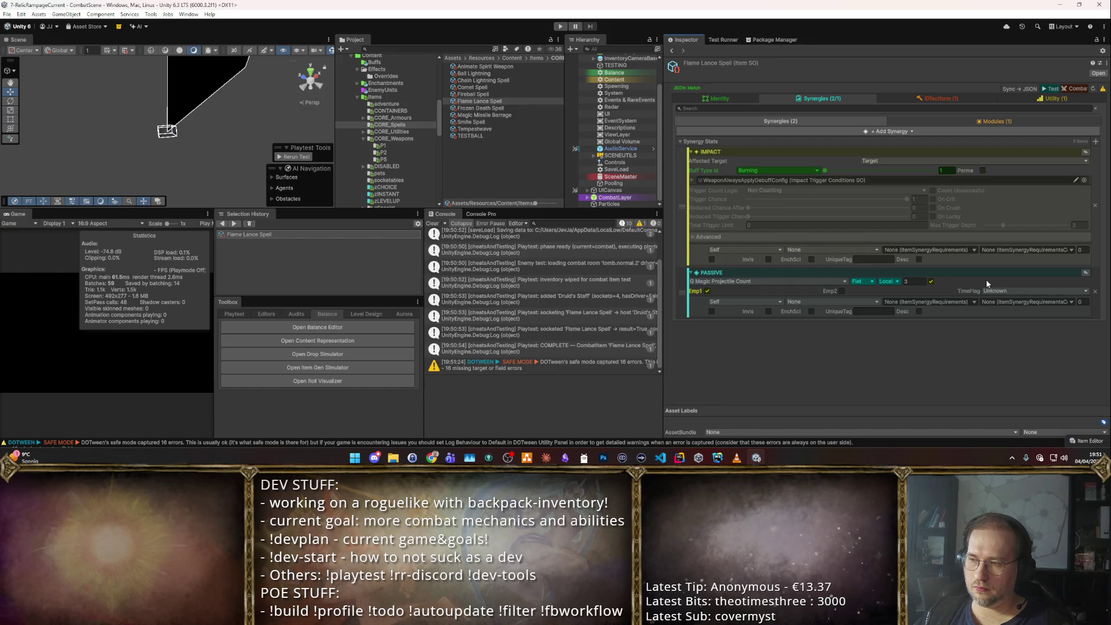
pyautogui.click(1094, 292)
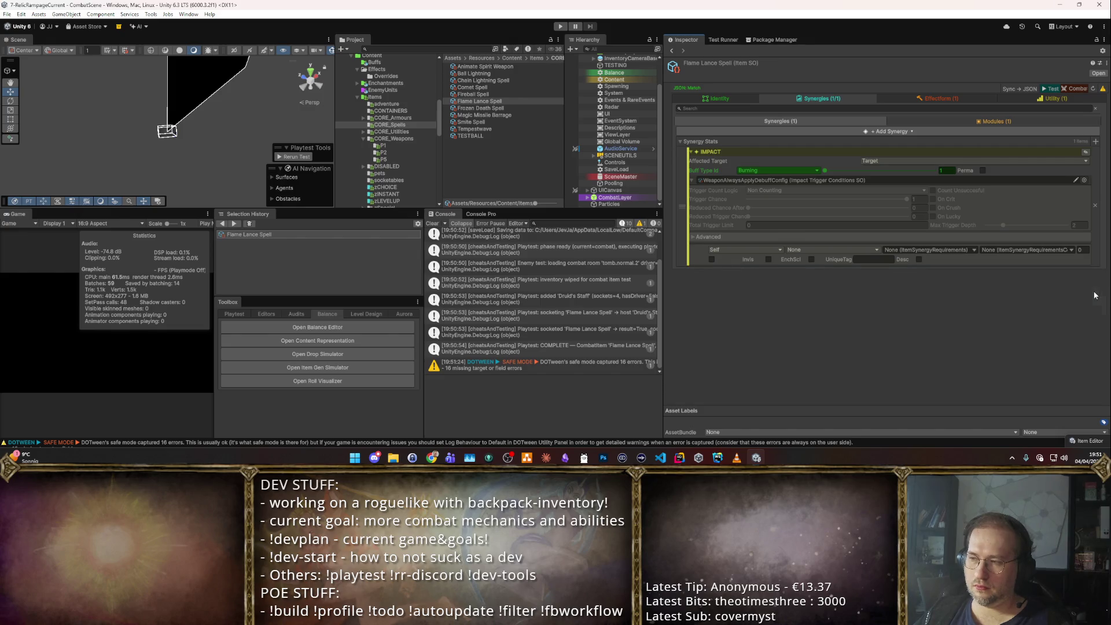
pyautogui.click(920, 119)
pyautogui.click(873, 120)
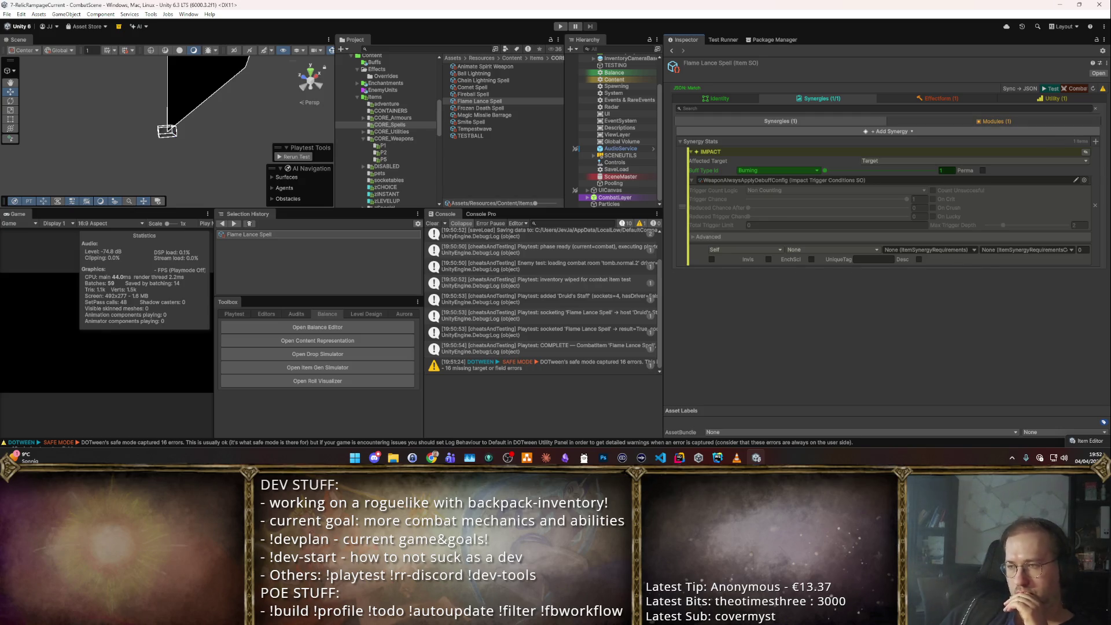
# - Check Flame Lance's effect form list, then clear the Project window selection
pyautogui.click(948, 98)
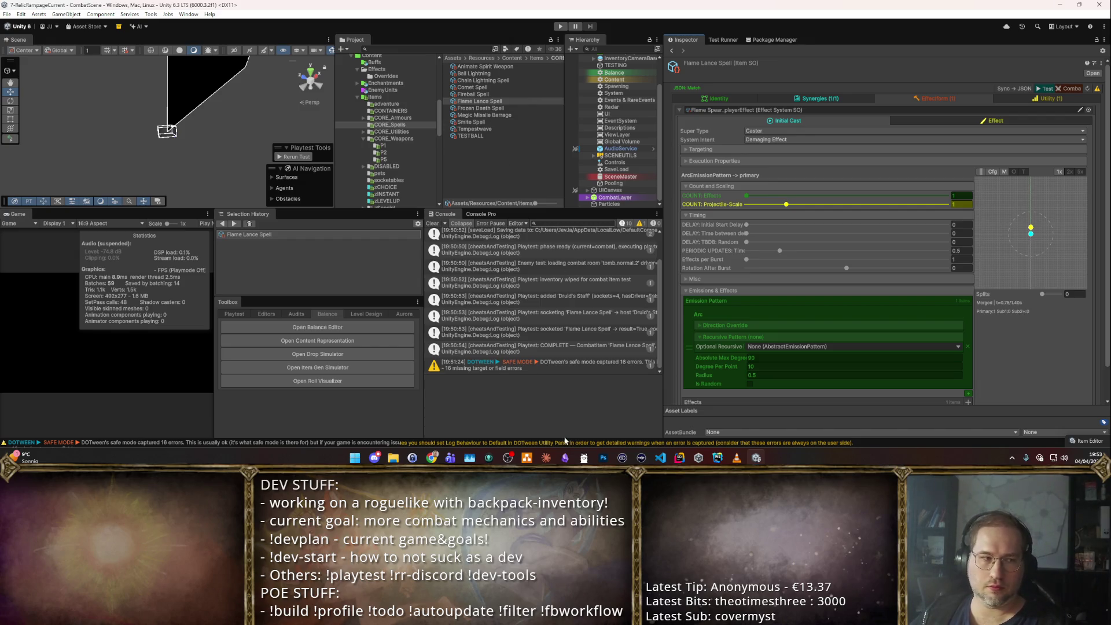
pyautogui.click(947, 121)
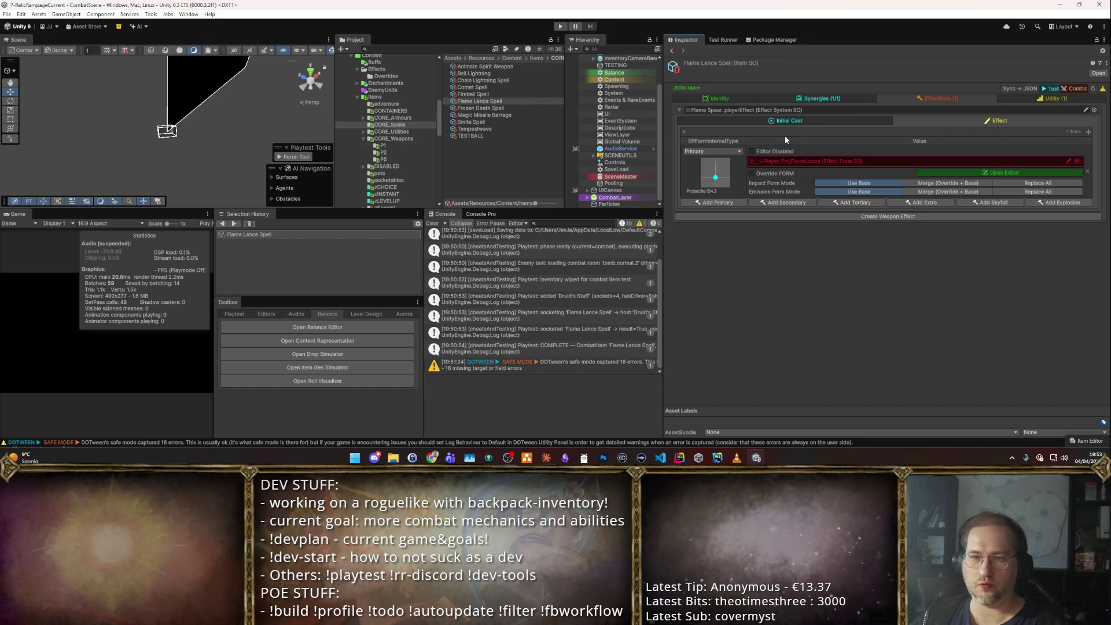
pyautogui.click(479, 154)
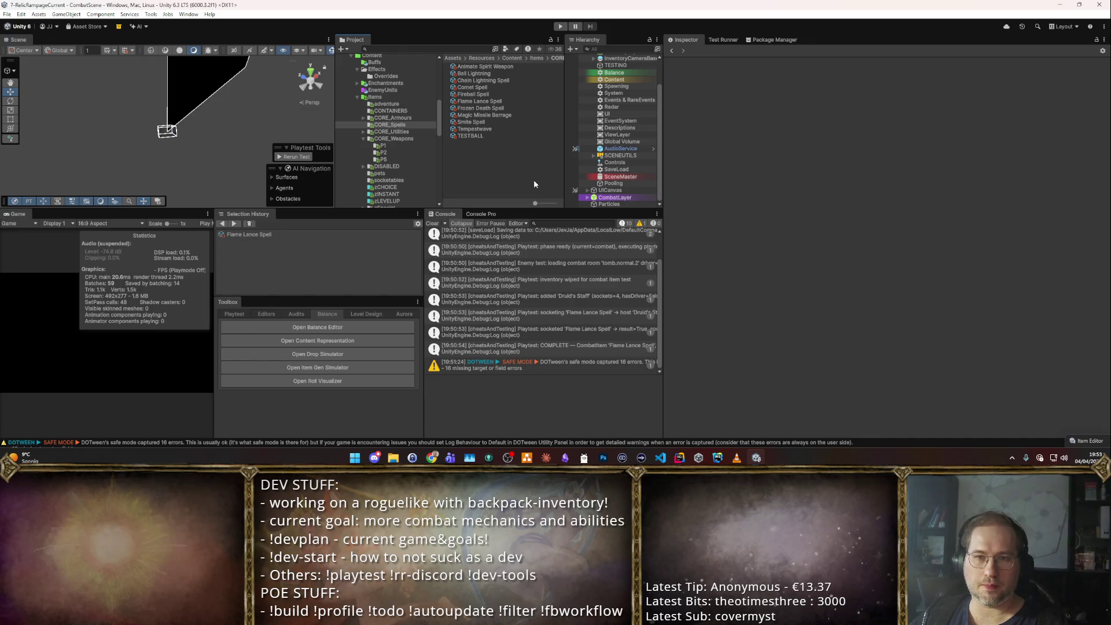
# - Duplicate Comet Spell, rename the copy to 'Blizzard Spell', and view its initial cast settings
pyautogui.click(495, 88)
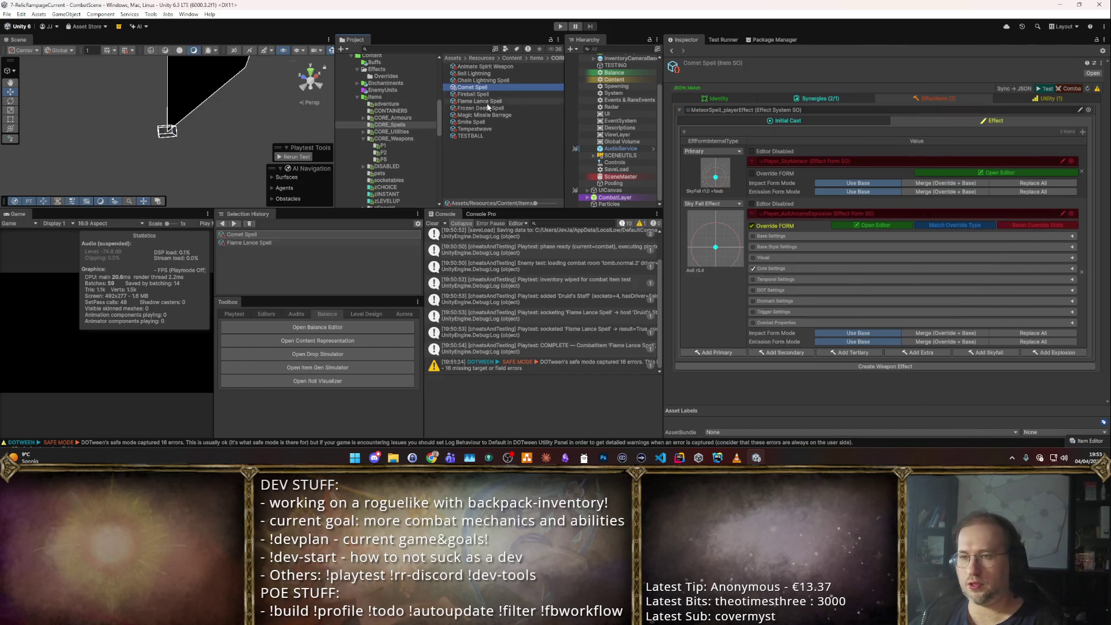
pyautogui.hotkey('ctrl', 'd')
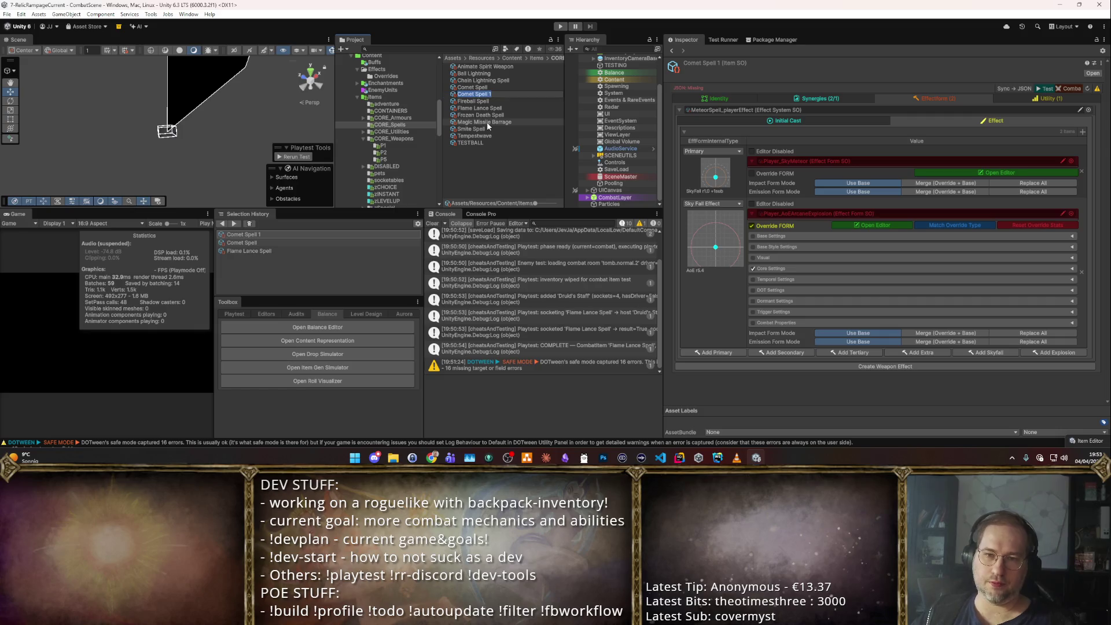
pyautogui.press('F2')
pyautogui.write('Blizzard Spell')
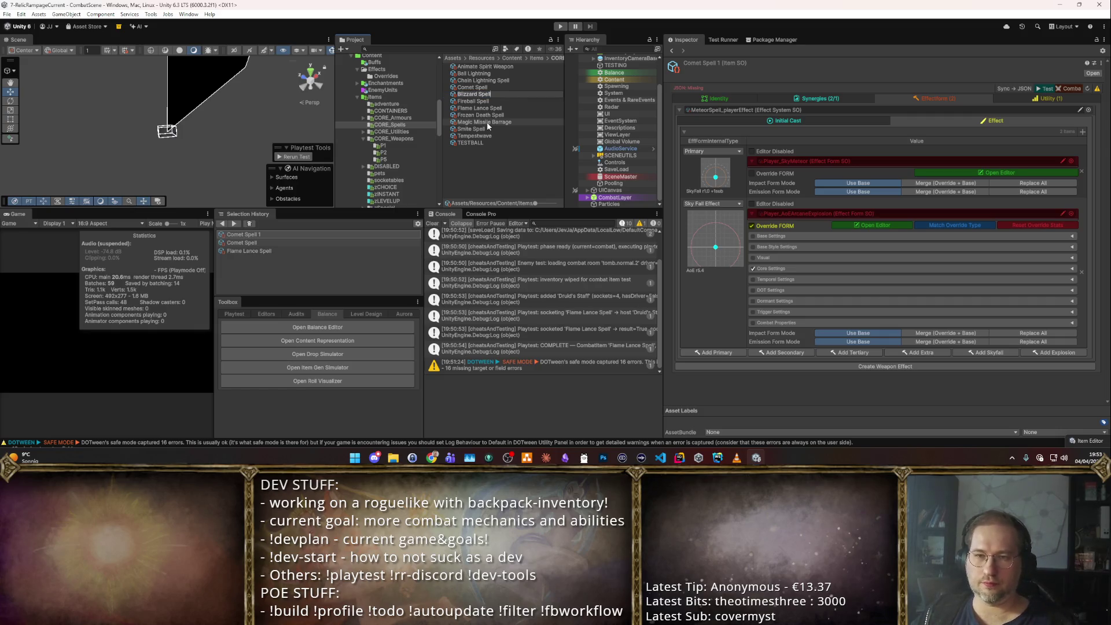
pyautogui.press('Return')
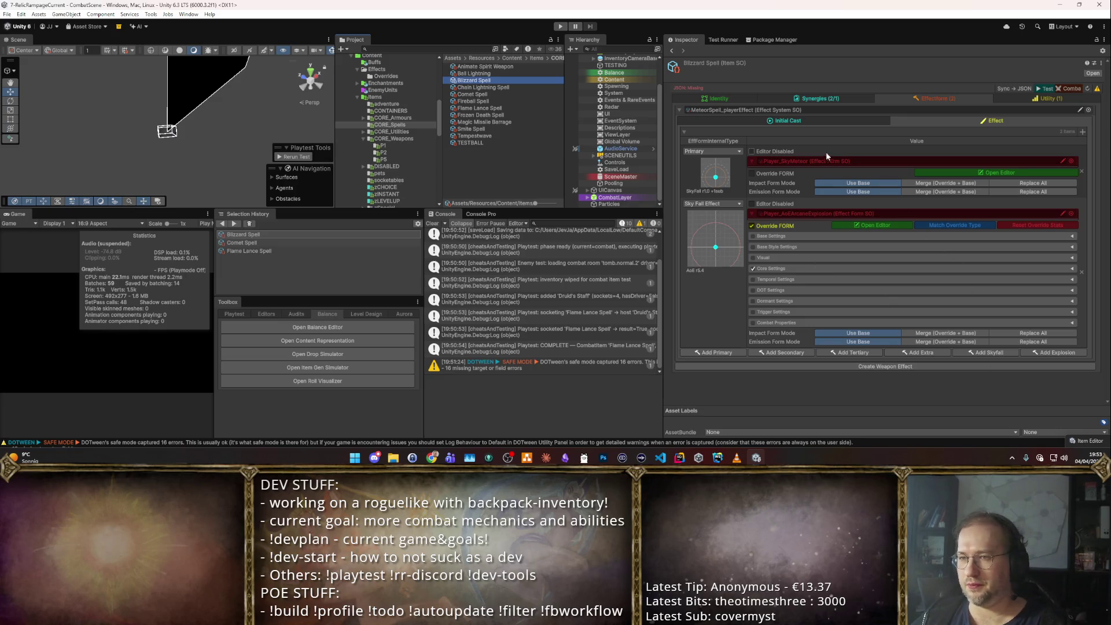
pyautogui.click(787, 121)
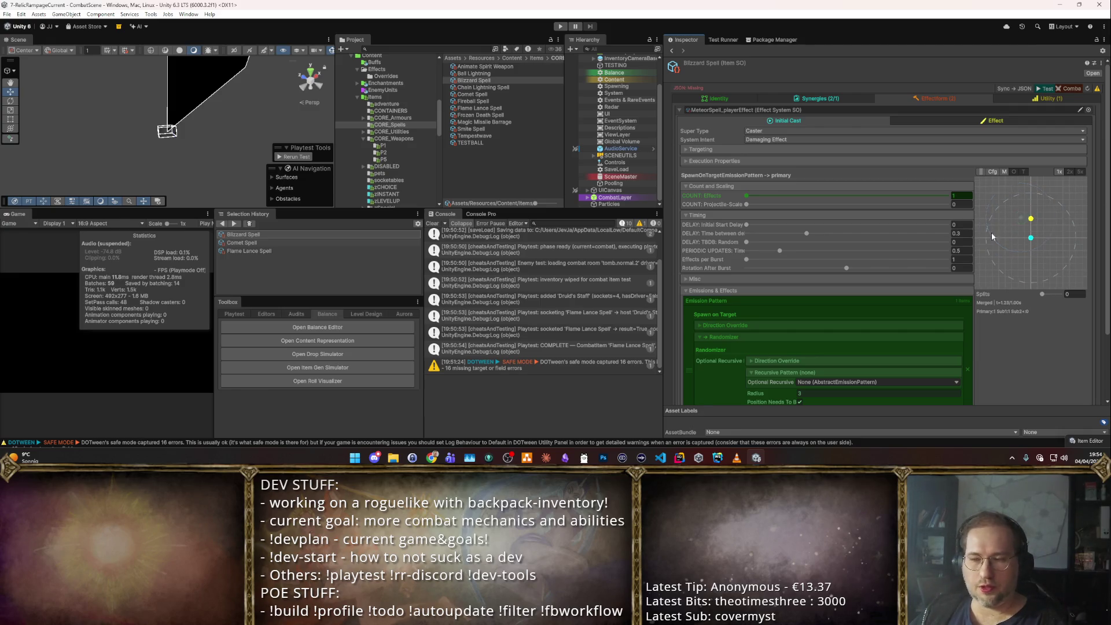
pyautogui.scroll(-3, 963, 279)
pyautogui.scroll(3, 963, 281)
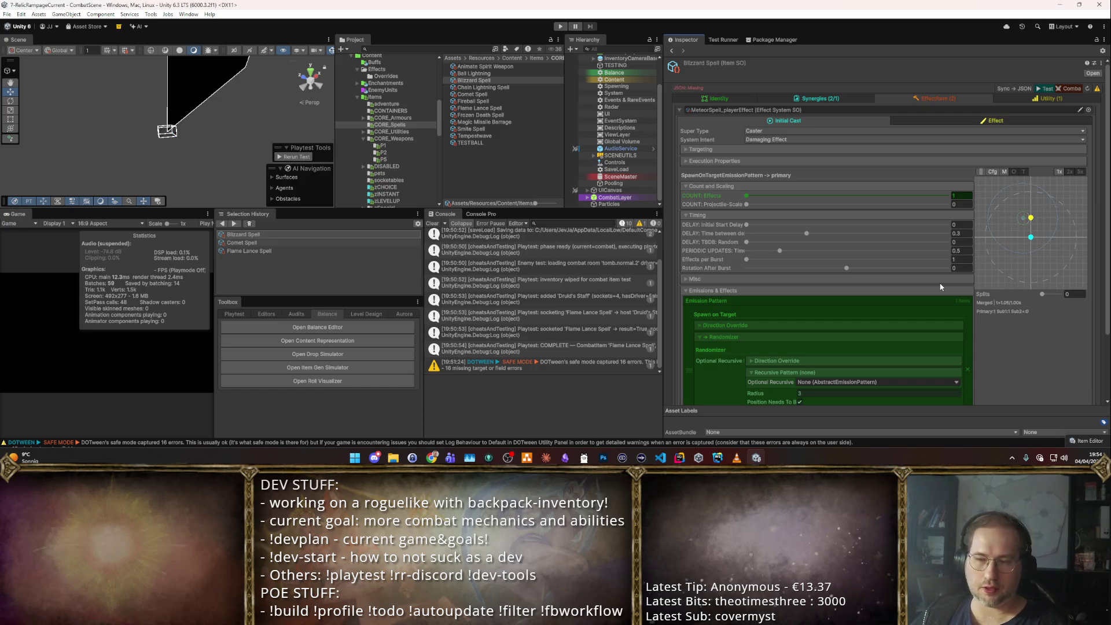
pyautogui.scroll(-3, 941, 287)
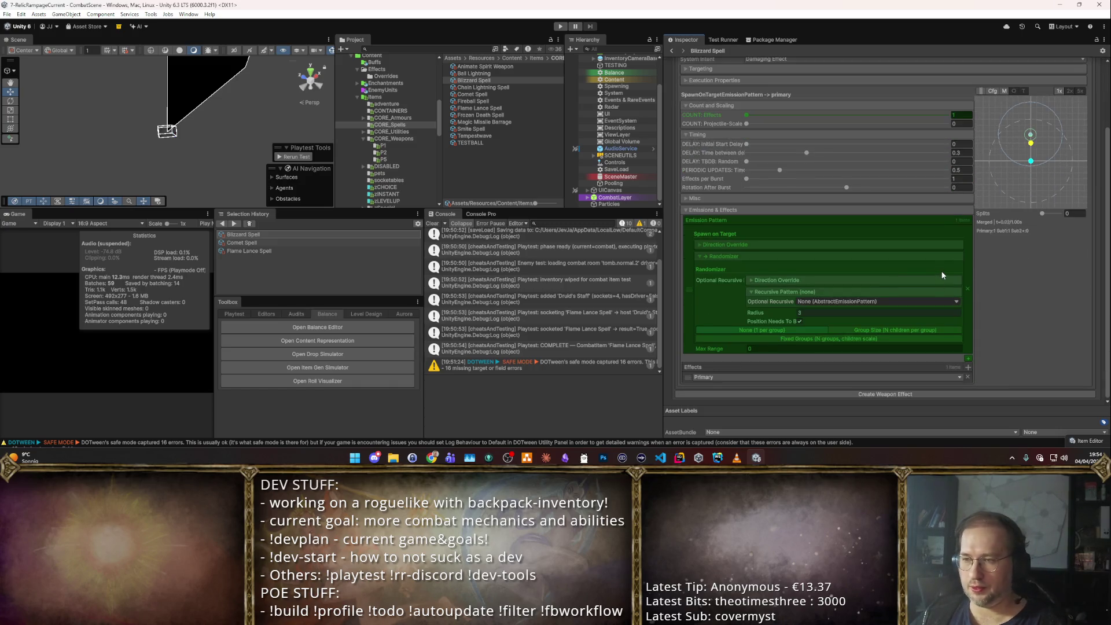
pyautogui.click(749, 245)
pyautogui.scroll(3, 803, 245)
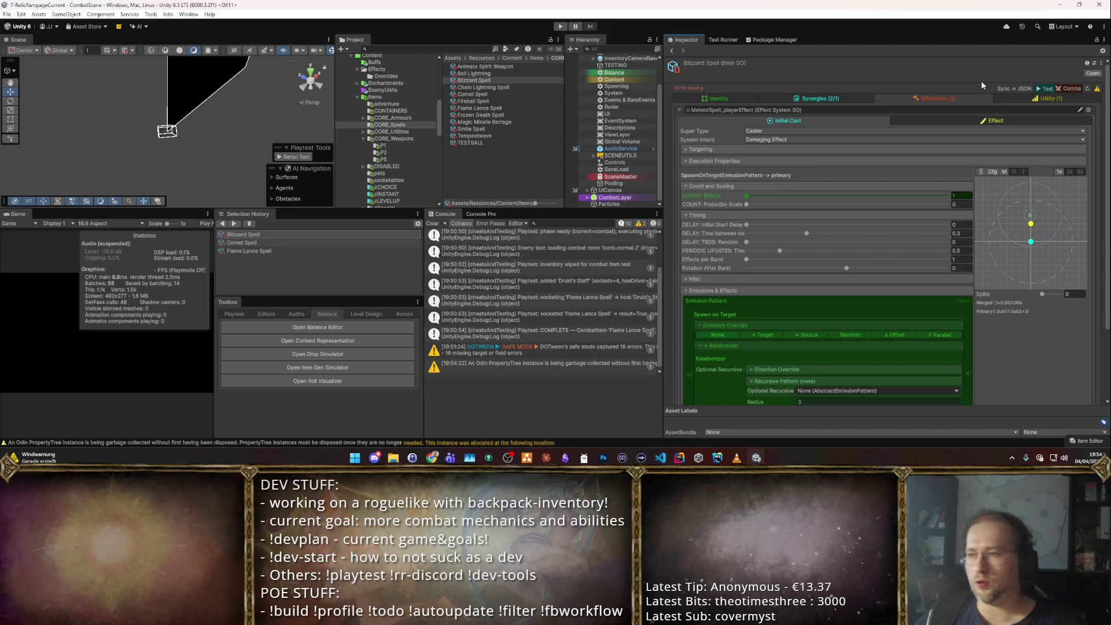
pyautogui.click(936, 98)
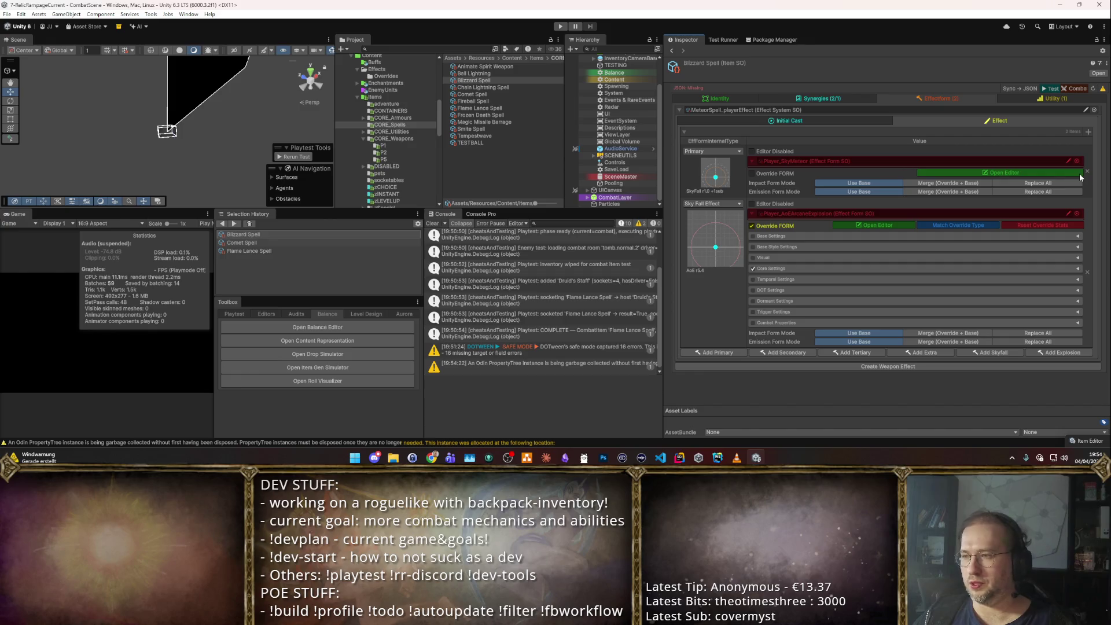
# - Duplicate Player_SkyMeteor and rename the copy to Player_BlizzardSpawner
pyautogui.doubleClick(954, 159)
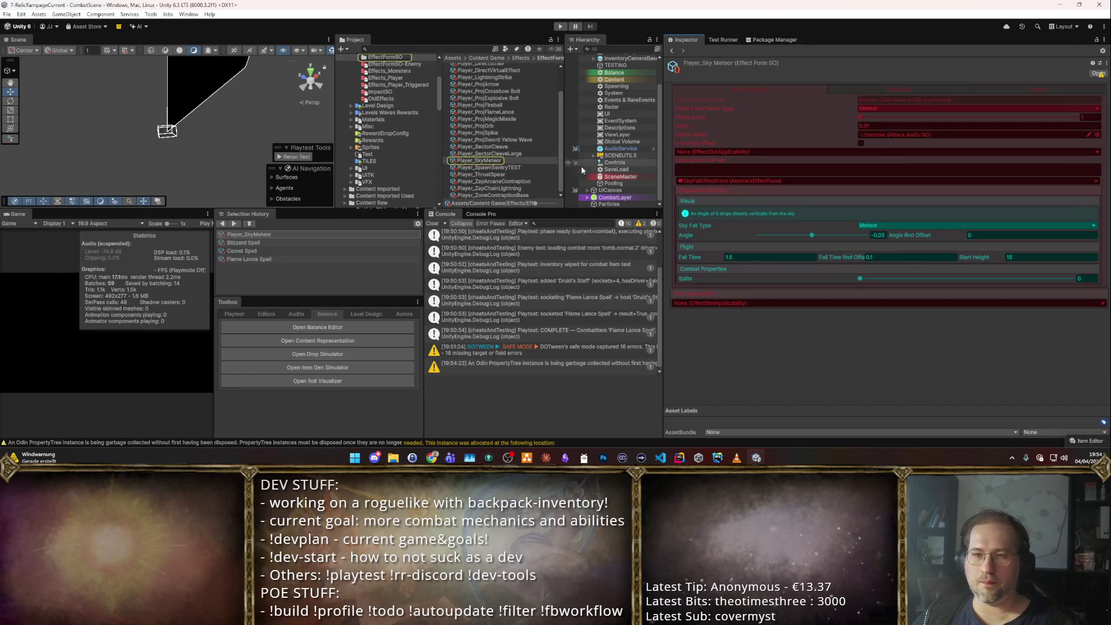
pyautogui.hotkey('ctrl', 'd')
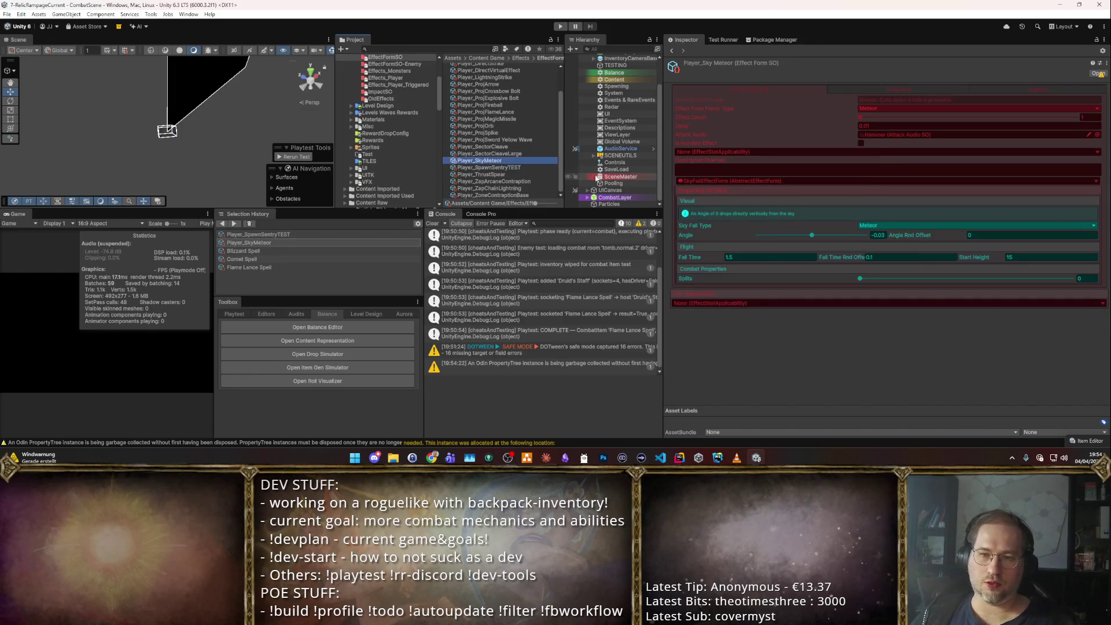
pyautogui.press('F2')
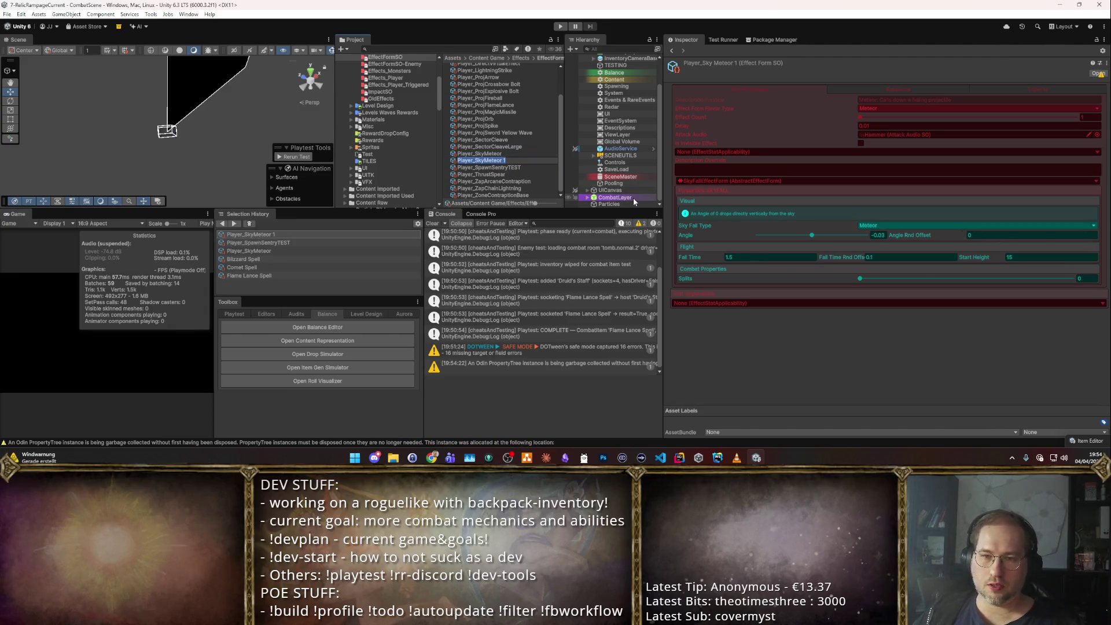
pyautogui.hotkey('ctrl', 'shift', 'Left')
pyautogui.hotkey('ctrl', 'shift', 'Left')
pyautogui.hotkey('ctrl', 'shift', 'Left')
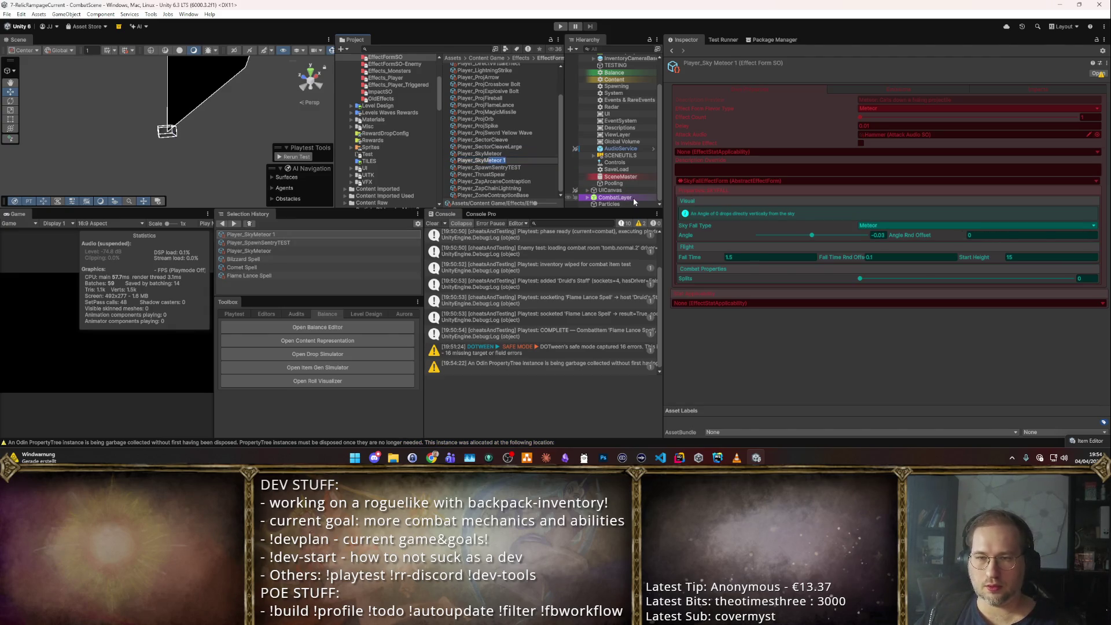
pyautogui.write('Bli')
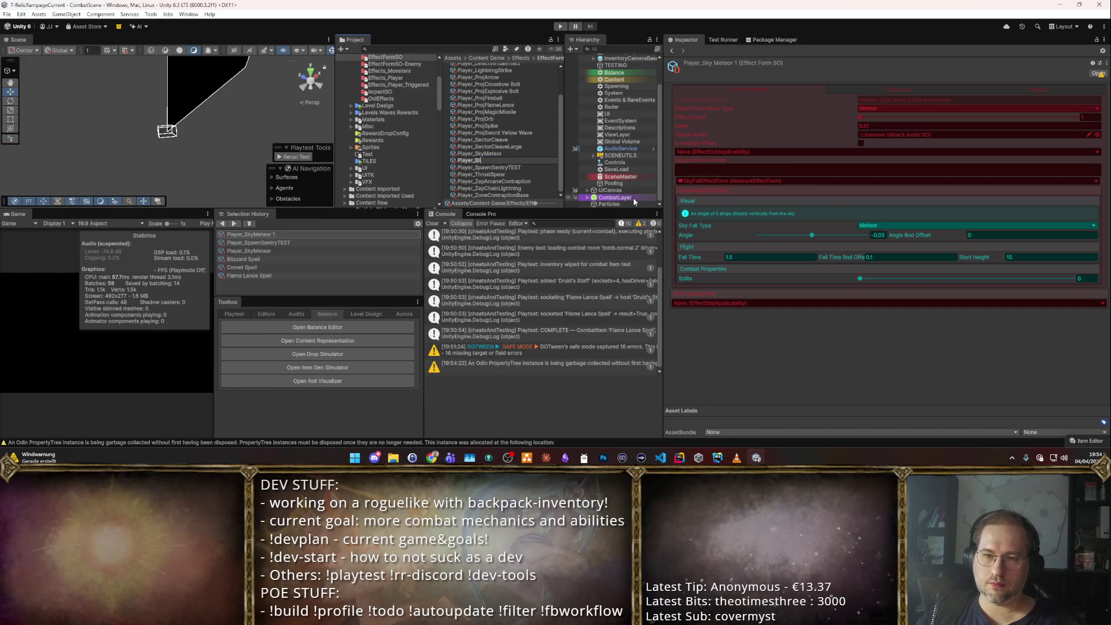
pyautogui.write('zzardSpawner')
pyautogui.press('Return')
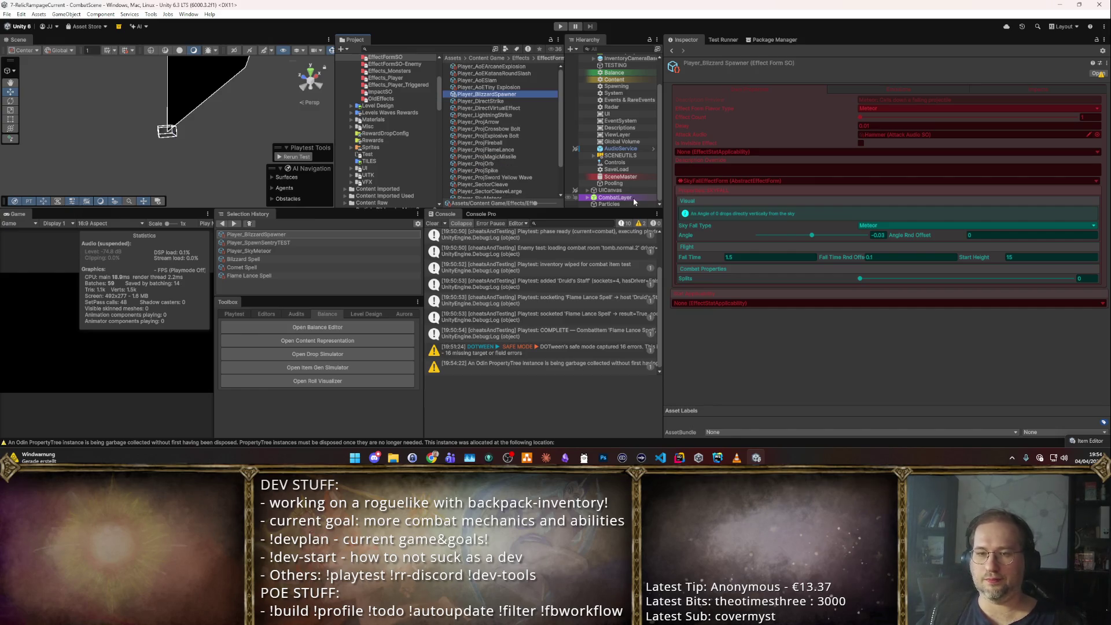
# - Set the flavour type to None and change the form type to SpawnEffectForm
pyautogui.click(878, 108)
pyautogui.click(873, 134)
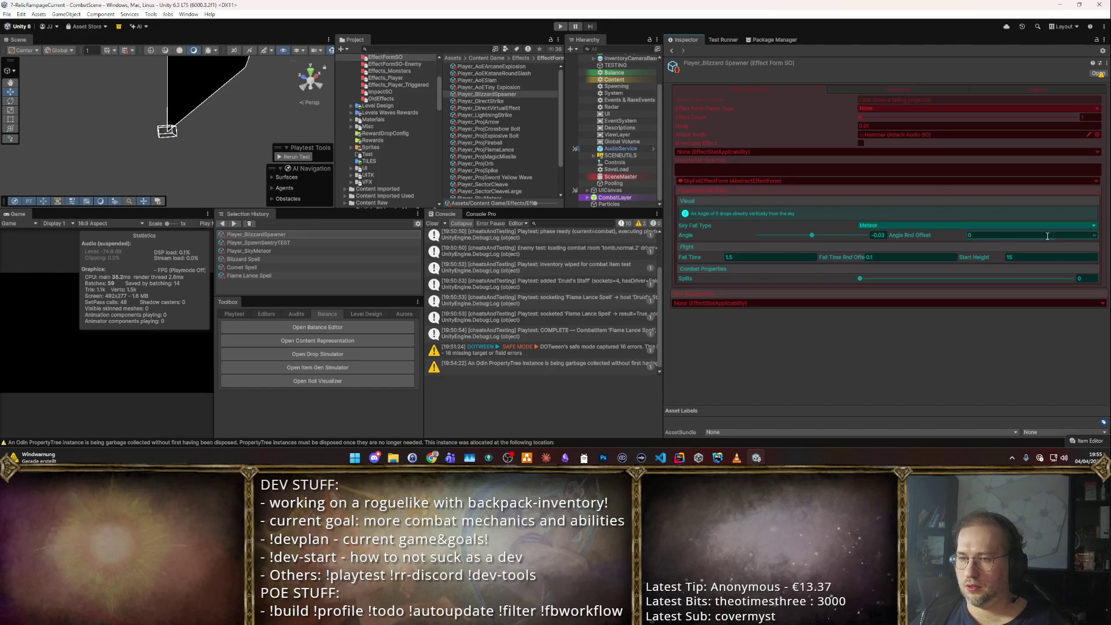
pyautogui.click(1095, 182)
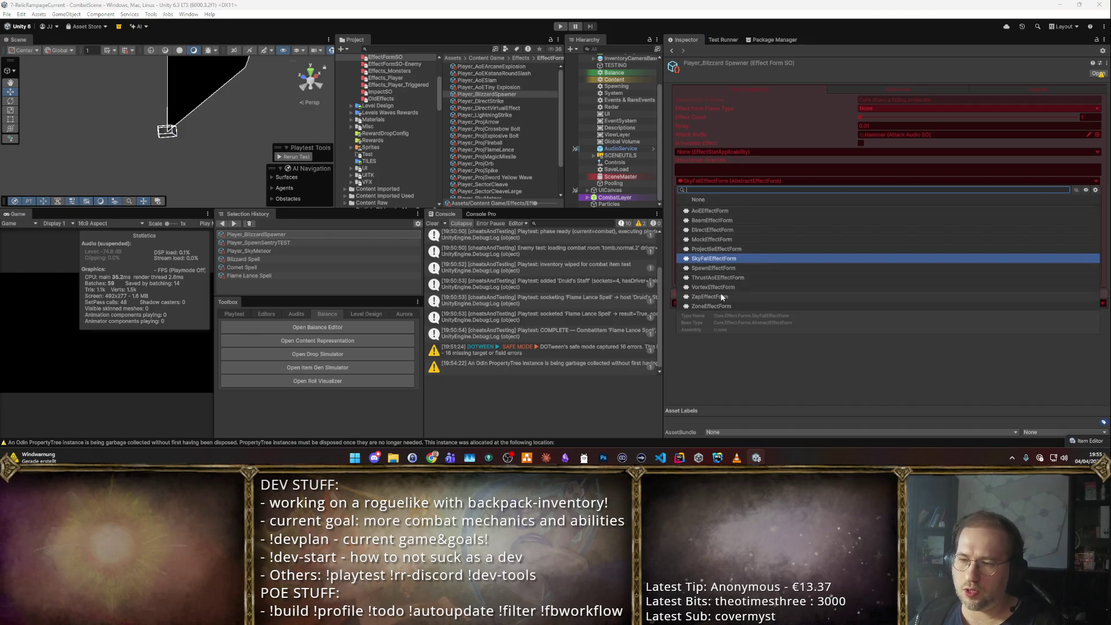
pyautogui.click(715, 269)
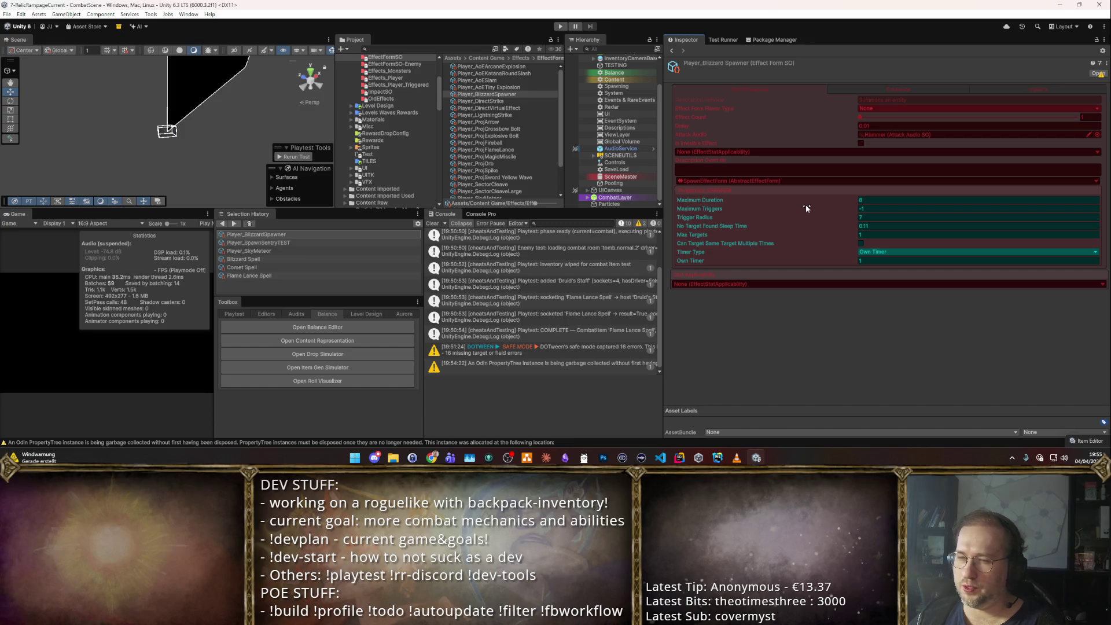
# - Set Max Targets to 1 and allow same-target hits, keeping sleep time at 0.11
pyautogui.click(863, 200)
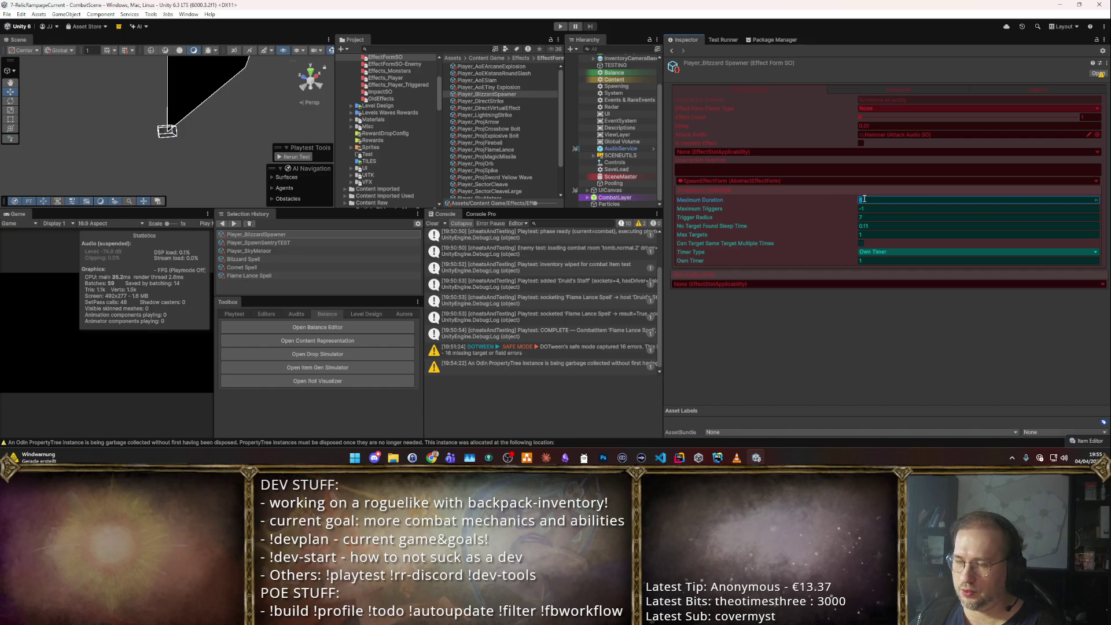
pyautogui.click(877, 209)
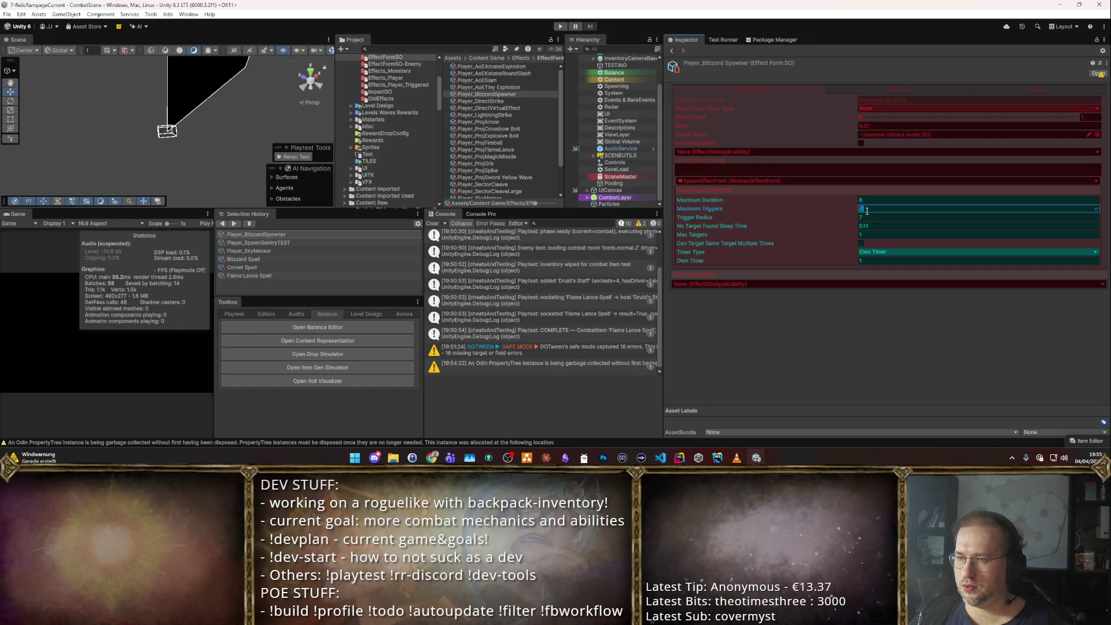
pyautogui.press('Tab')
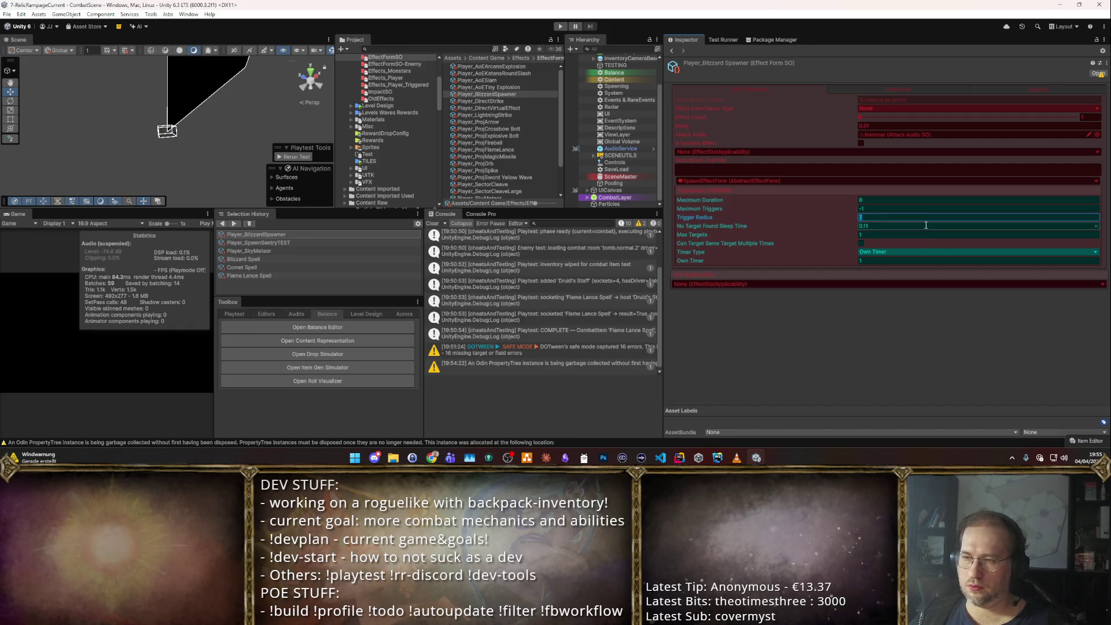
pyautogui.click(875, 226)
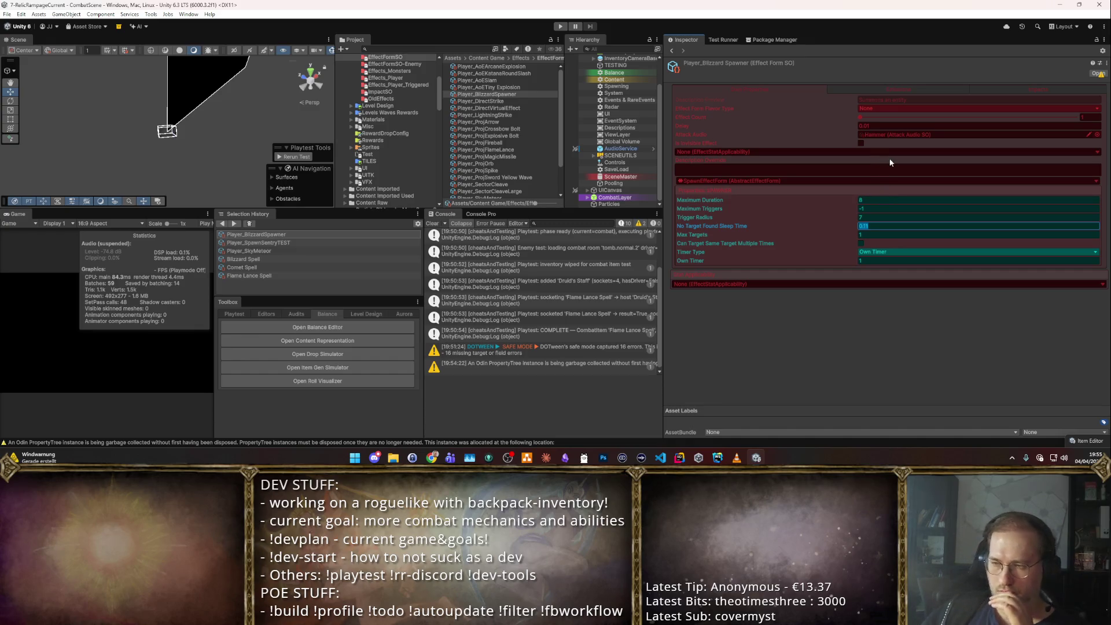
pyautogui.click(884, 235)
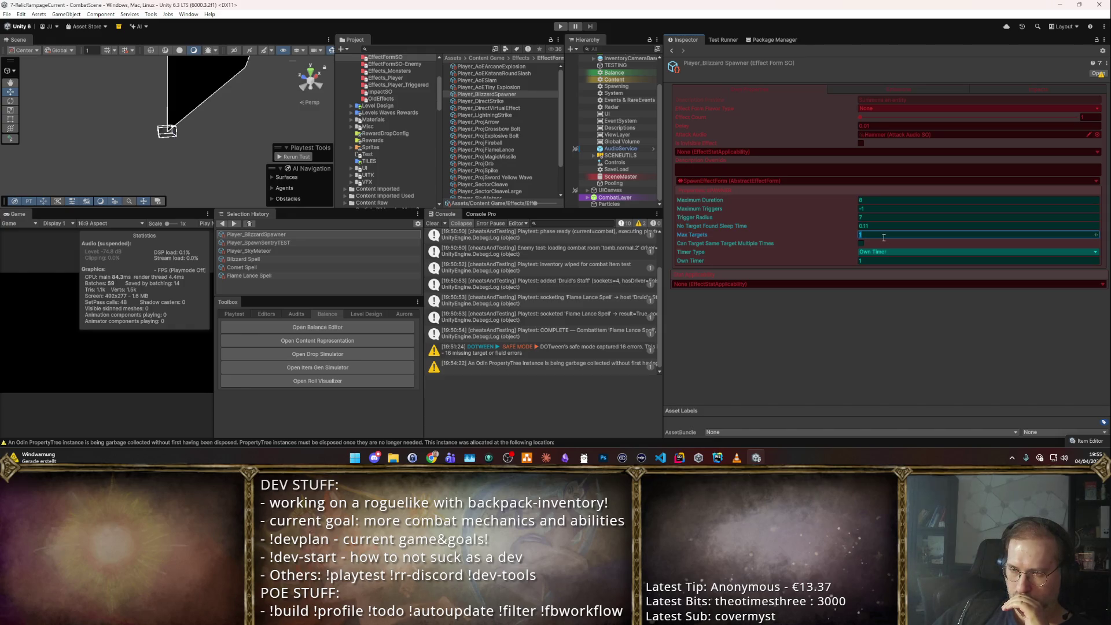
pyautogui.click(875, 244)
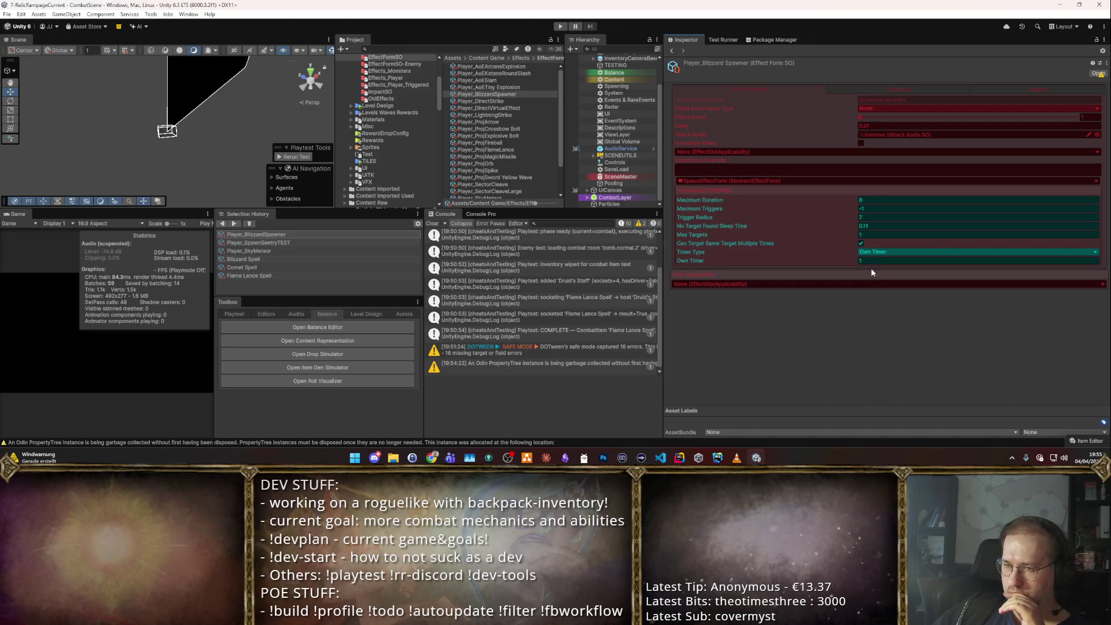
# - Add Stat Applicability settings to the effect, then undo that addition
pyautogui.click(1104, 285)
pyautogui.click(894, 314)
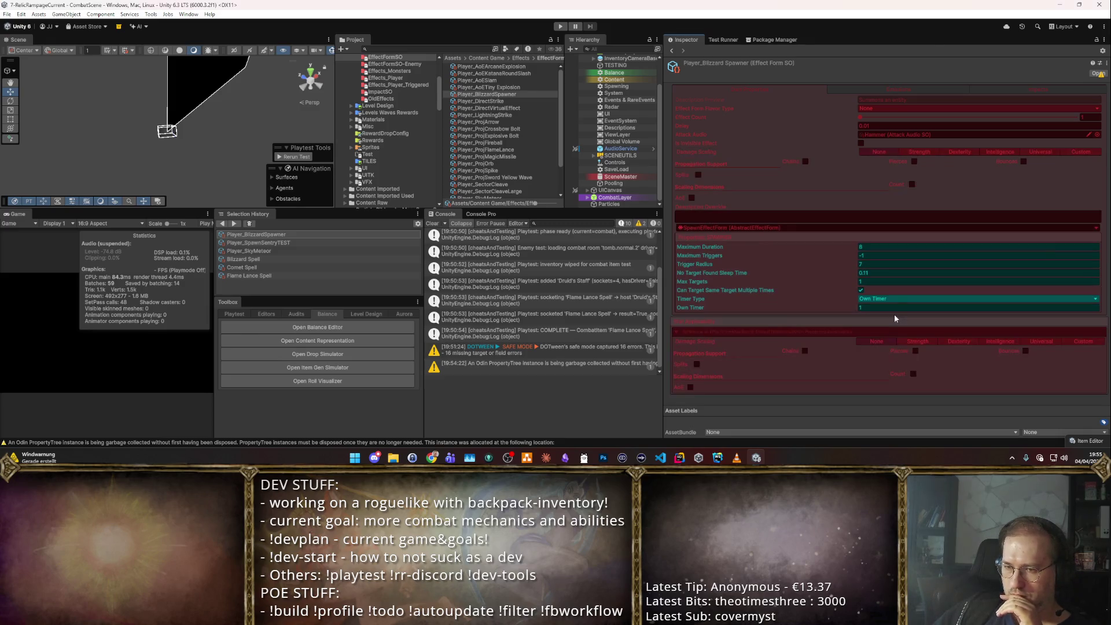
pyautogui.rightClick(696, 318)
pyautogui.click(796, 318)
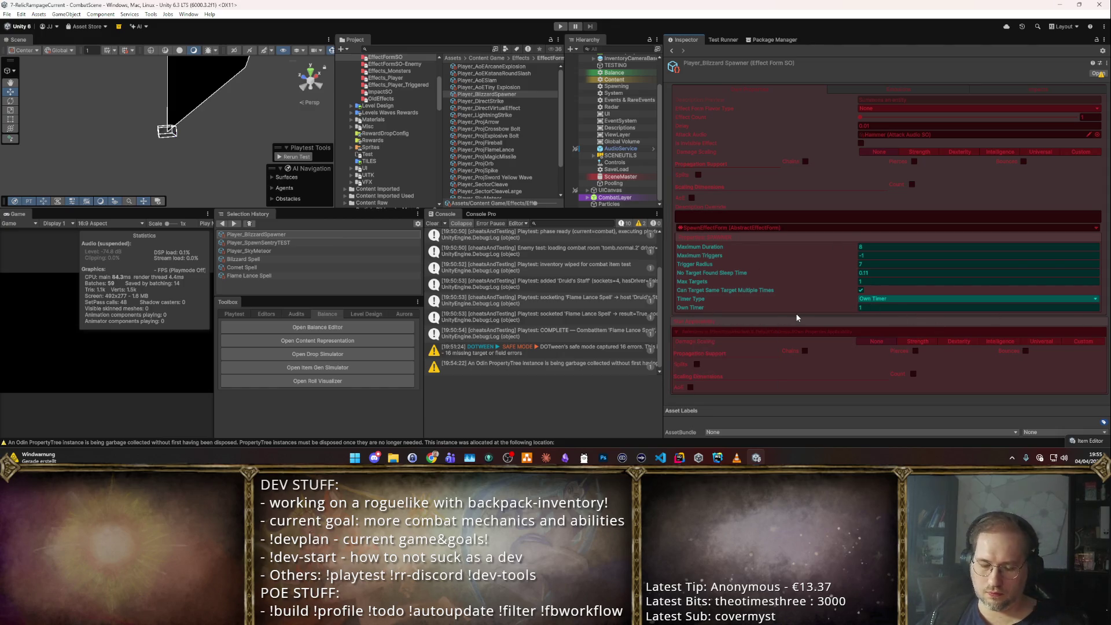
pyautogui.hotkey('ctrl', 'z')
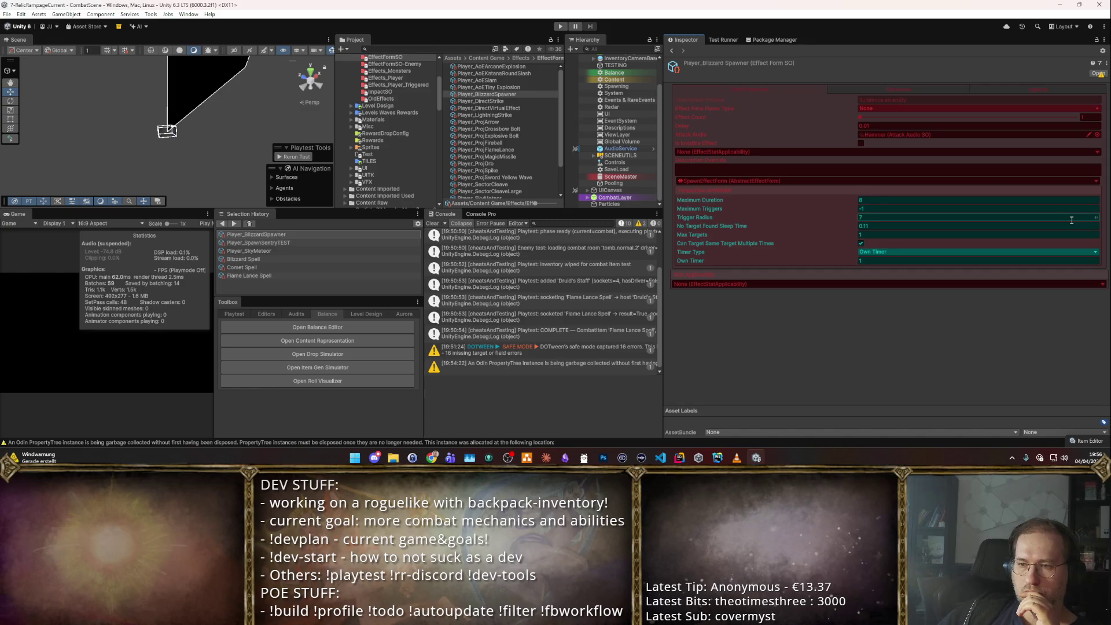
# - Change the form type to ProjectileEffectForm using the Dark Matter projectile
pyautogui.click(1096, 181)
pyautogui.write('j')
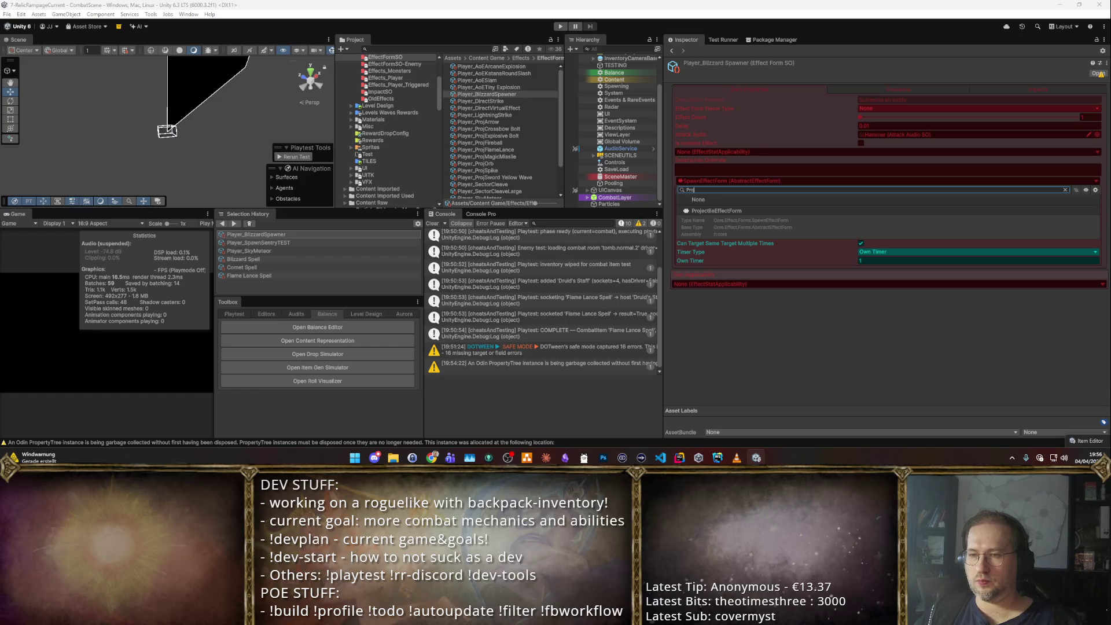
pyautogui.click(1097, 210)
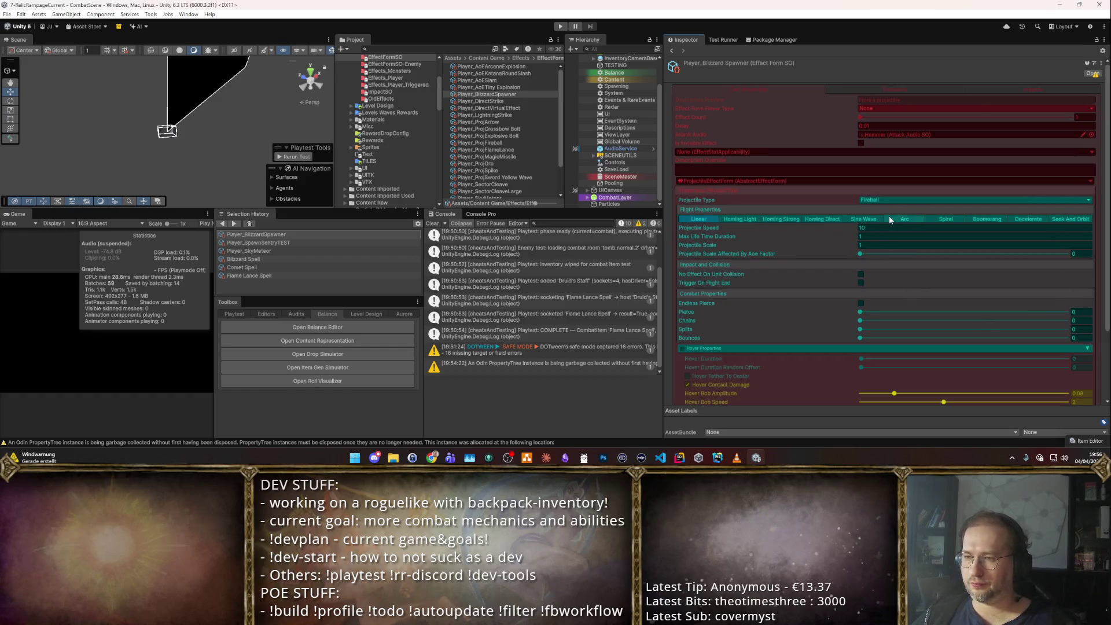
pyautogui.click(894, 200)
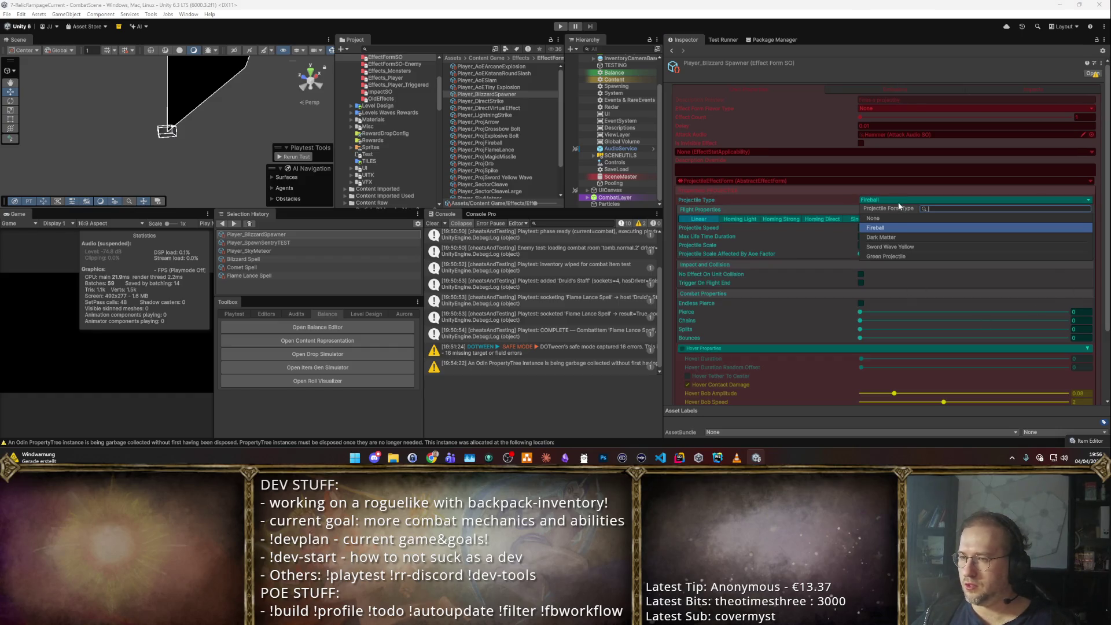
pyautogui.click(898, 238)
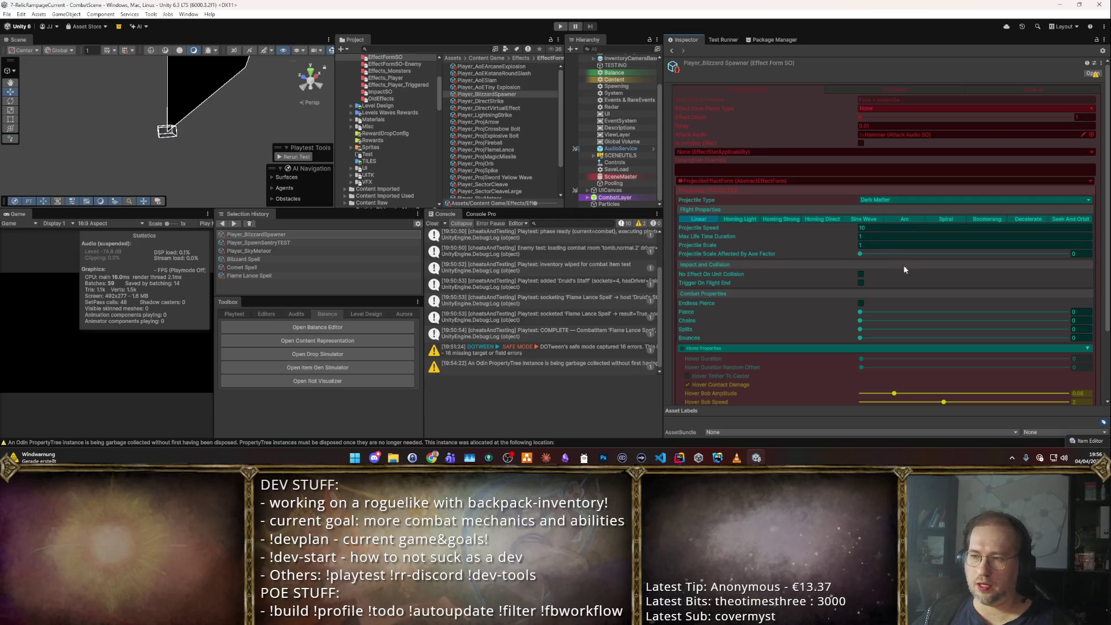
# - Set the projectile Speed to 0 and Max Life Time to 8
pyautogui.click(891, 229)
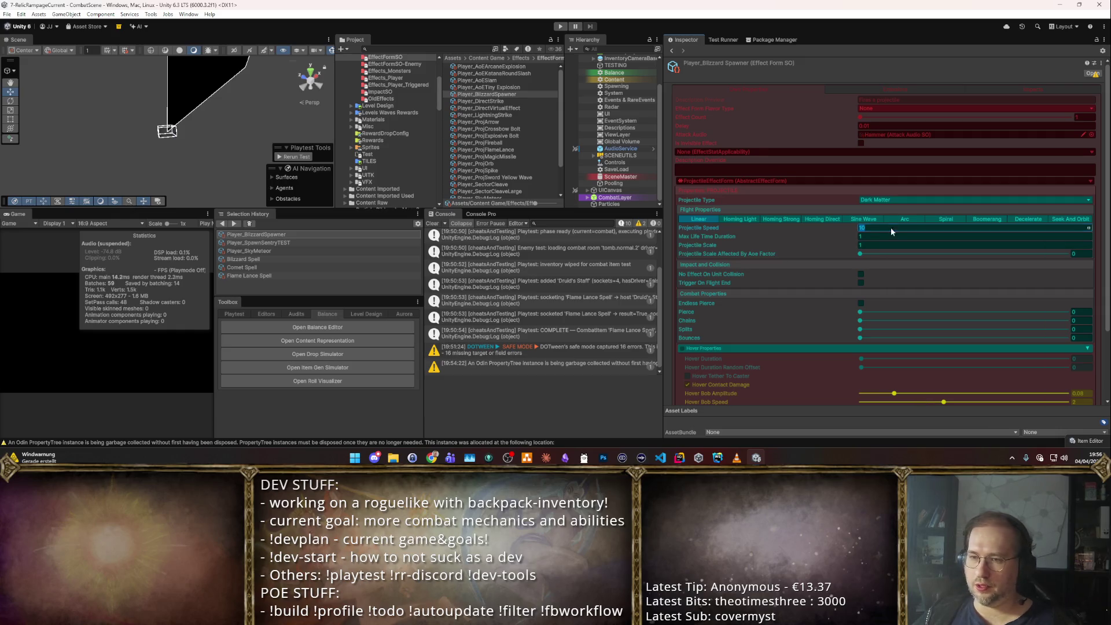
pyautogui.write('0')
pyautogui.press('Tab')
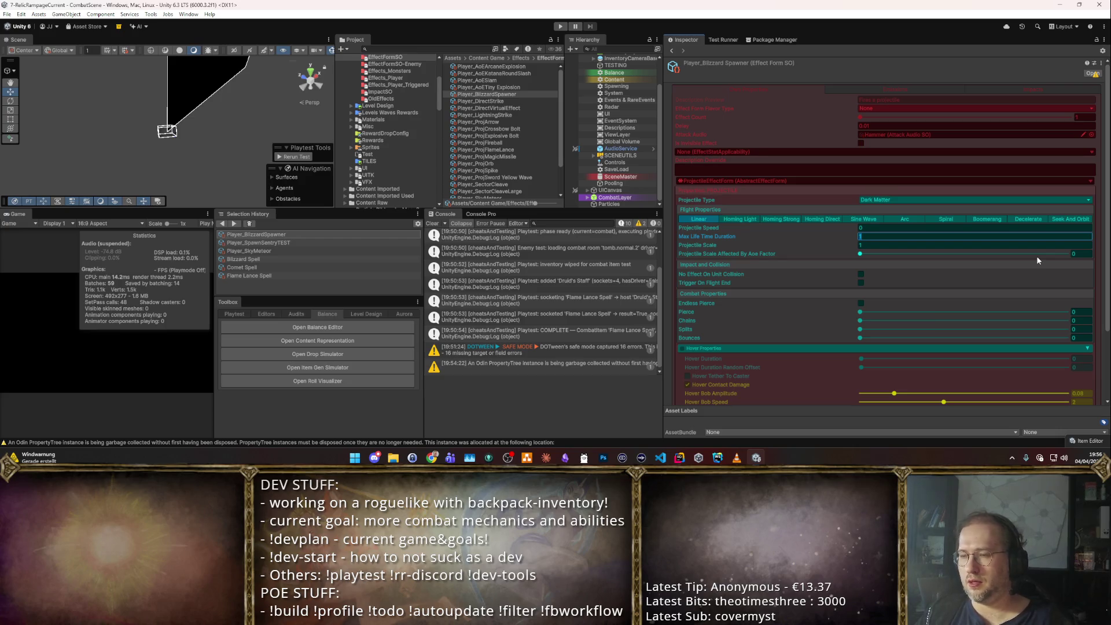
pyautogui.write('8')
pyautogui.press('Tab')
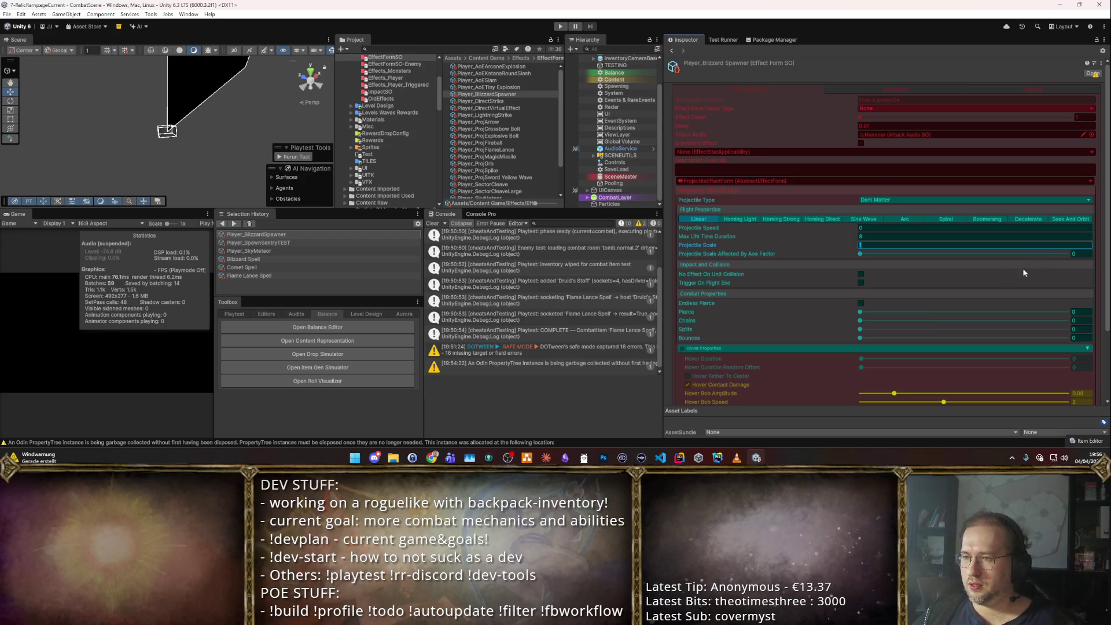
# - Enable No Effect On Unit Collision and Endless Pierce on the projectile
pyautogui.scroll(-3, 926, 263)
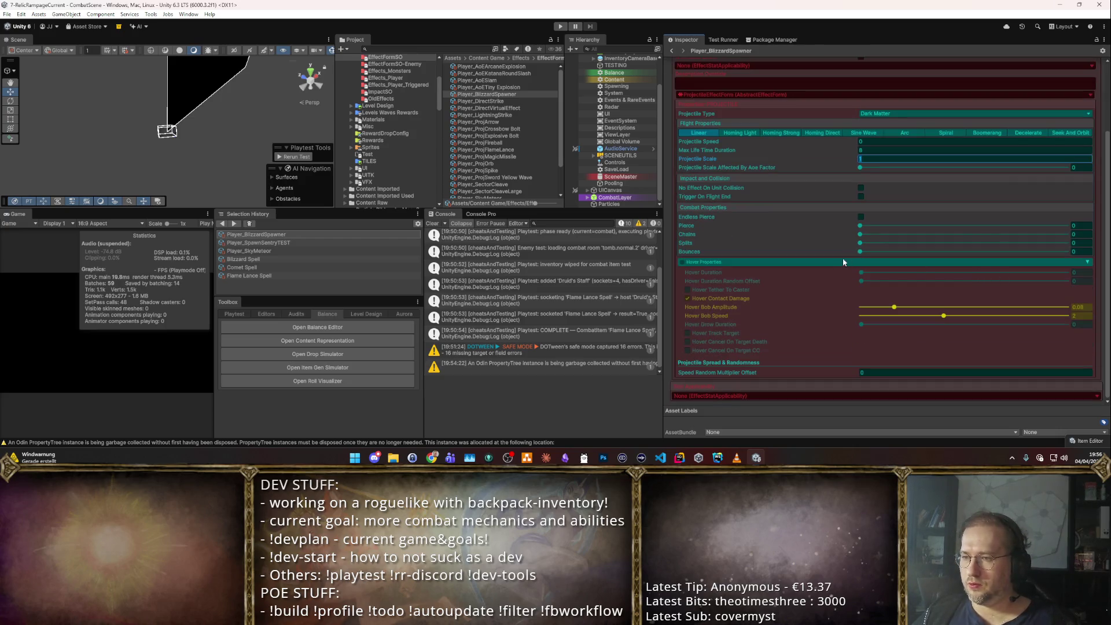
pyautogui.click(697, 264)
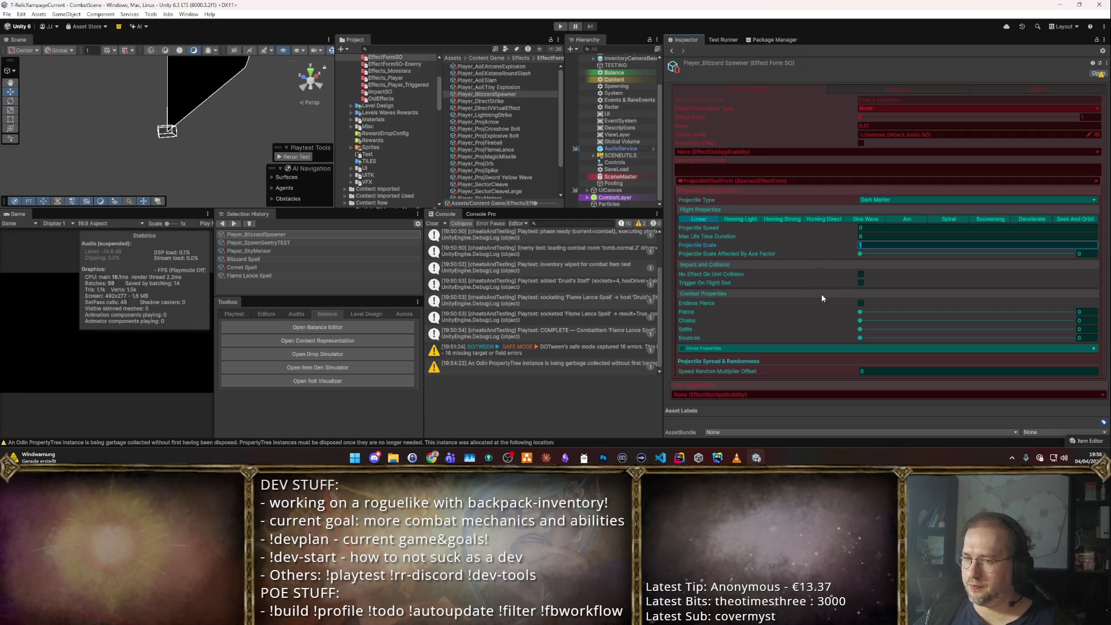
pyautogui.click(861, 274)
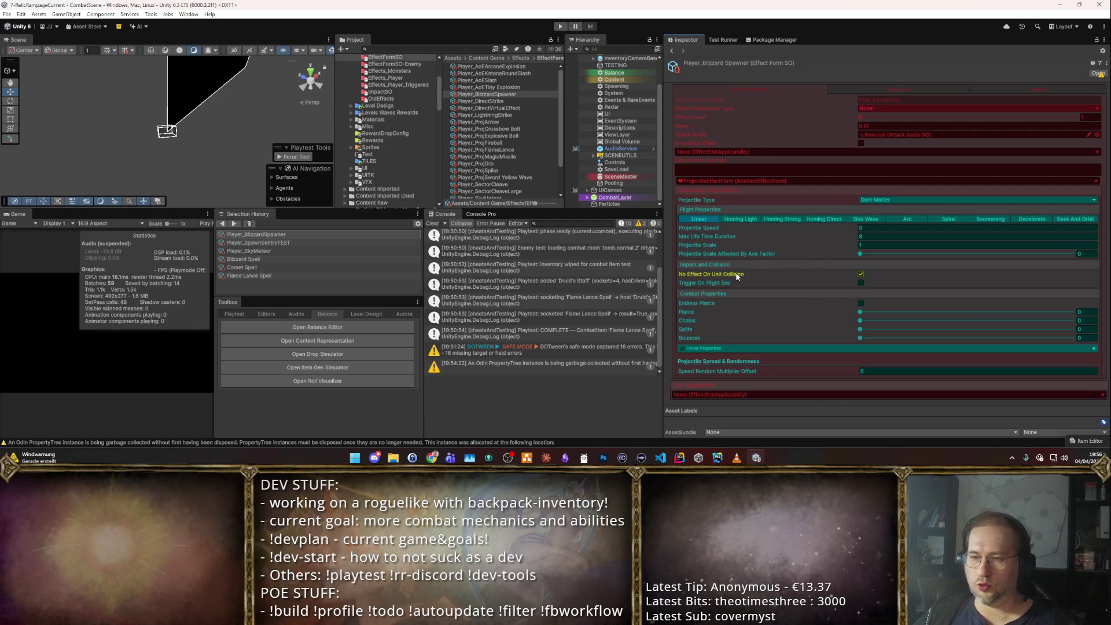
pyautogui.click(861, 302)
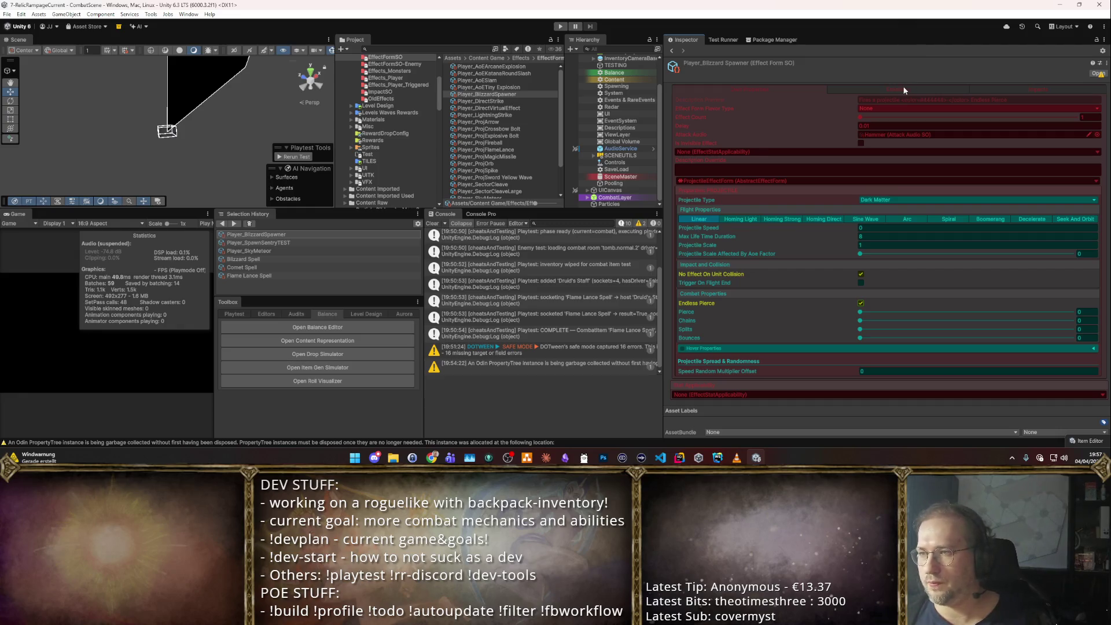
pyautogui.click(1010, 90)
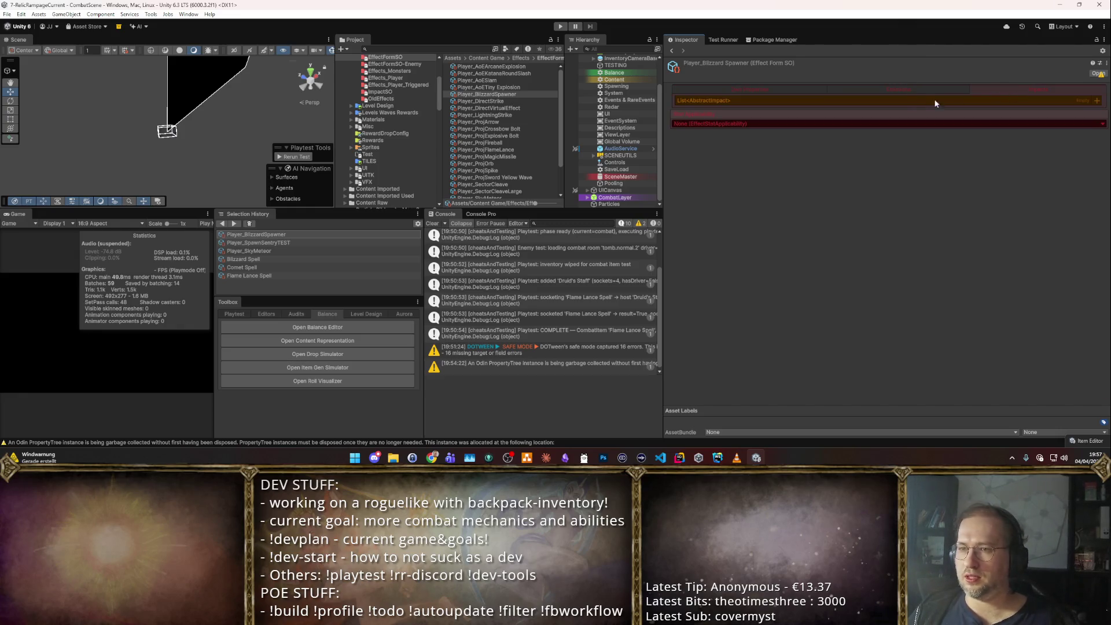
# - Change the emitted effect group's Key from On Destruction to Periodically
pyautogui.click(873, 89)
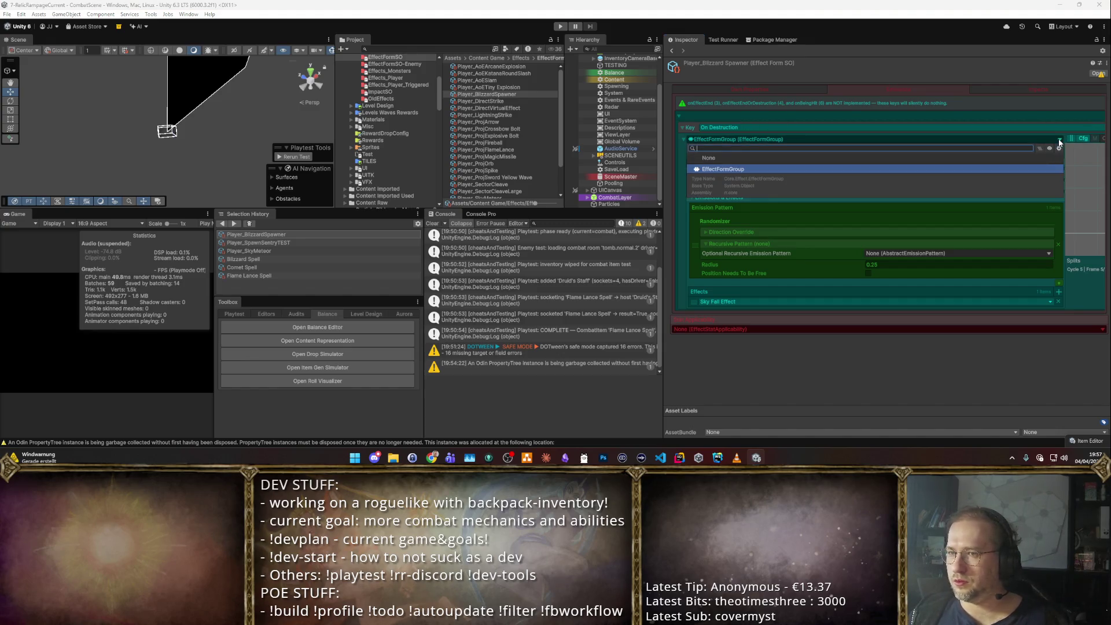
pyautogui.click(1034, 130)
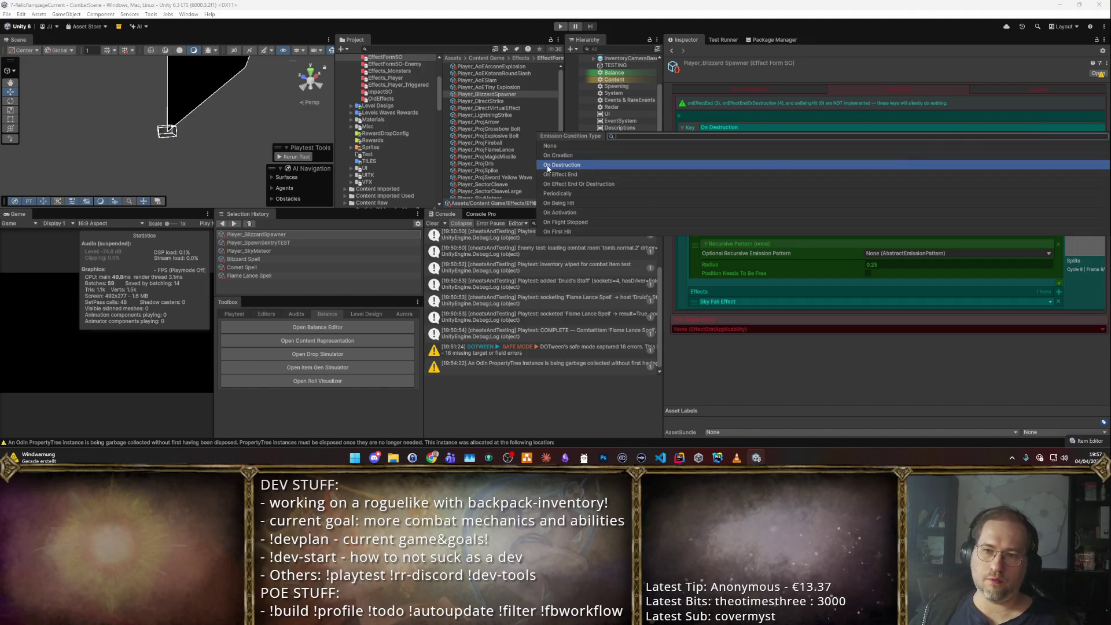
pyautogui.click(567, 192)
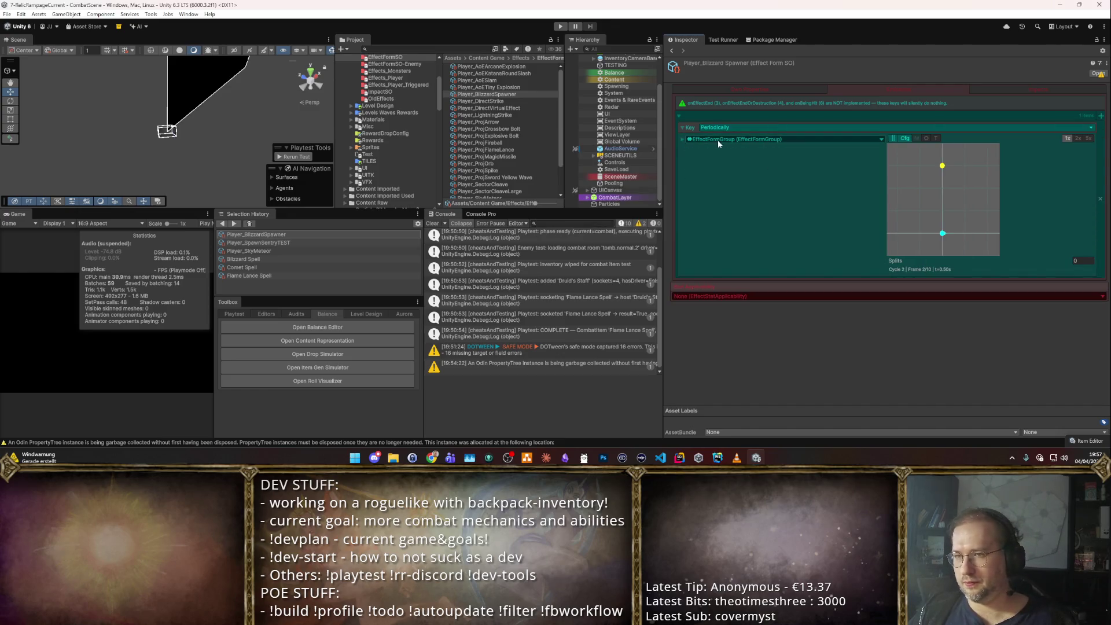
# - Expand the EffectFormGroup count, timing, misc and emission foldouts to review Sky Fall Effect settings
pyautogui.click(683, 139)
pyautogui.click(698, 164)
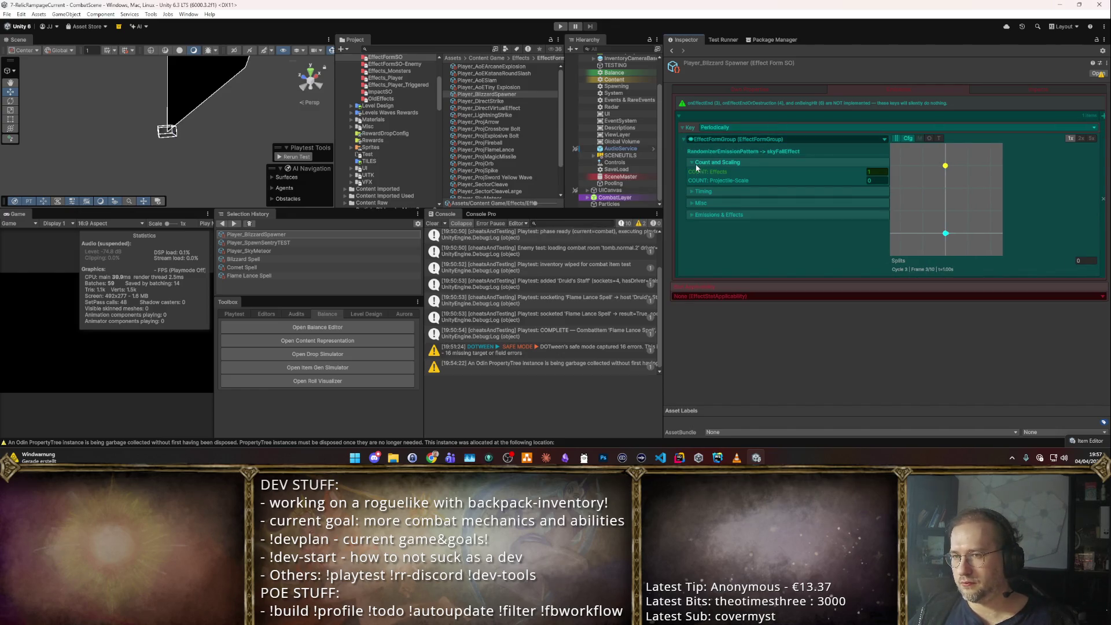
pyautogui.click(693, 163)
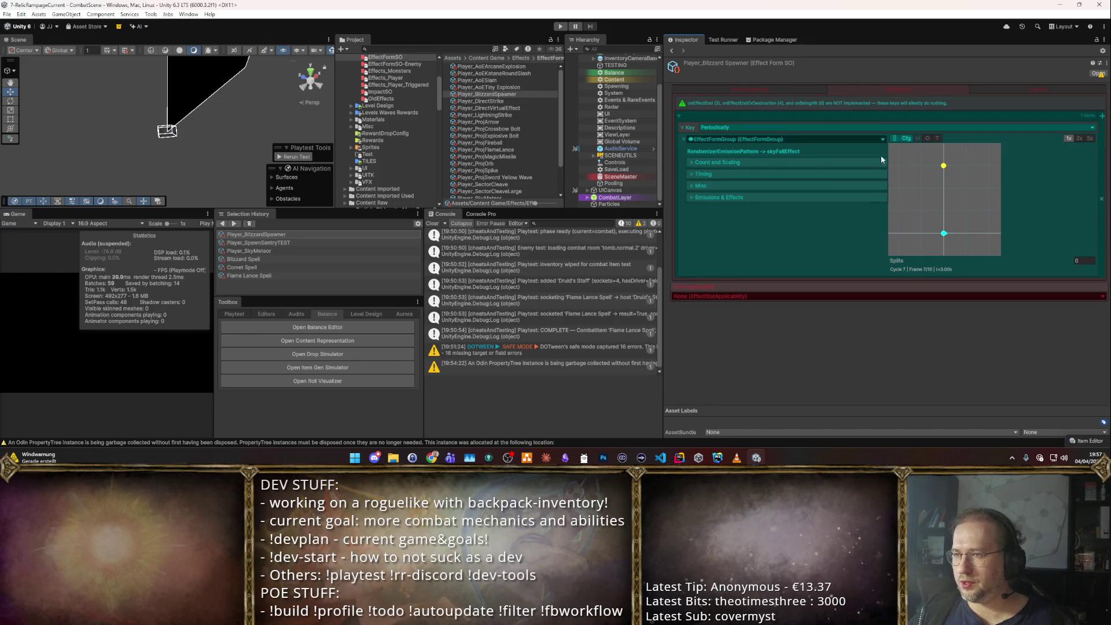
pyautogui.click(751, 161)
pyautogui.click(703, 191)
pyautogui.click(701, 255)
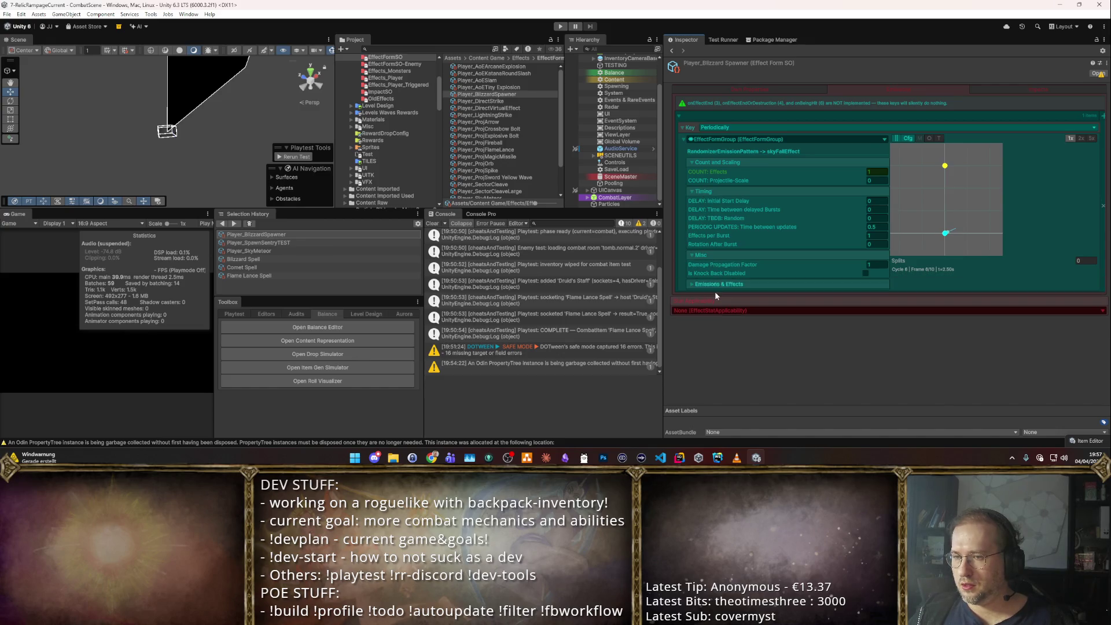
pyautogui.click(714, 283)
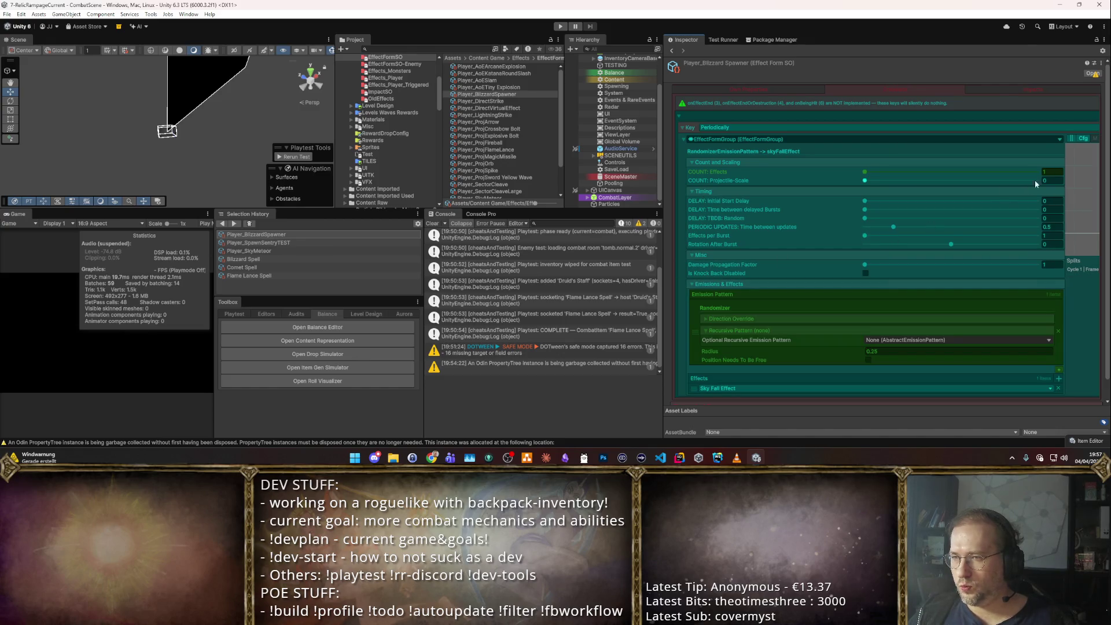
pyautogui.click(1051, 182)
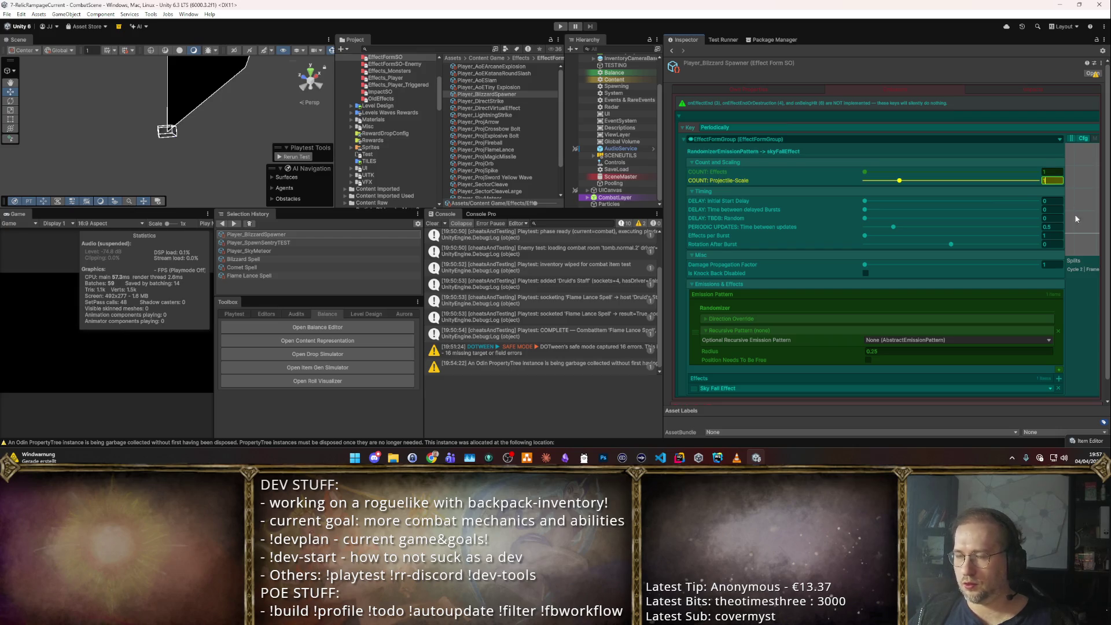
pyautogui.click(1051, 201)
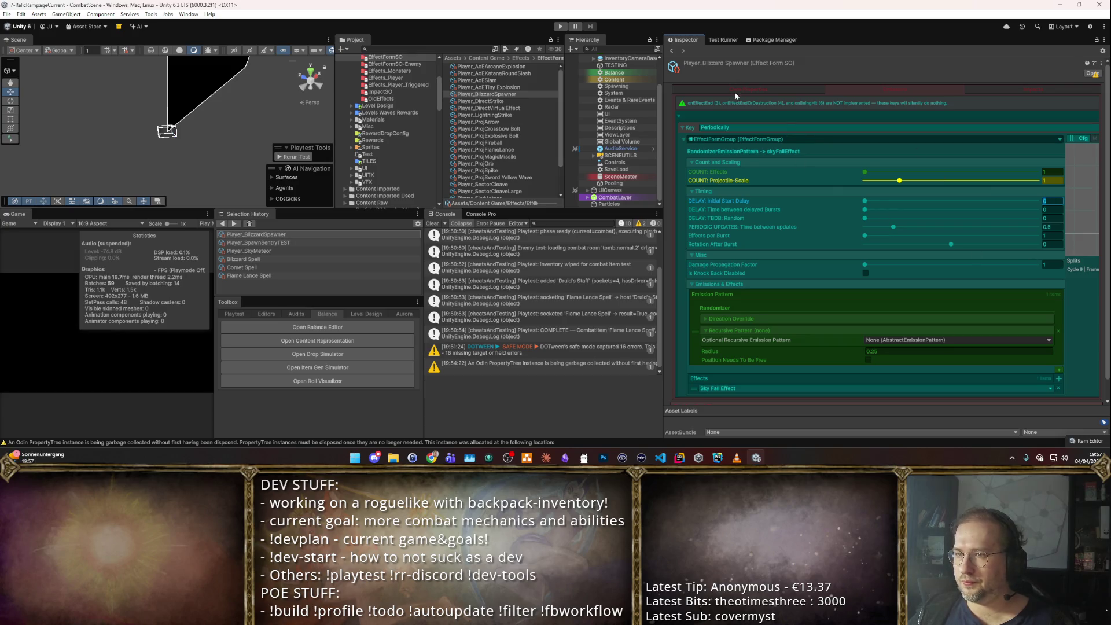
# - Compare the projectile form properties, select Player_DirectStrike, and widen the left panels
pyautogui.click(736, 91)
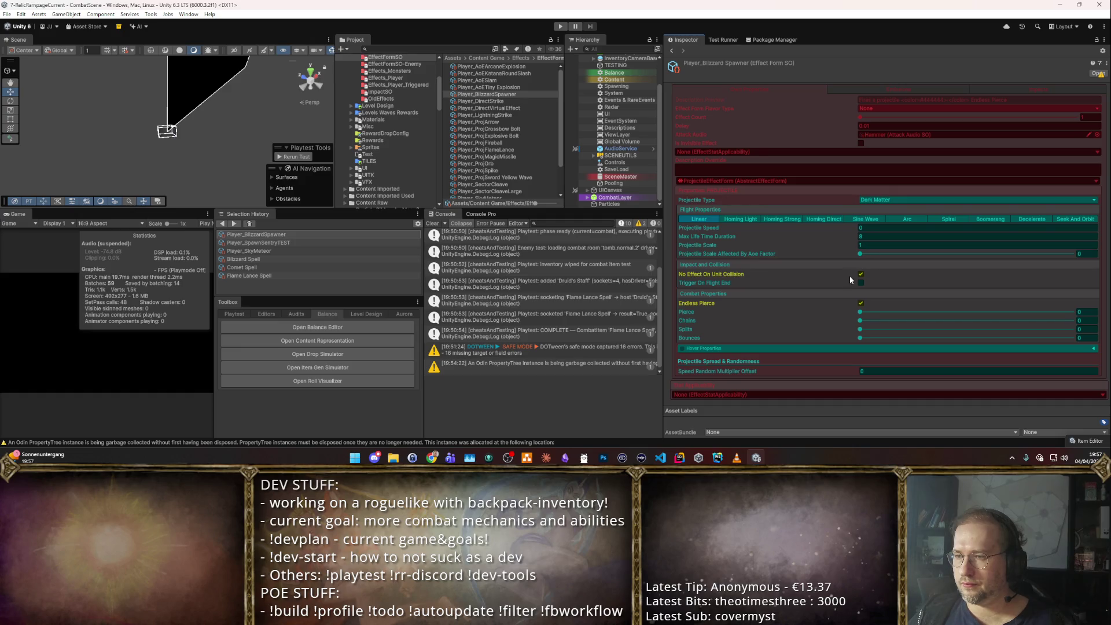
pyautogui.click(907, 90)
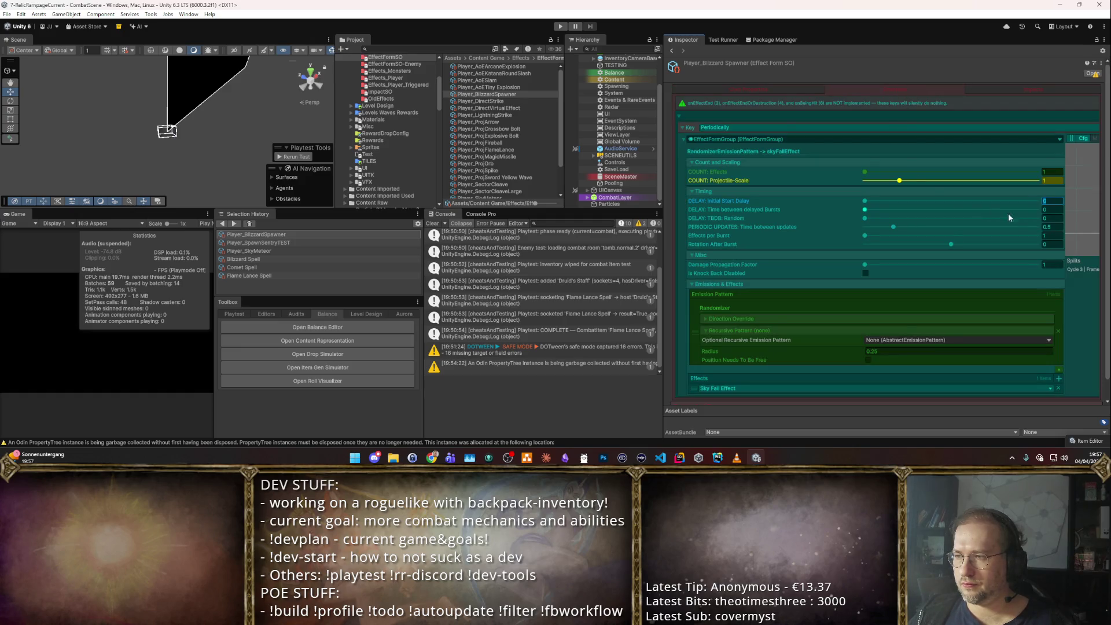
pyautogui.click(490, 101)
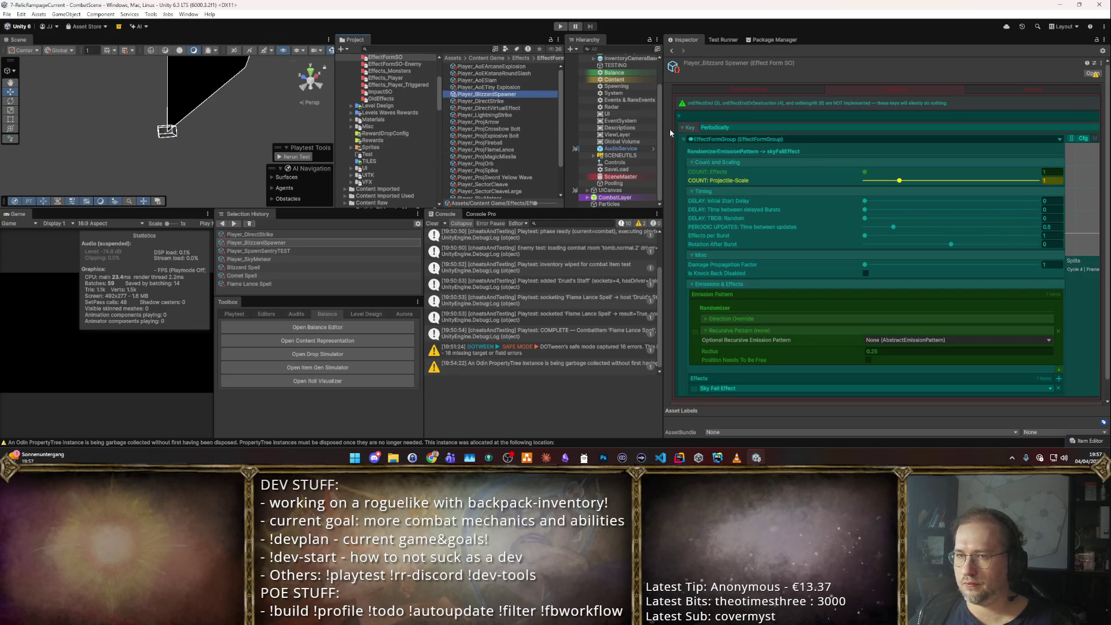
pyautogui.moveTo(664, 125)
pyautogui.mouseDown()
pyautogui.moveTo(376, 138)
pyautogui.moveTo(747, 151)
pyautogui.moveTo(515, 156)
pyautogui.mouseUp()
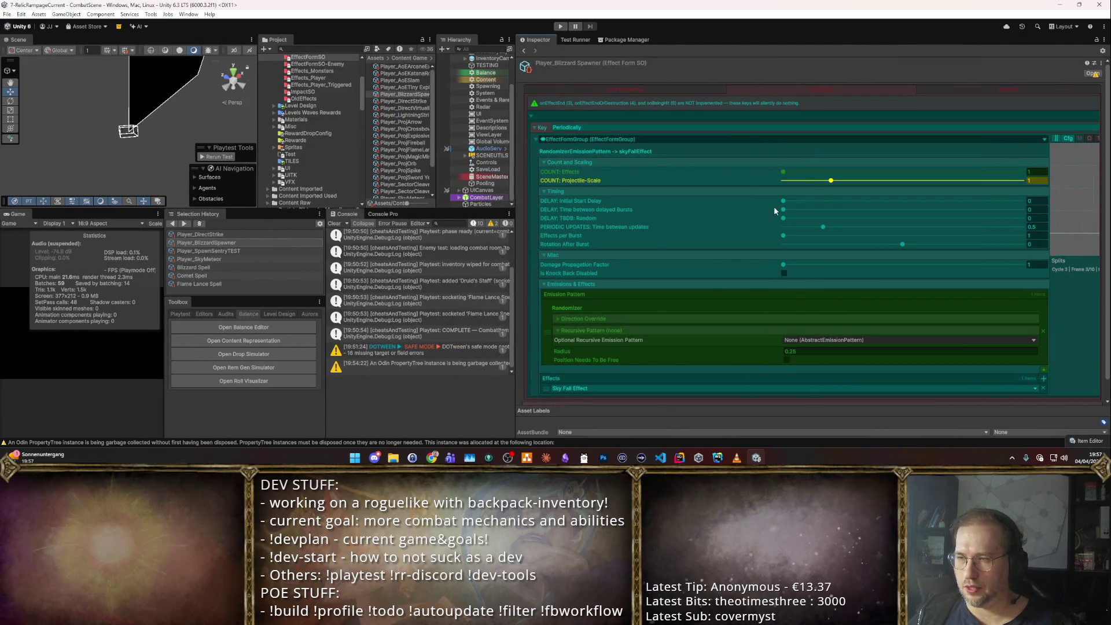
# - Set Time between updates to 0.3 and glance at the randomizer's direction override options
pyautogui.click(1033, 227)
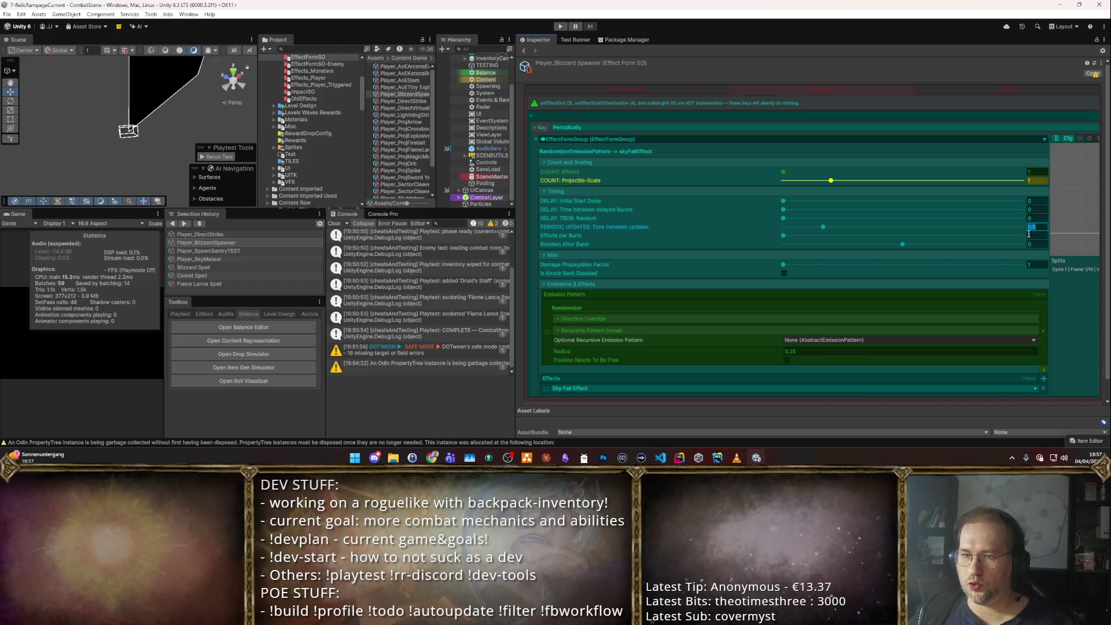
pyautogui.write('0')
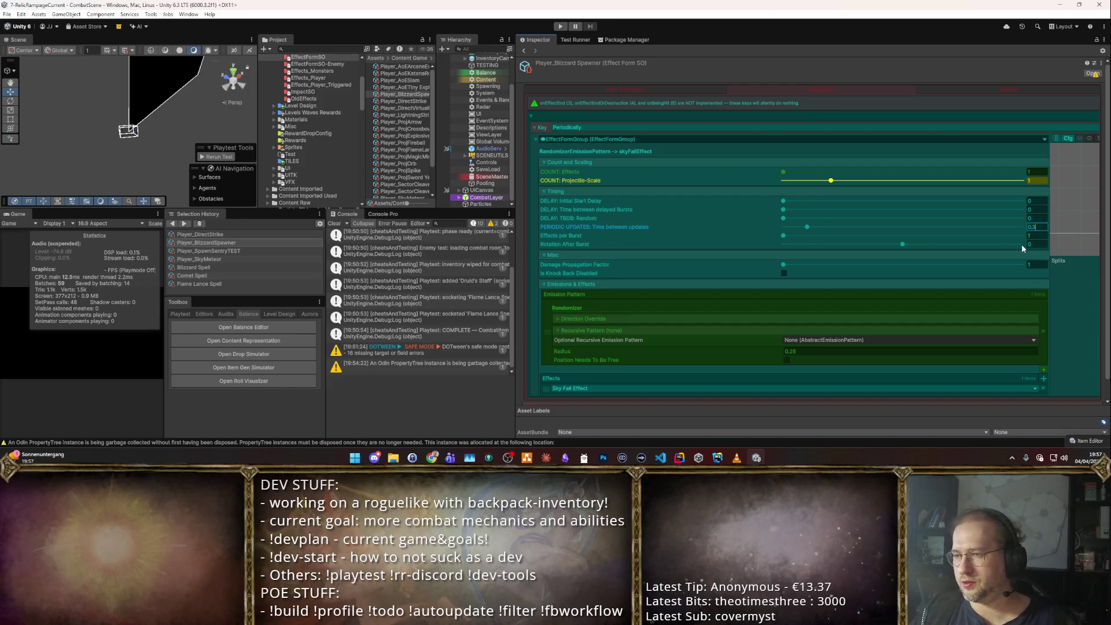
pyautogui.write('.3')
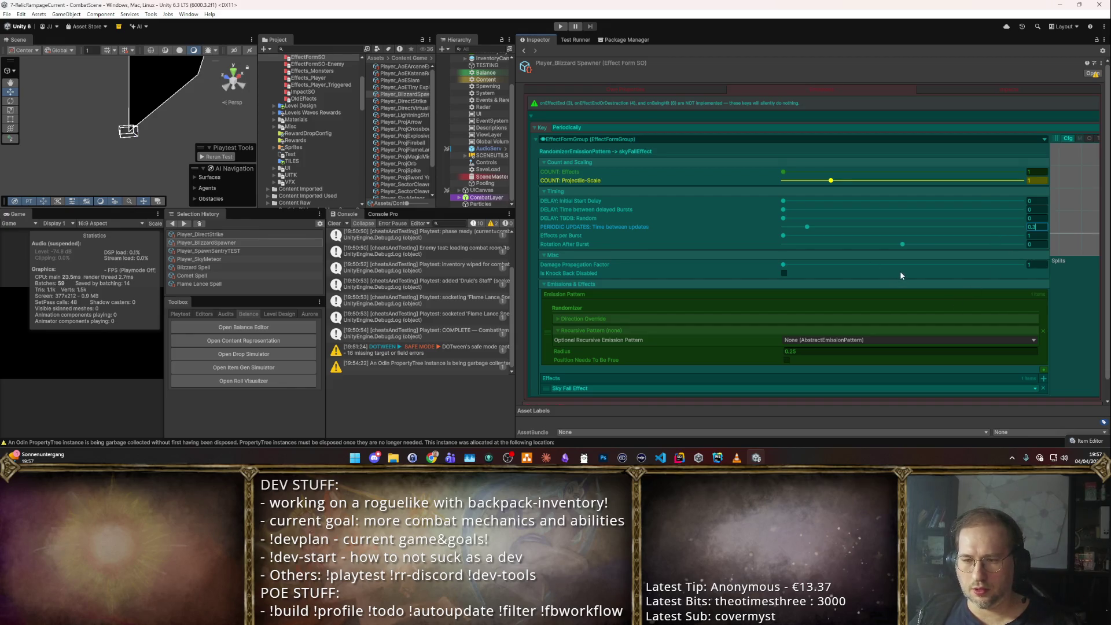
pyautogui.click(559, 320)
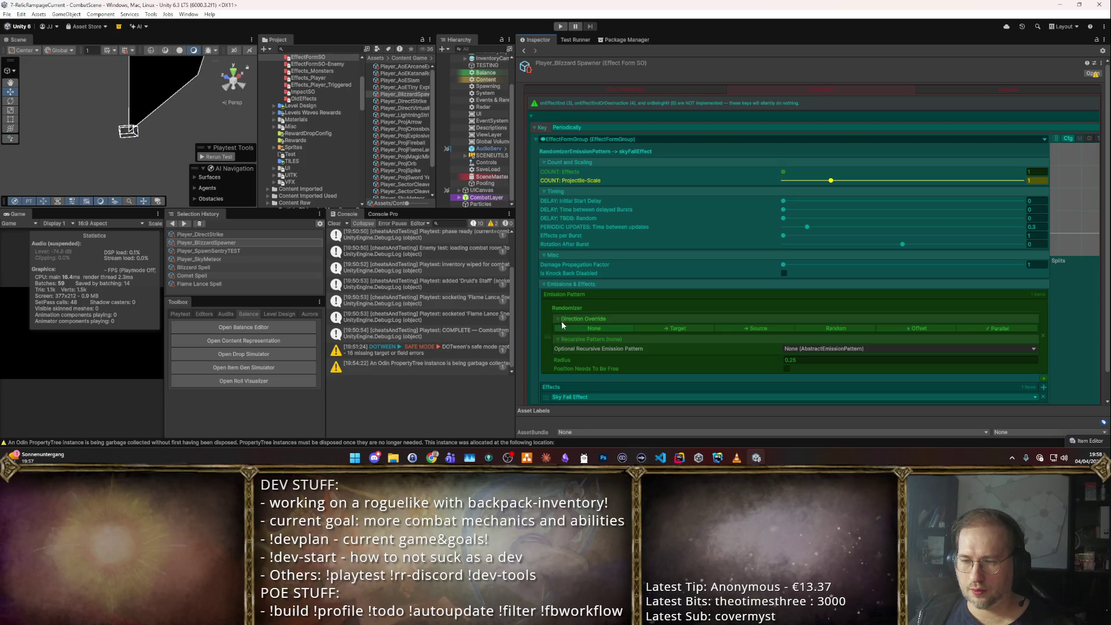
pyautogui.click(602, 320)
pyautogui.scroll(-1, 603, 311)
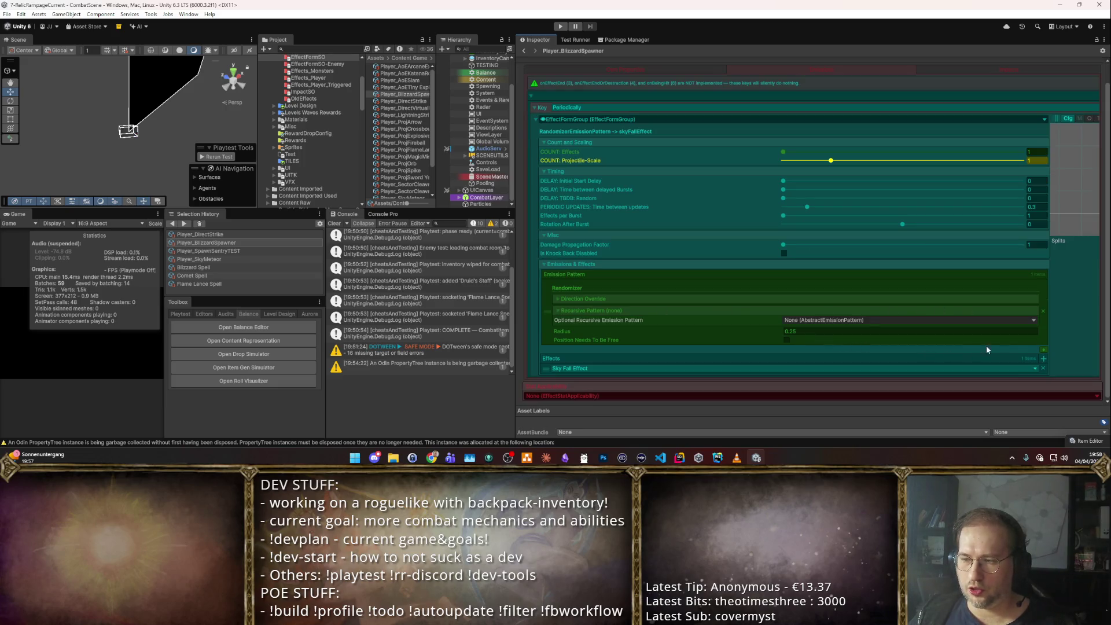
# - Remove the Randomizer emission pattern, try an Arc pattern, then remove that too
pyautogui.click(1045, 311)
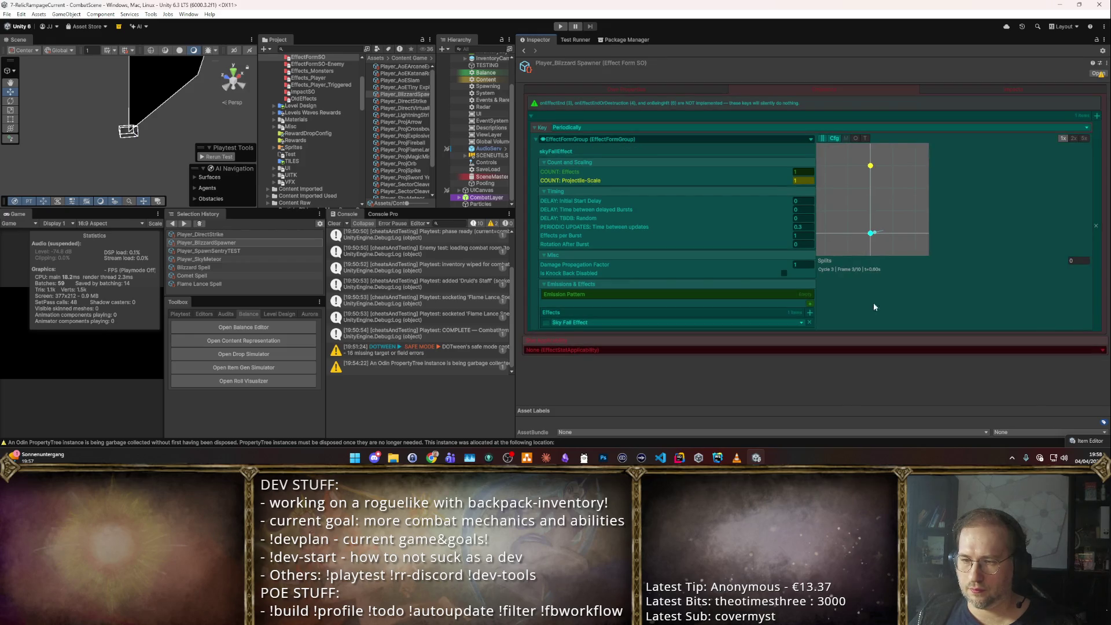
pyautogui.click(810, 303)
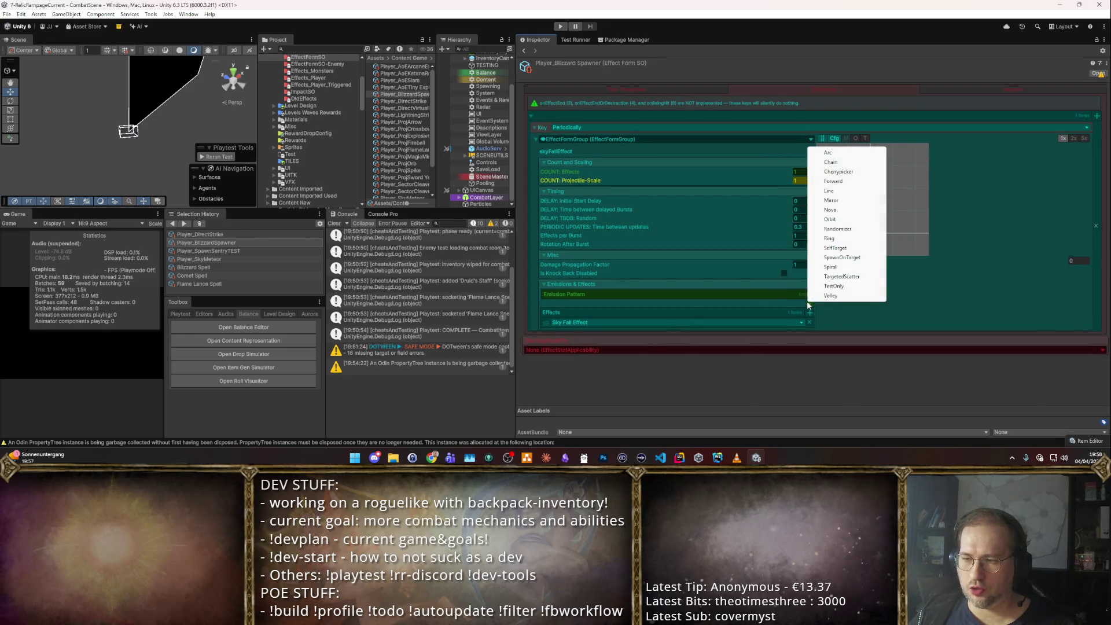
pyautogui.click(860, 266)
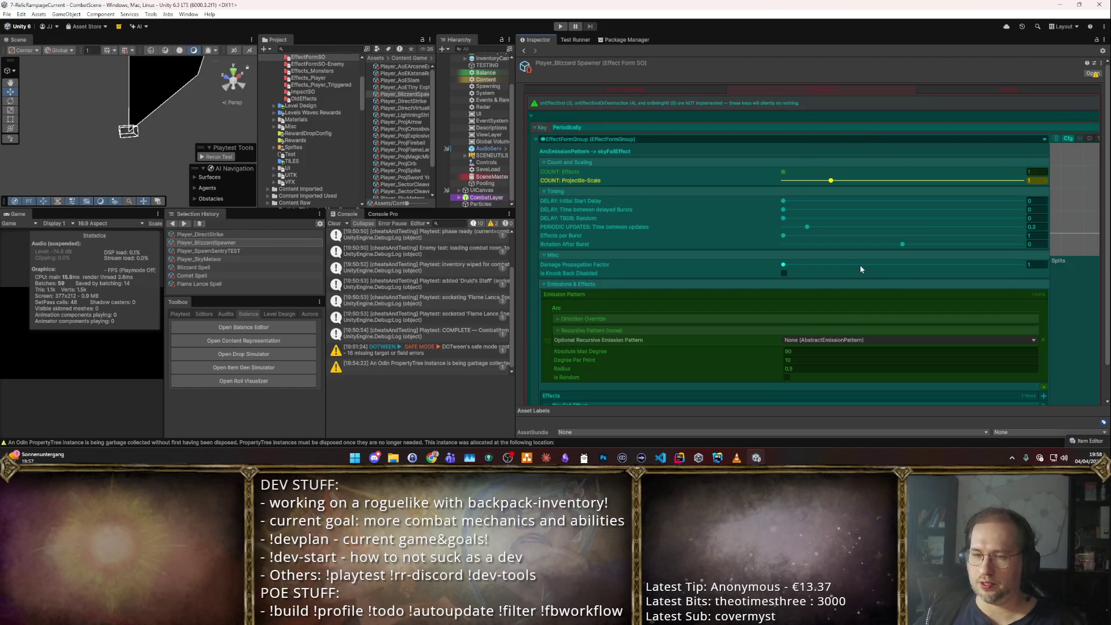
pyautogui.scroll(-1, 983, 324)
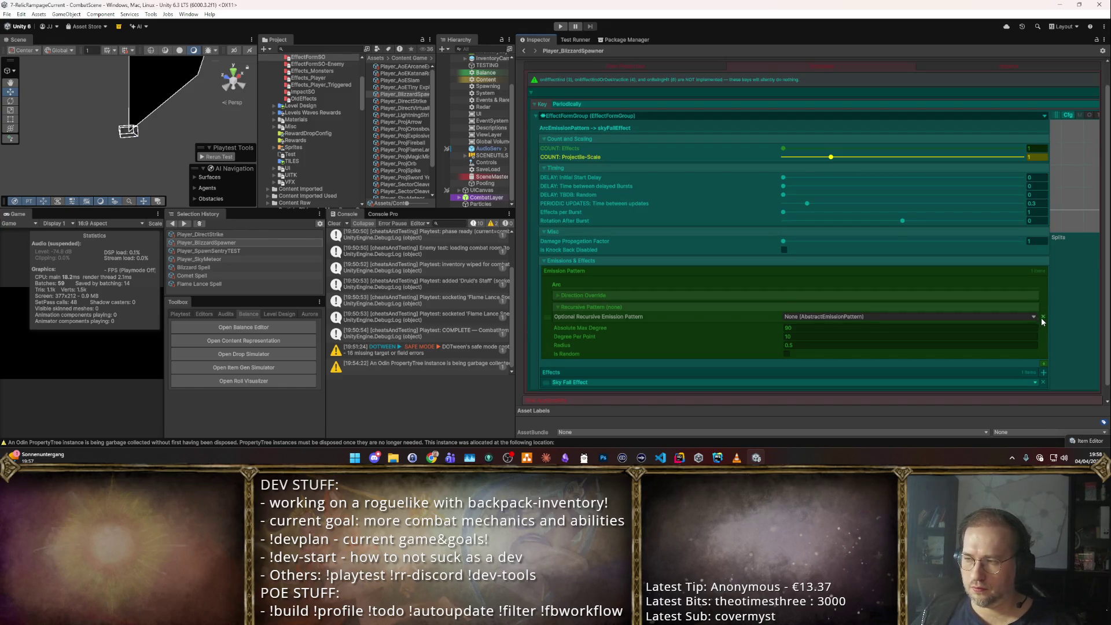
pyautogui.click(1041, 315)
pyautogui.click(809, 306)
pyautogui.press('Escape')
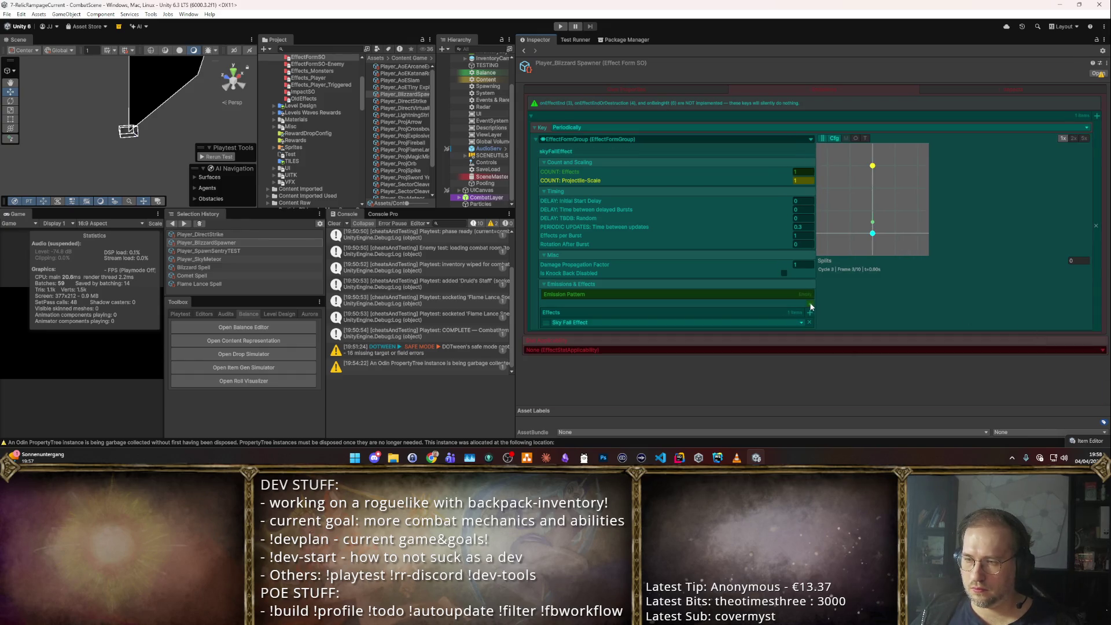
# - Re-add the Randomizer emission pattern with radius 4 and collapse EffectFormGroup
pyautogui.click(810, 306)
pyautogui.click(862, 232)
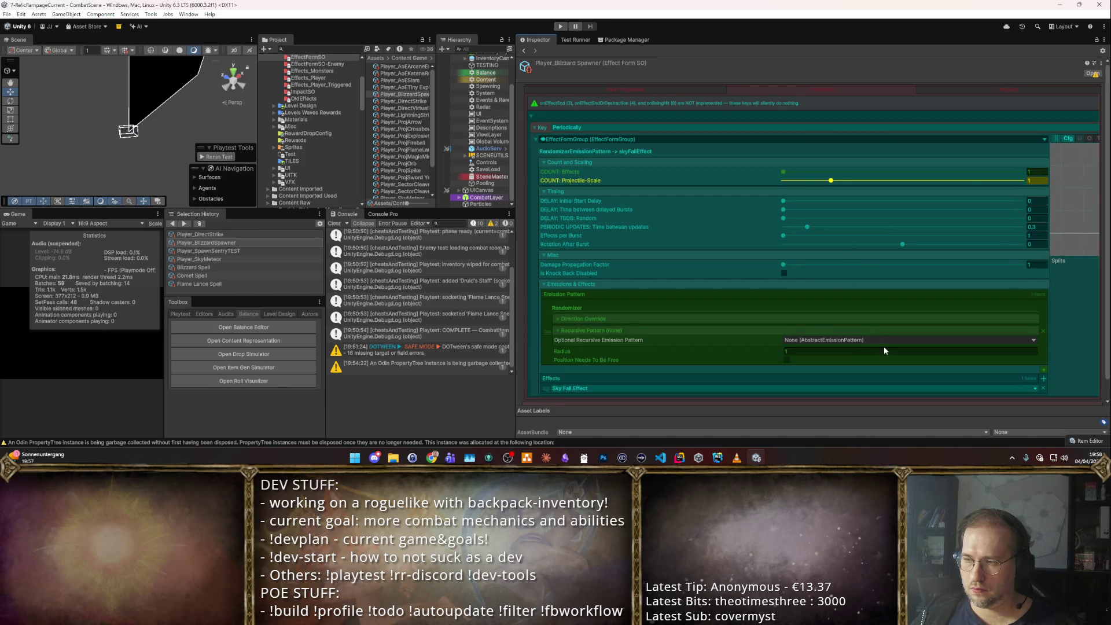
pyautogui.scroll(-1, 884, 350)
pyautogui.click(826, 334)
pyautogui.write('4')
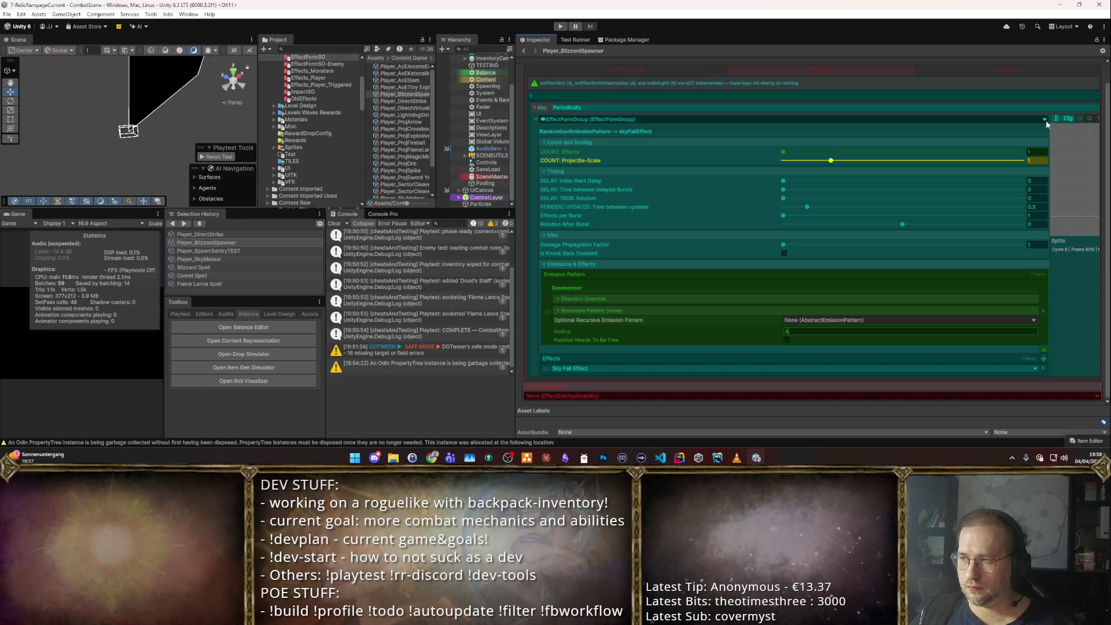
pyautogui.click(537, 119)
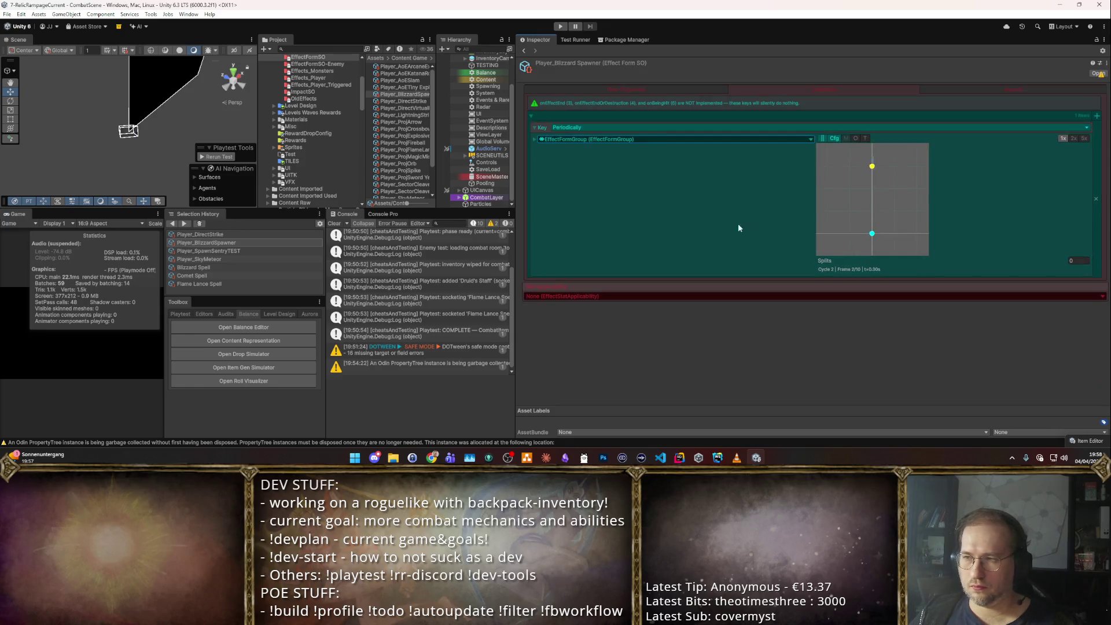
# - Widen the left panels and preview the Splits animation at 5x, then normal speed
pyautogui.moveTo(514, 137); pyautogui.dragTo(648, 138)
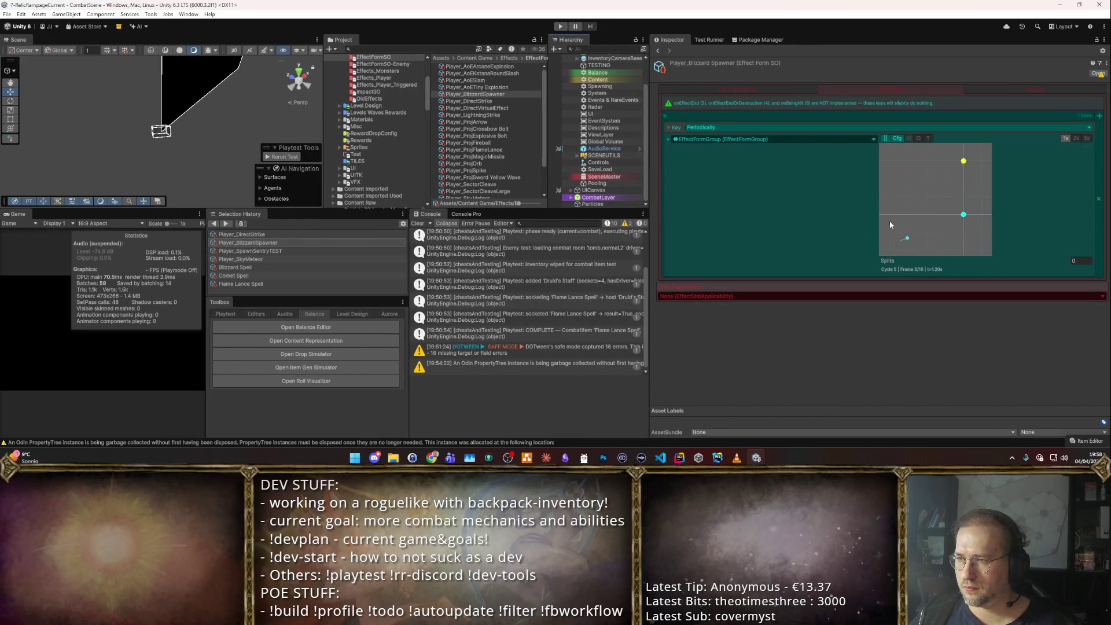
pyautogui.click(1086, 139)
pyautogui.click(1065, 139)
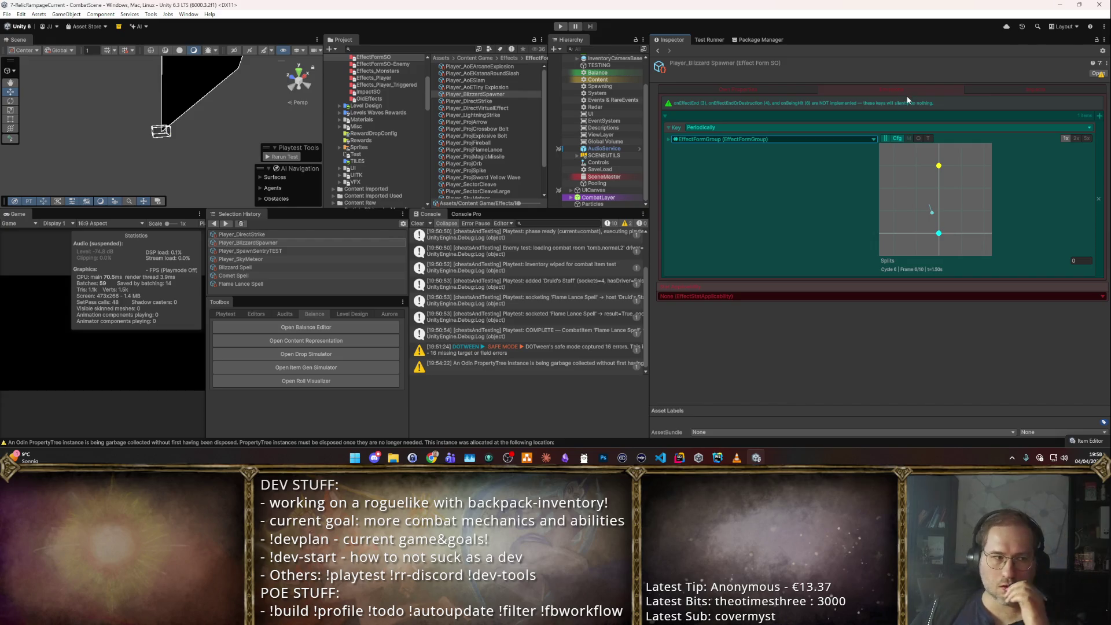
pyautogui.click(956, 89)
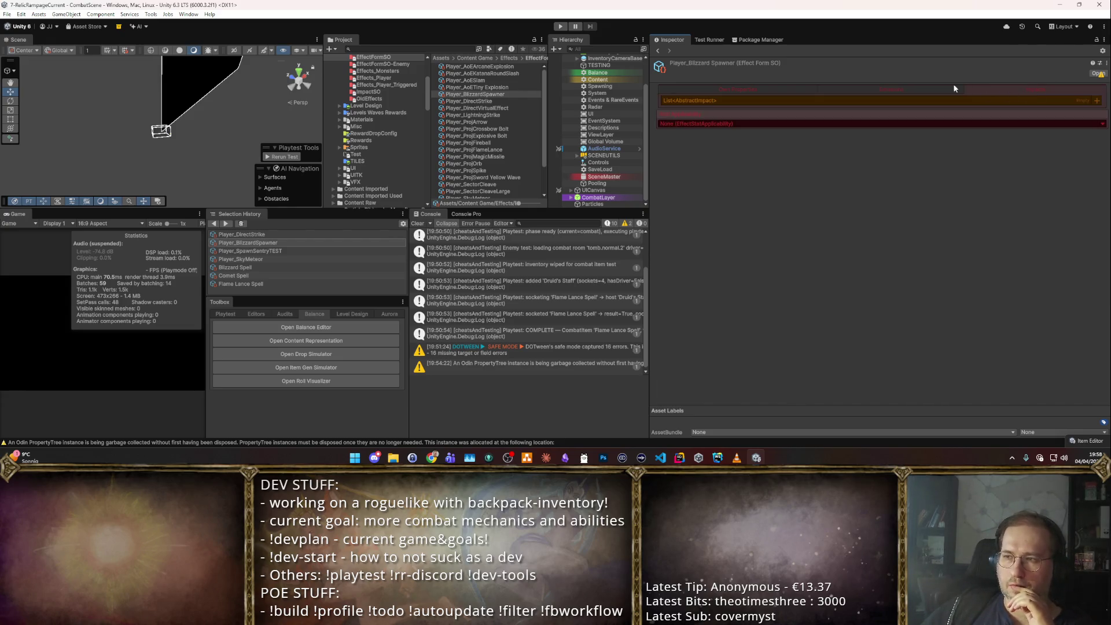
pyautogui.click(920, 89)
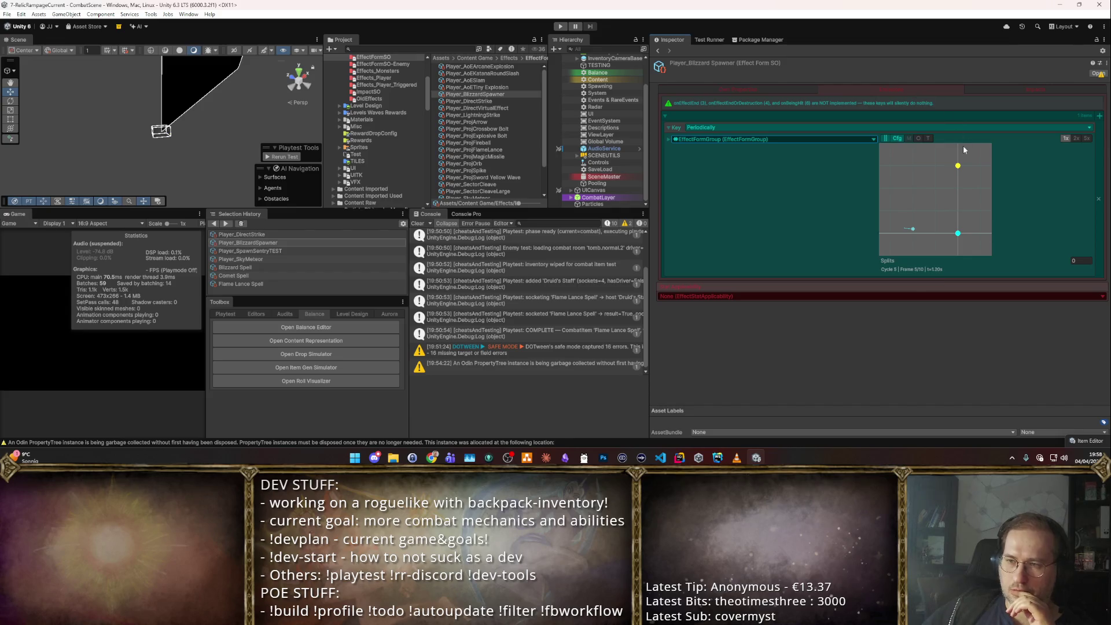
# - Expand EffectFormGroup and toggle the effect form entries list to review its settings
pyautogui.click(670, 139)
pyautogui.scroll(-1, 752, 261)
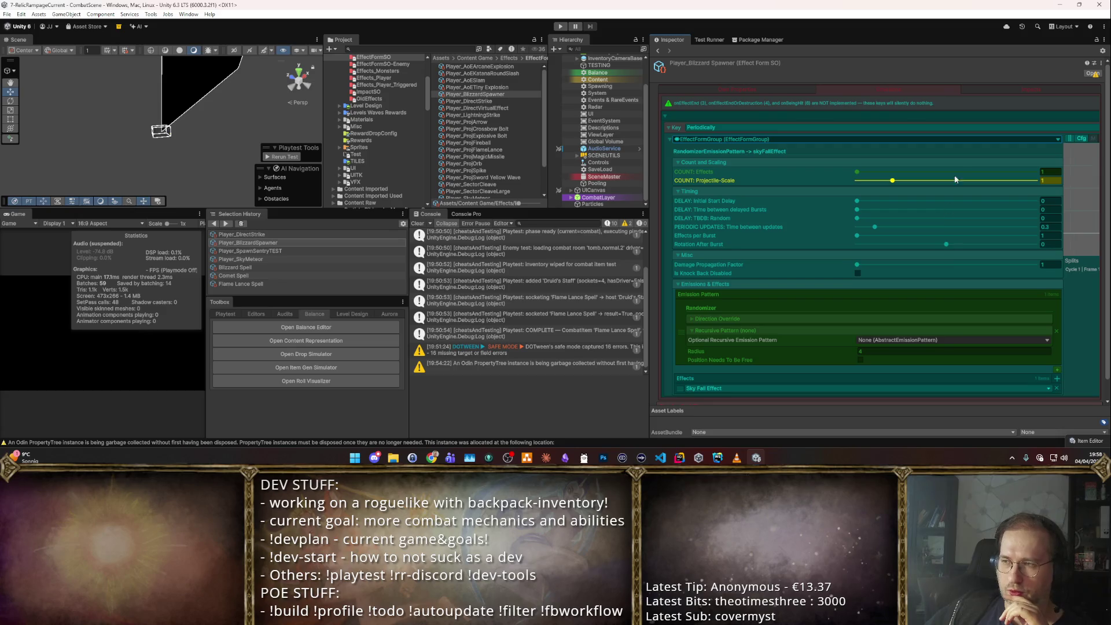
pyautogui.scroll(1, 866, 339)
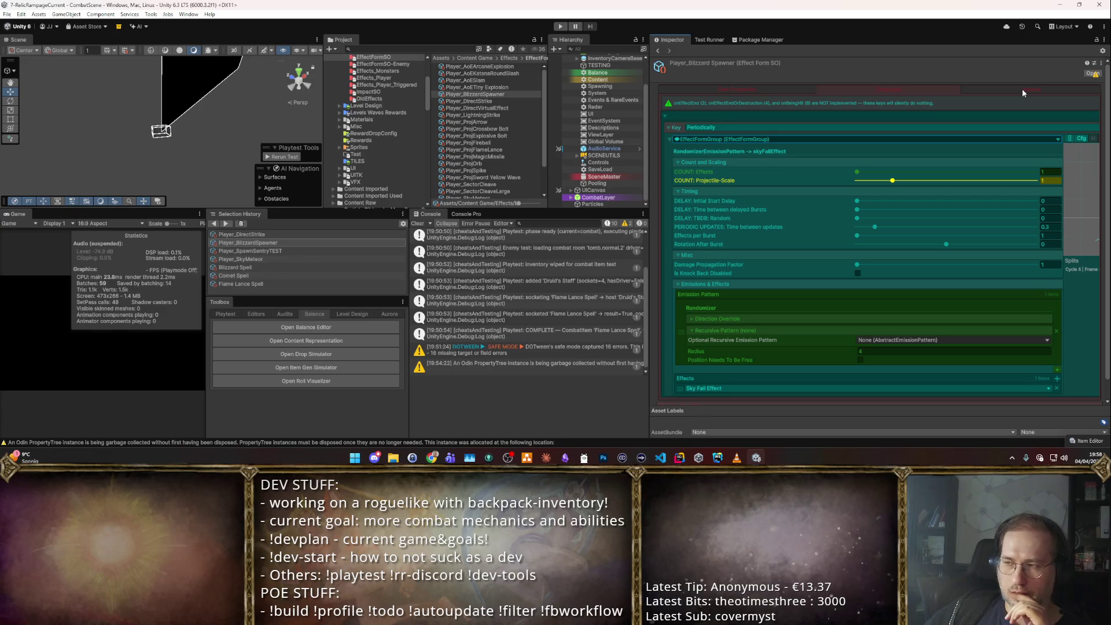
pyautogui.click(665, 116)
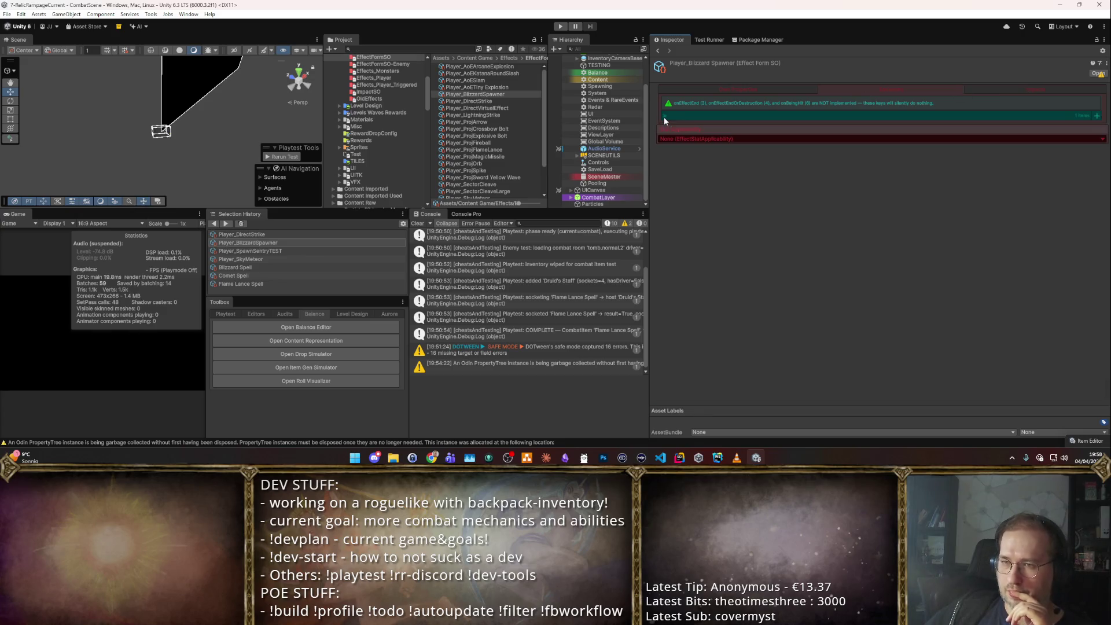
pyautogui.click(666, 117)
pyautogui.click(665, 117)
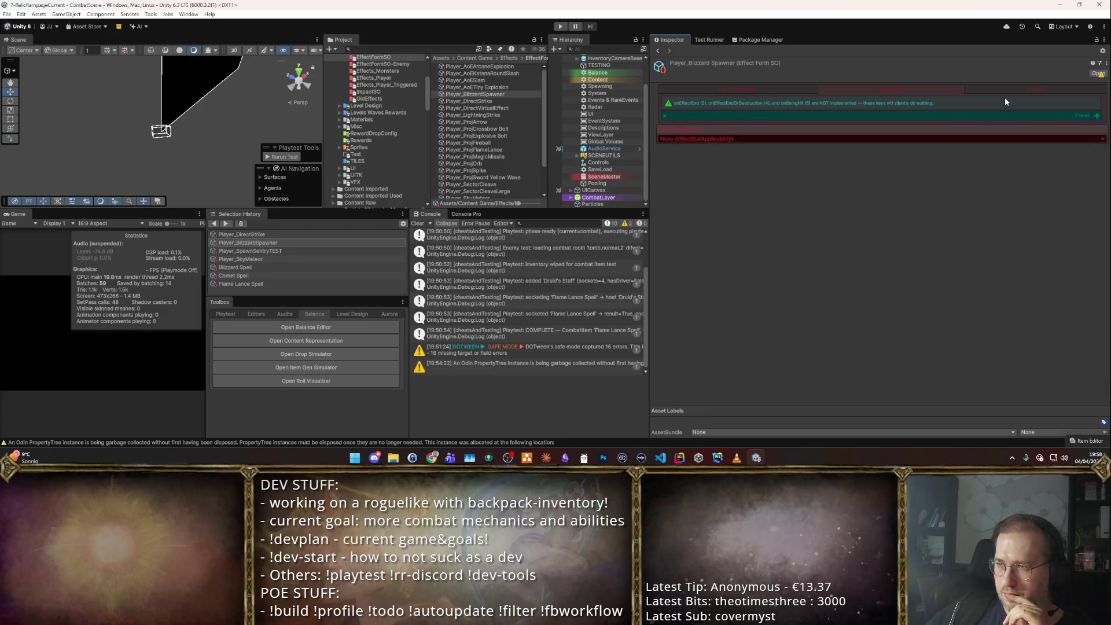
pyautogui.click(665, 116)
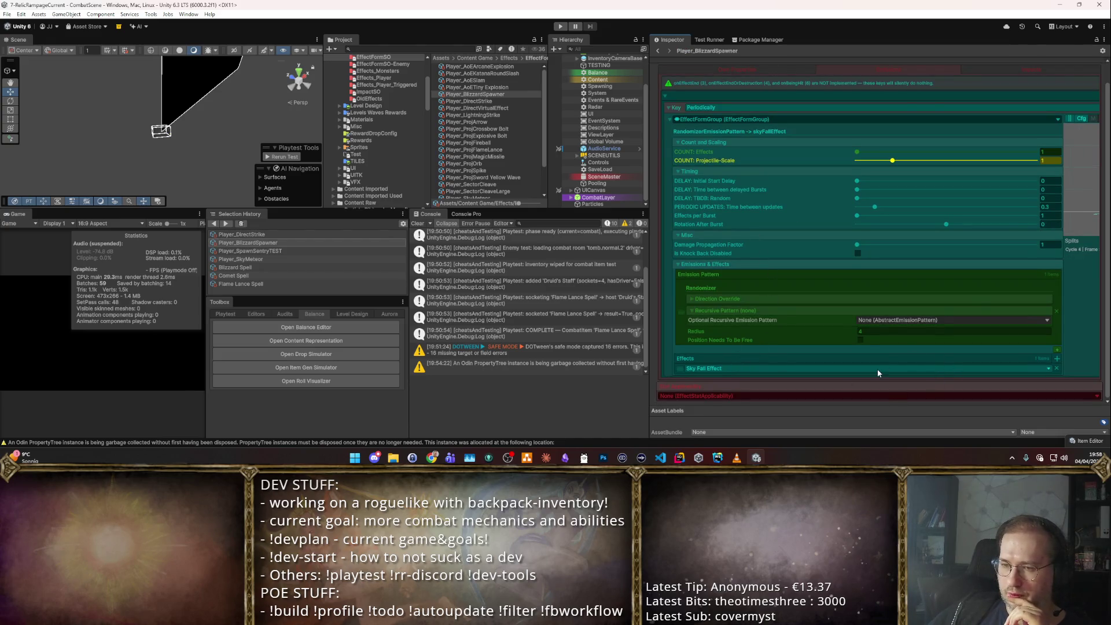
pyautogui.scroll(1, 983, 260)
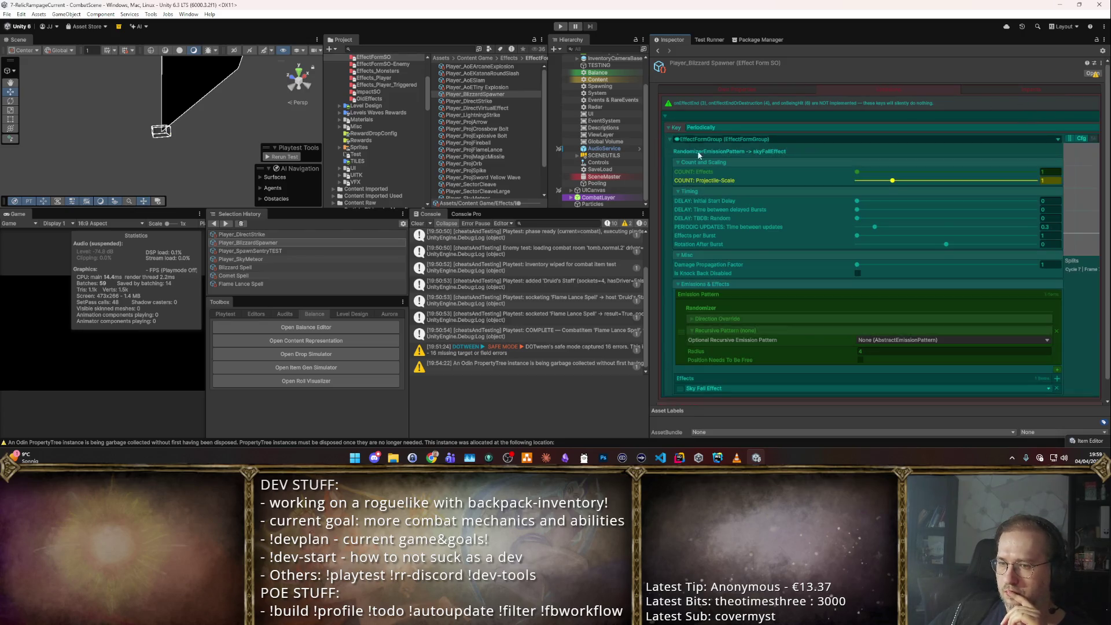
pyautogui.scroll(-1, 786, 349)
pyautogui.scroll(1, 897, 318)
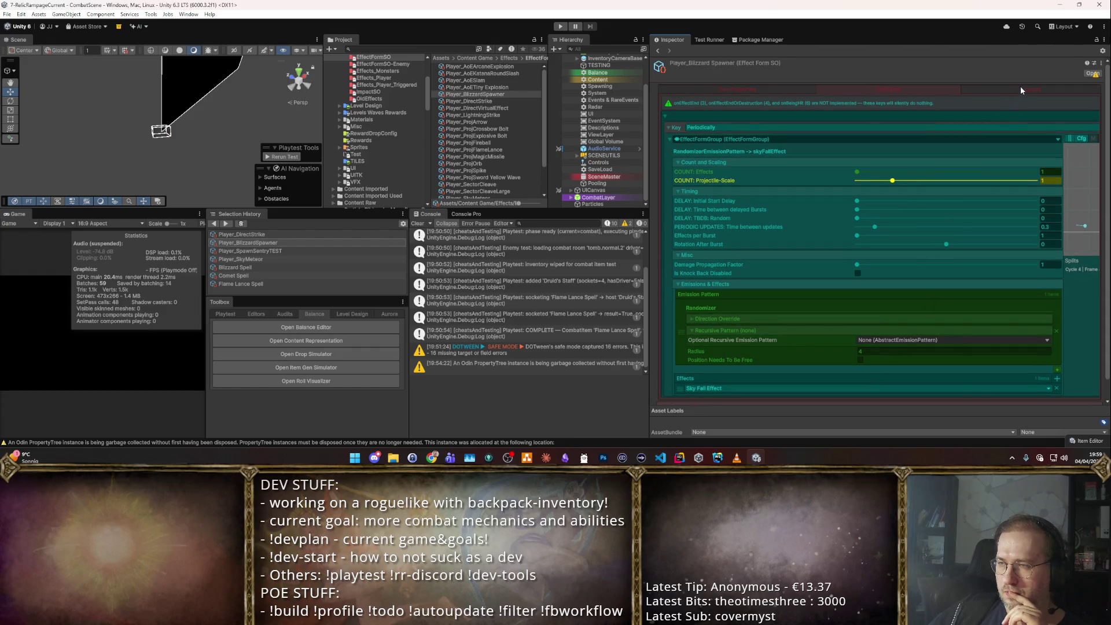
# - Collapse the Periodically entry and add a new empty key/value entry to the dictionary
pyautogui.click(1021, 88)
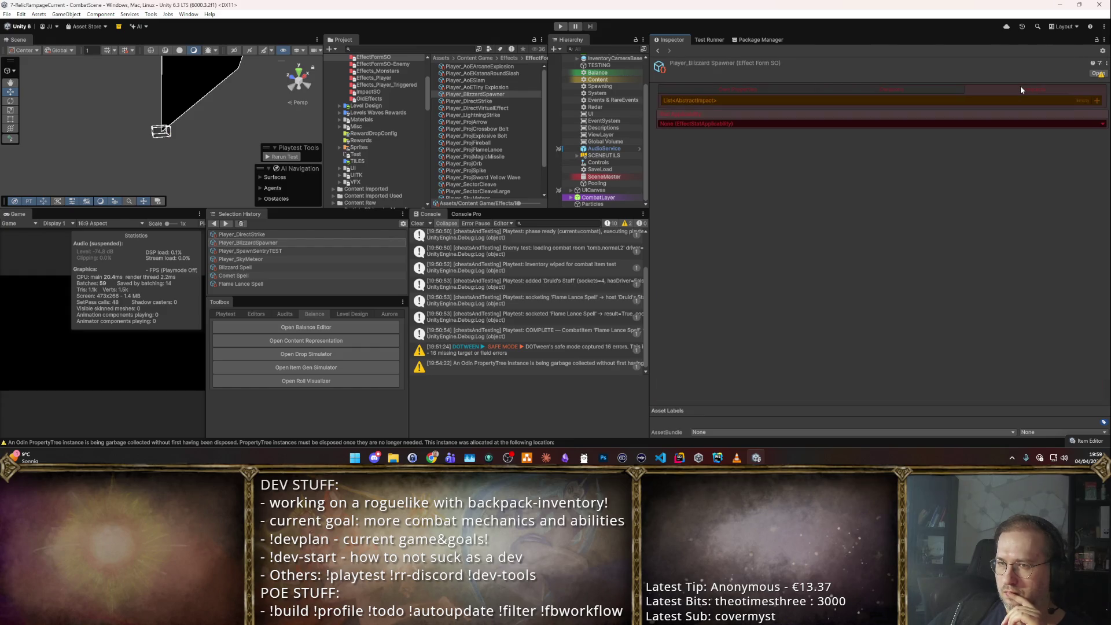
pyautogui.click(902, 90)
pyautogui.scroll(-1, 906, 233)
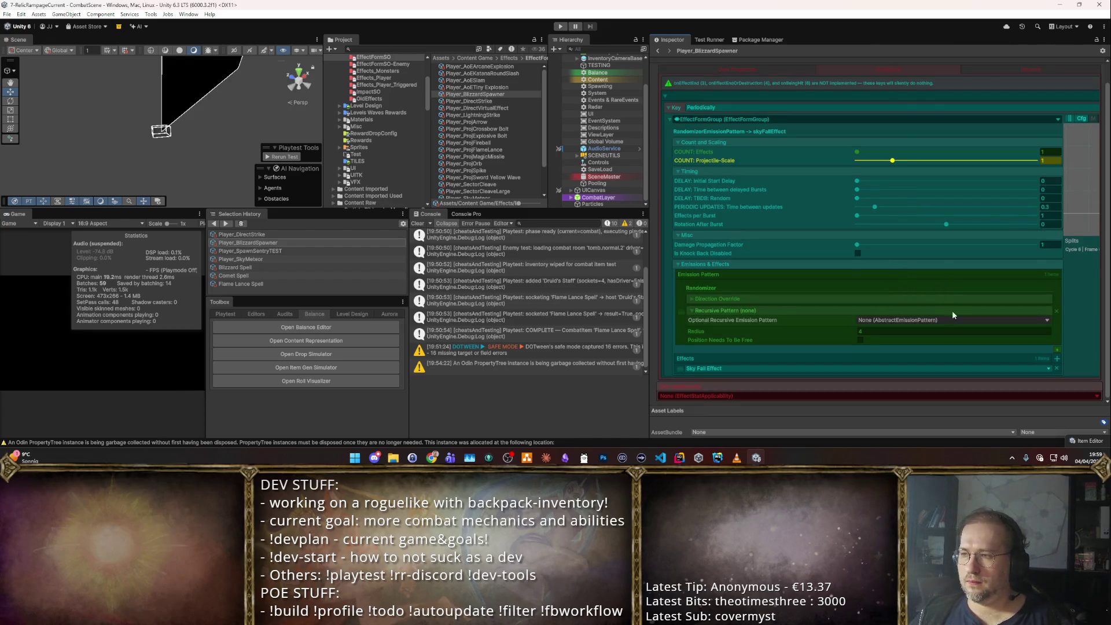
pyautogui.scroll(1, 952, 311)
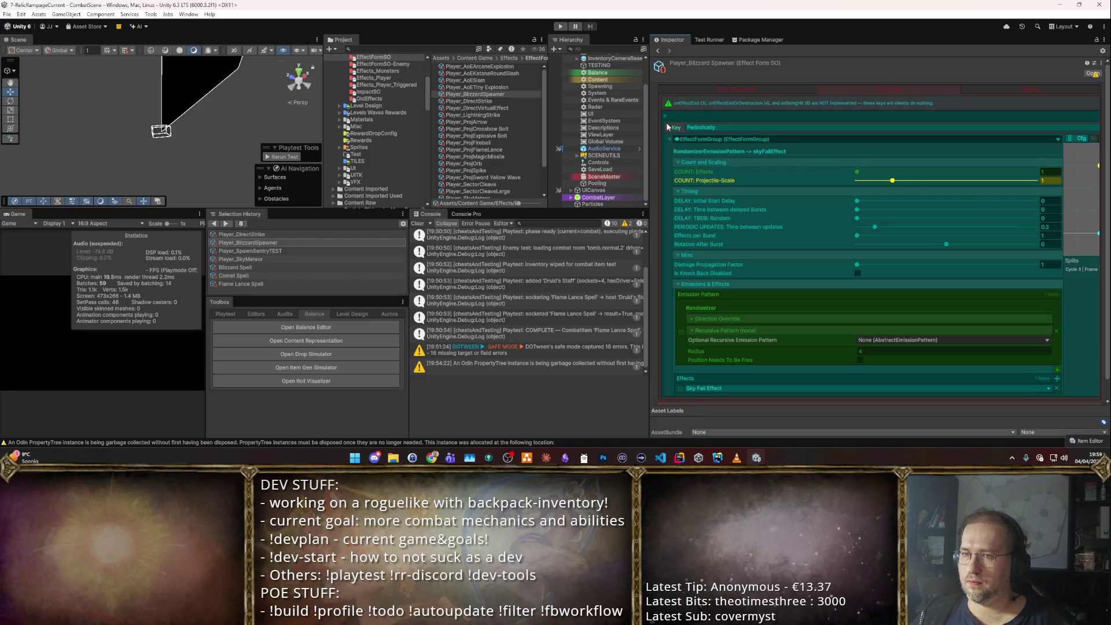
pyautogui.click(669, 127)
pyautogui.click(1096, 116)
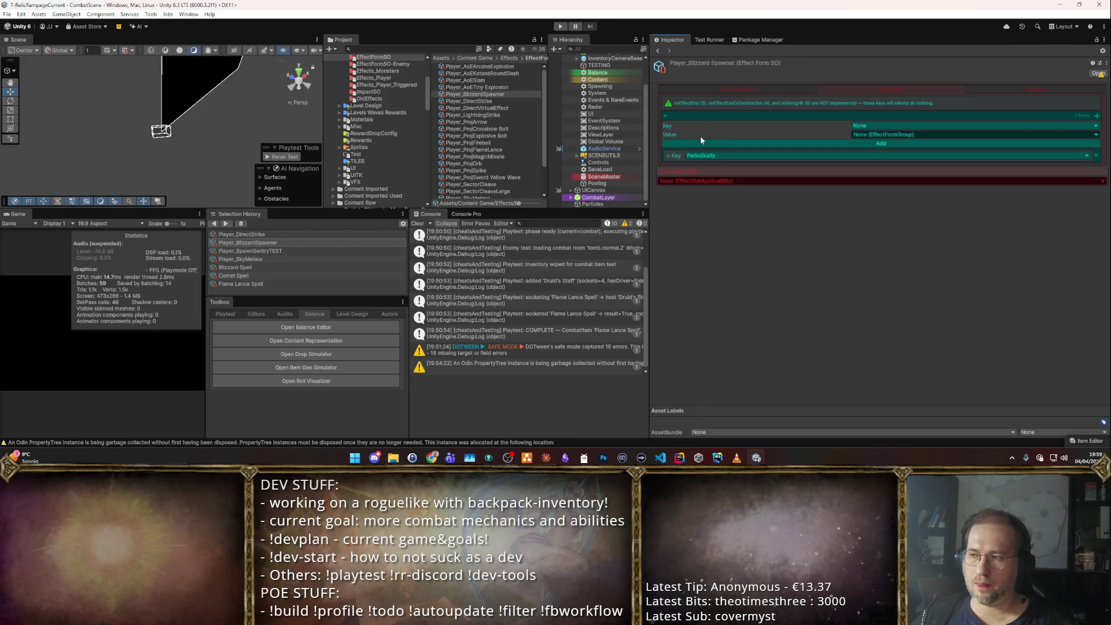
# - Inspect the Player_SpawnSentryTEST asset and its impacts list
pyautogui.click(431, 165)
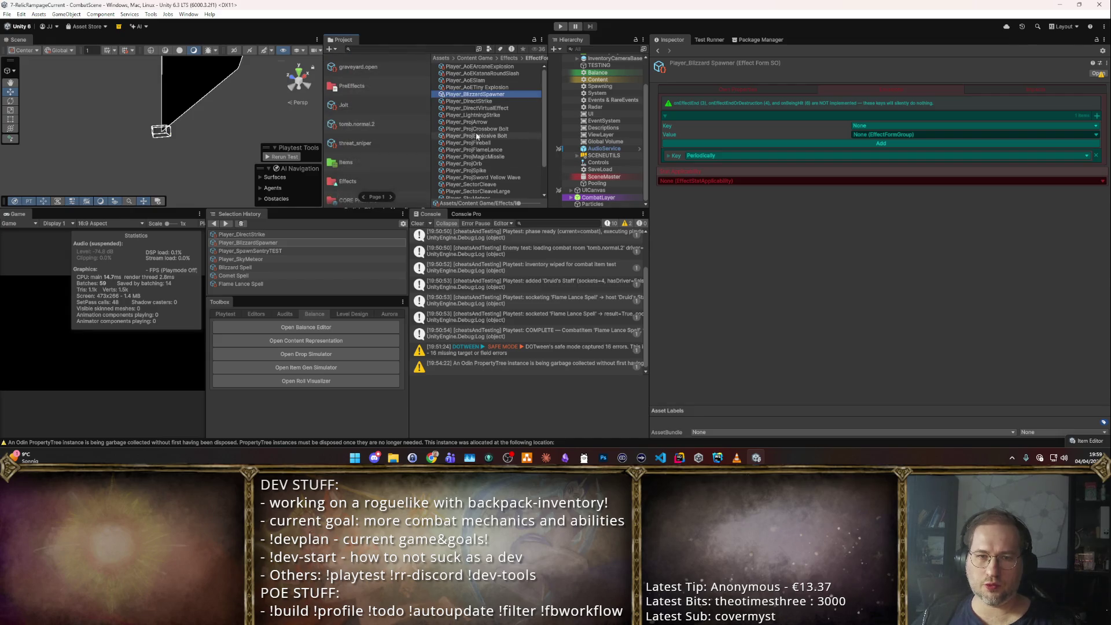
pyautogui.click(272, 250)
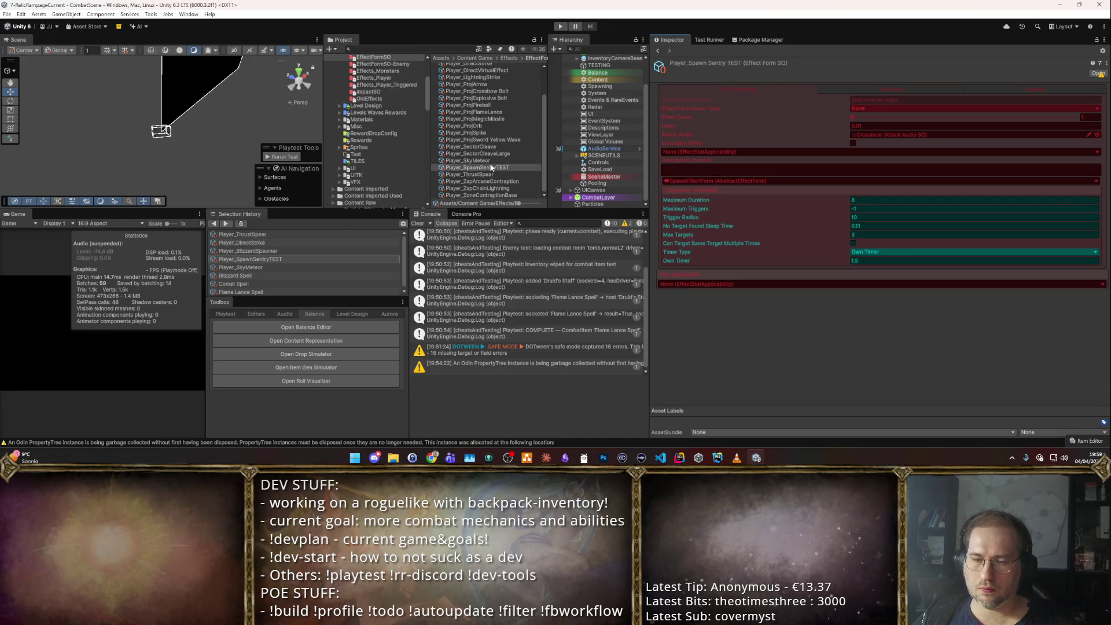
pyautogui.click(878, 90)
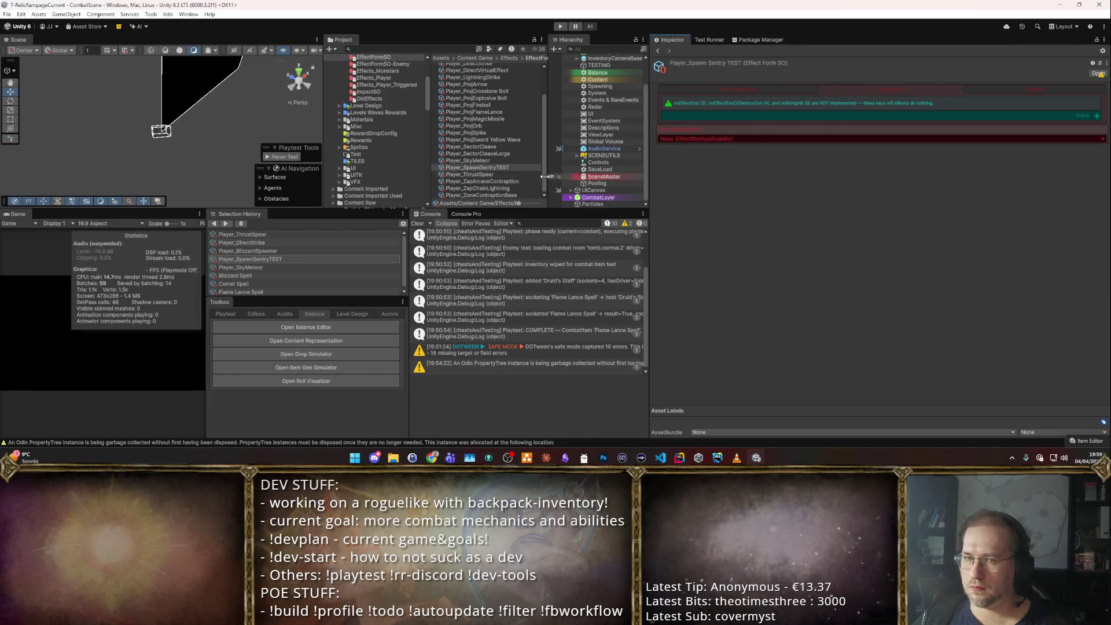
pyautogui.click(273, 252)
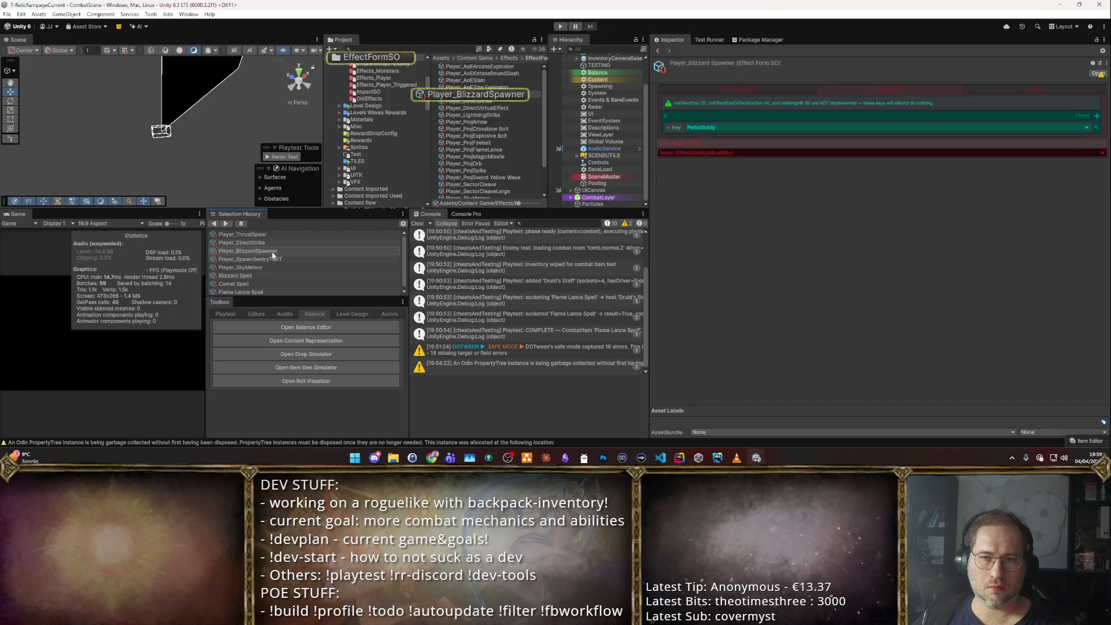
pyautogui.scroll(-3, 517, 169)
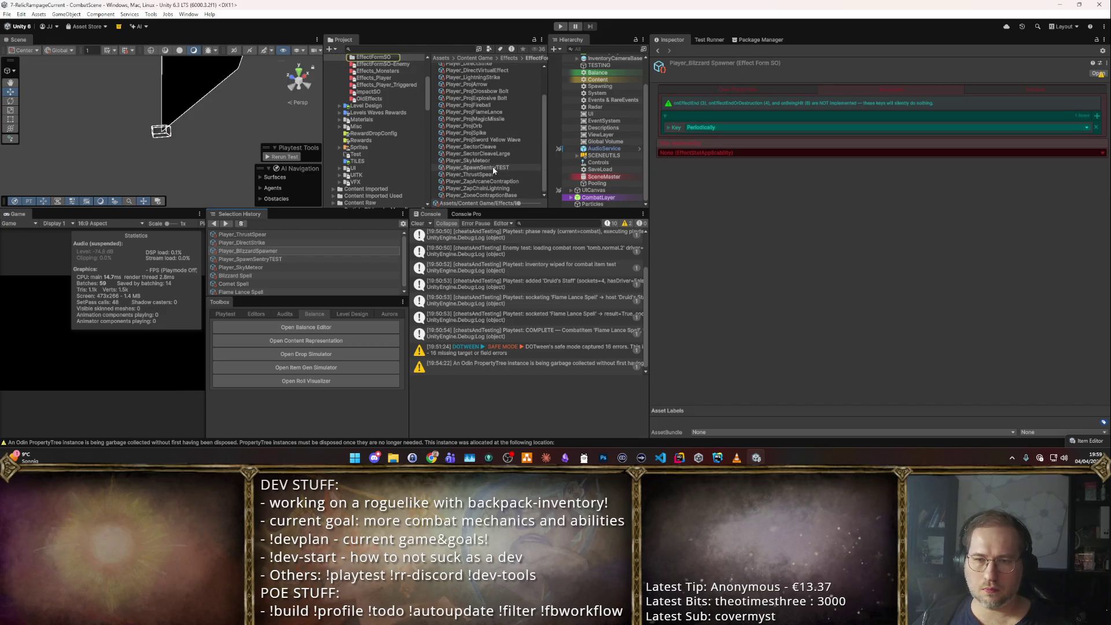
# - Delete the Player_SpawnSentryTEST asset from the Project window and confirm
pyautogui.click(493, 169)
pyautogui.press('Delete')
pyautogui.press('Return')
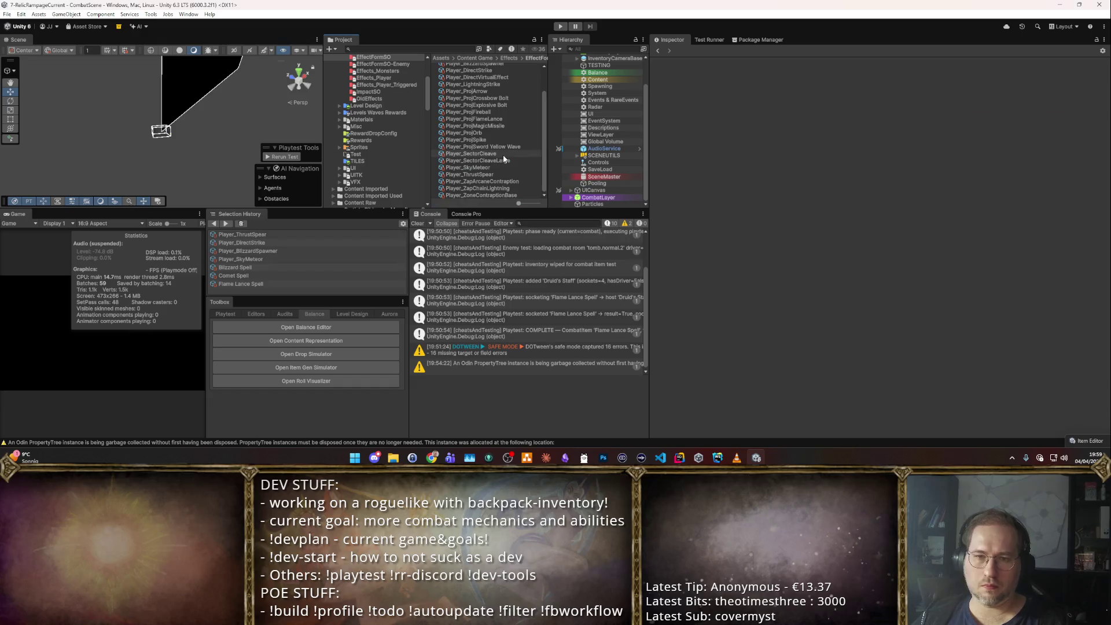
pyautogui.scroll(3, 502, 155)
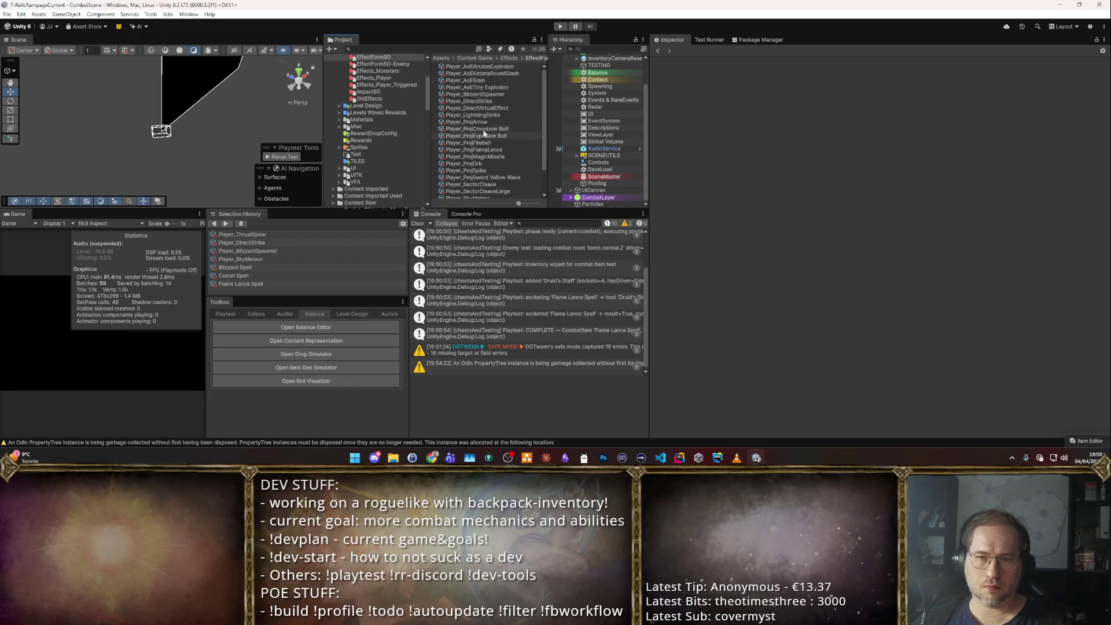
# - Reselect Player_BlizzardSpawner and view its projectile effect form settings
pyautogui.click(486, 94)
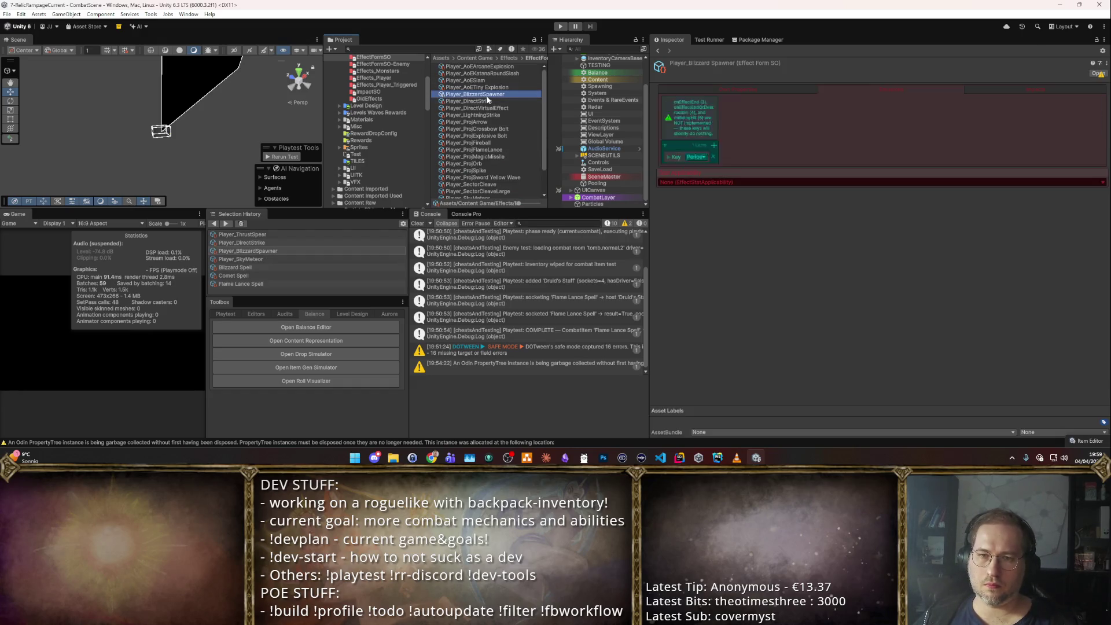
pyautogui.click(742, 89)
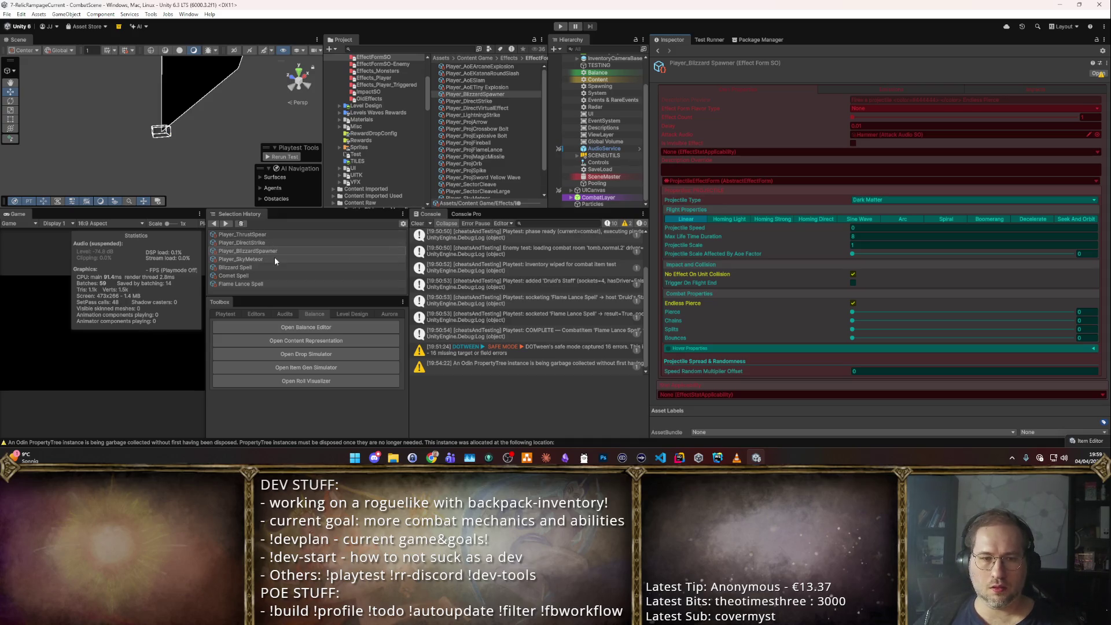
pyautogui.click(259, 265)
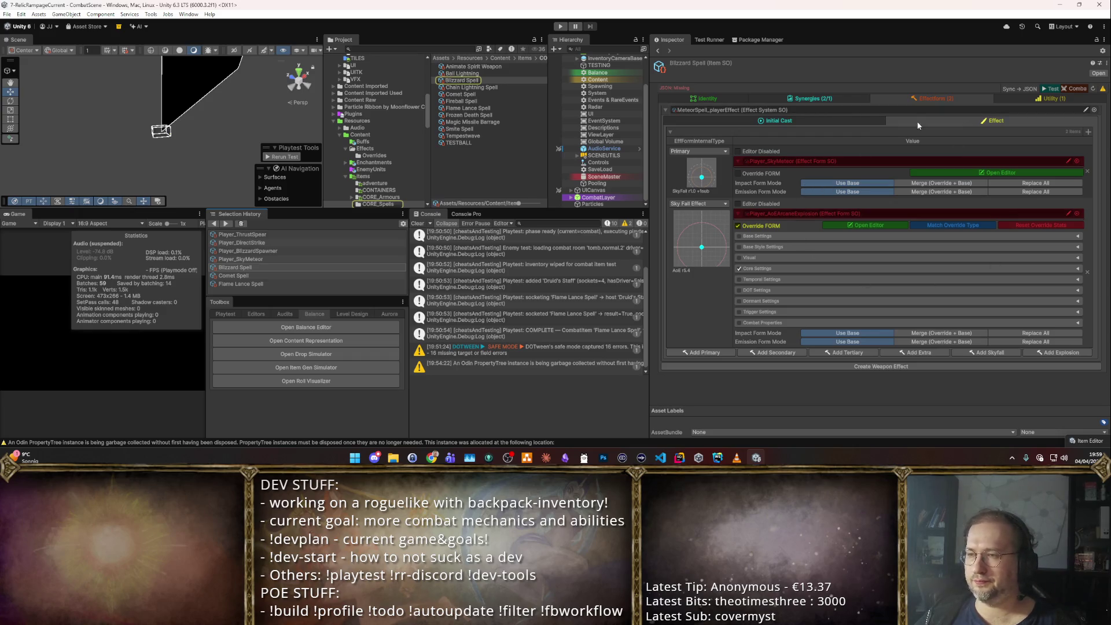
# - Set Primary to Player_BlizzardSpawner and Sky Fall Effect to Player_SkyMeteor
pyautogui.click(1074, 162)
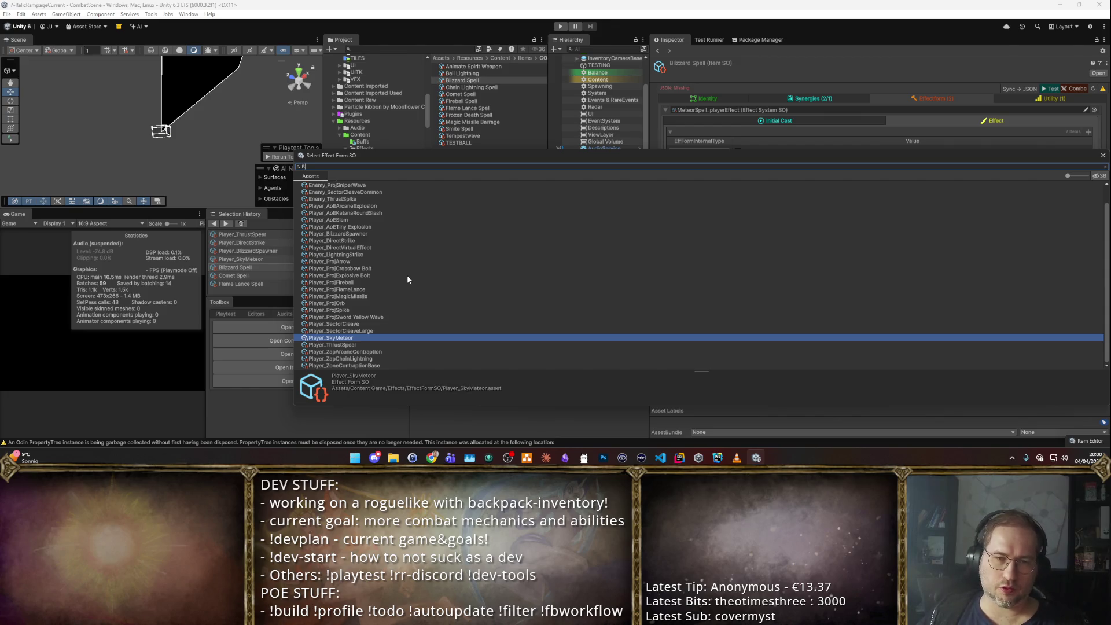
pyautogui.write('Blizz')
pyautogui.doubleClick(387, 193)
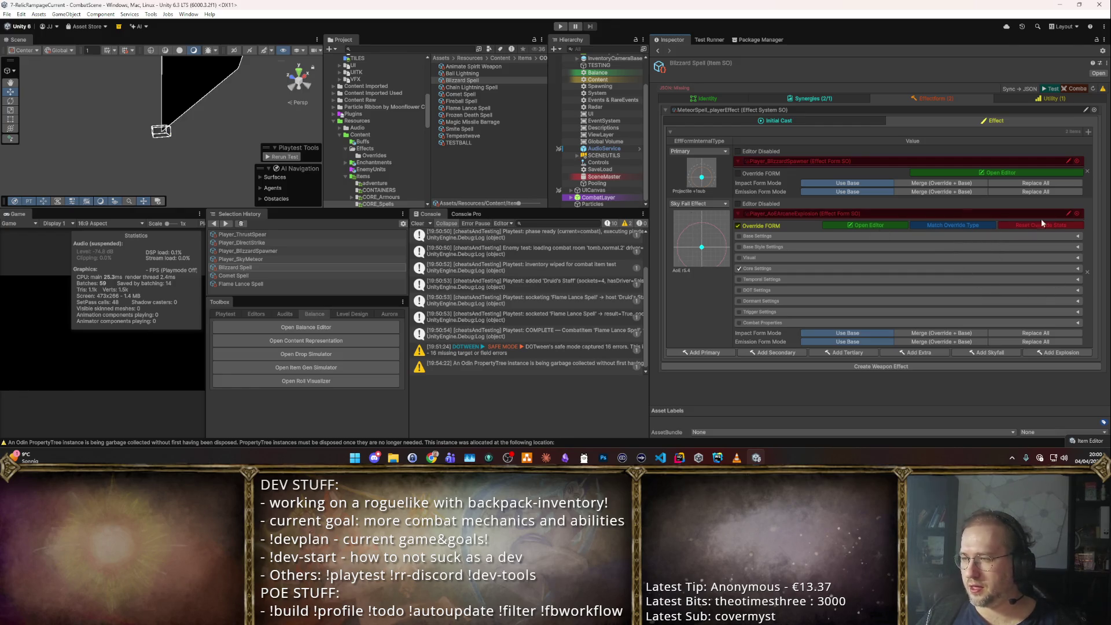
pyautogui.click(1076, 214)
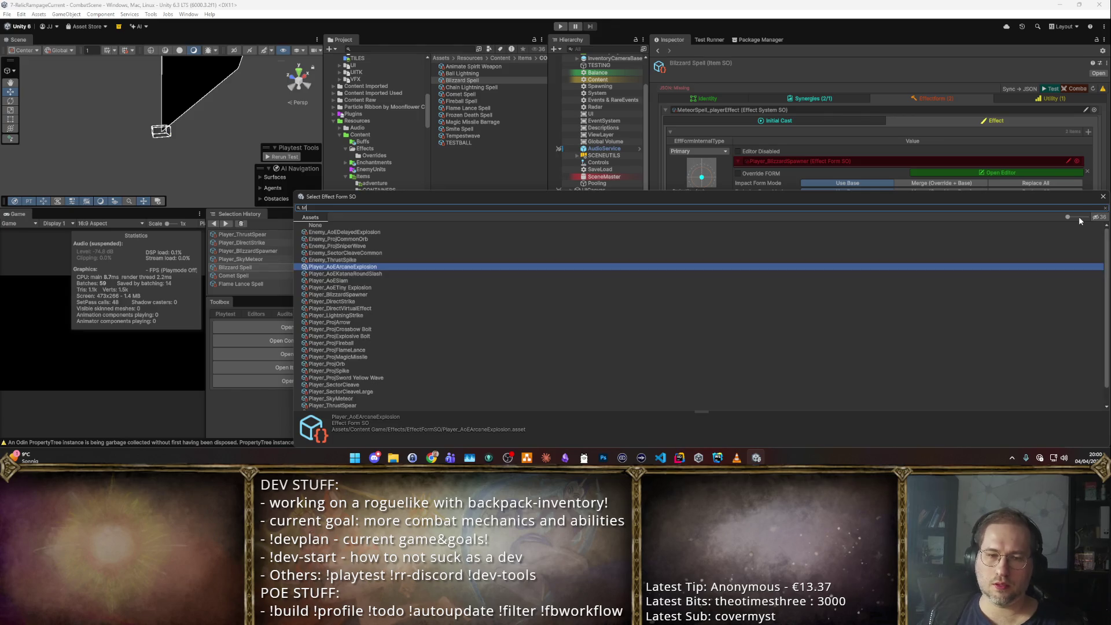
pyautogui.write('Mete')
pyautogui.press('Return')
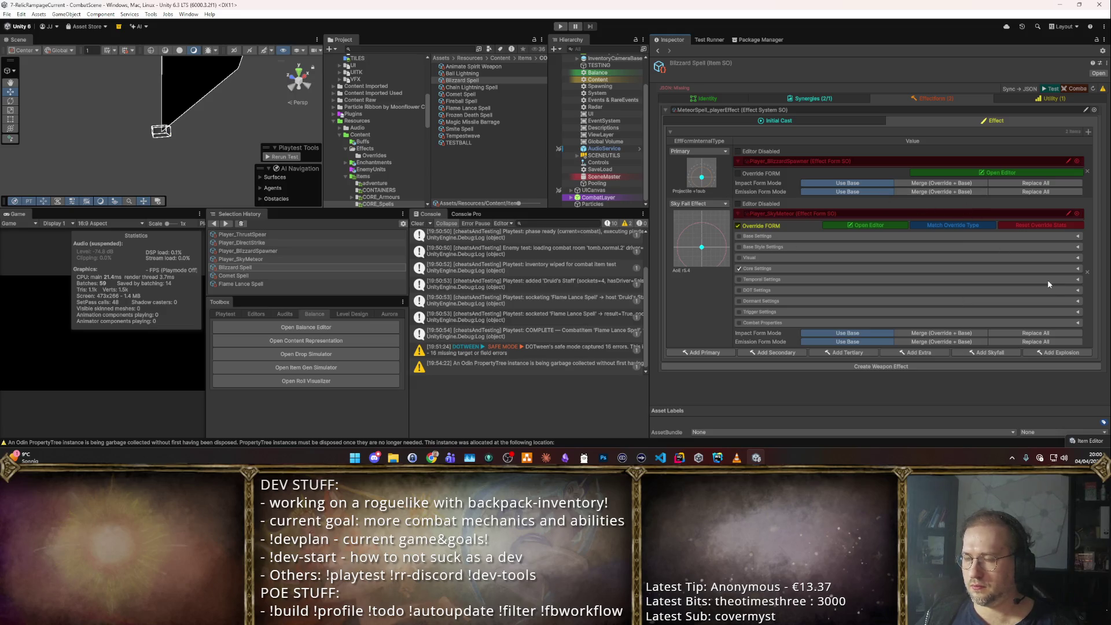
# - Add a Projectile Explosion effect form set to Player_AoEArcaneExplosion
pyautogui.click(1058, 352)
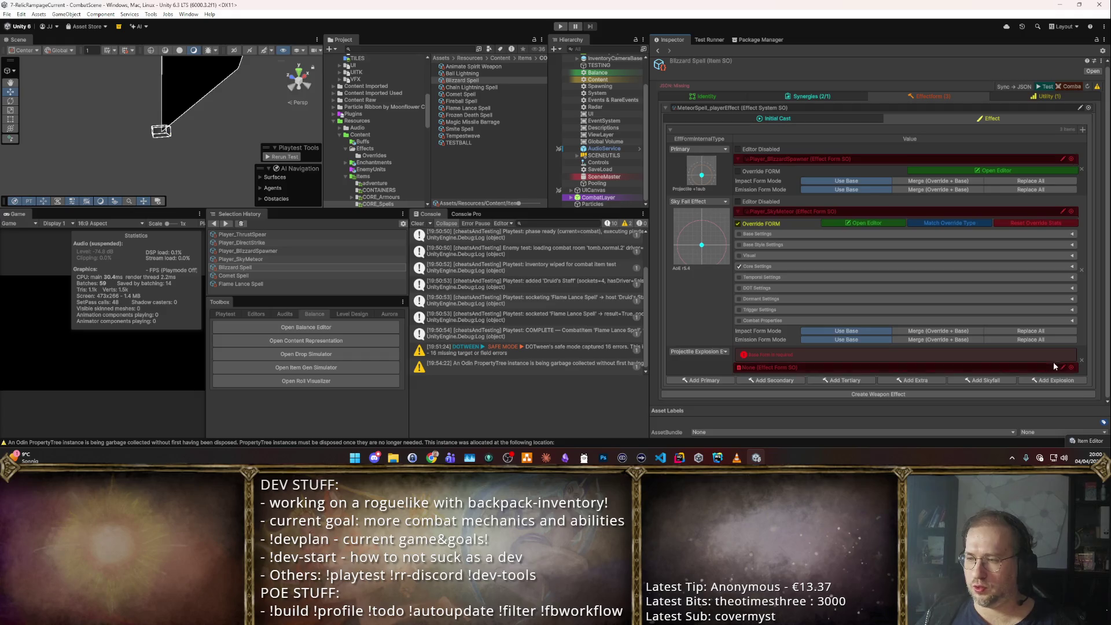
pyautogui.click(1070, 368)
pyautogui.write('a')
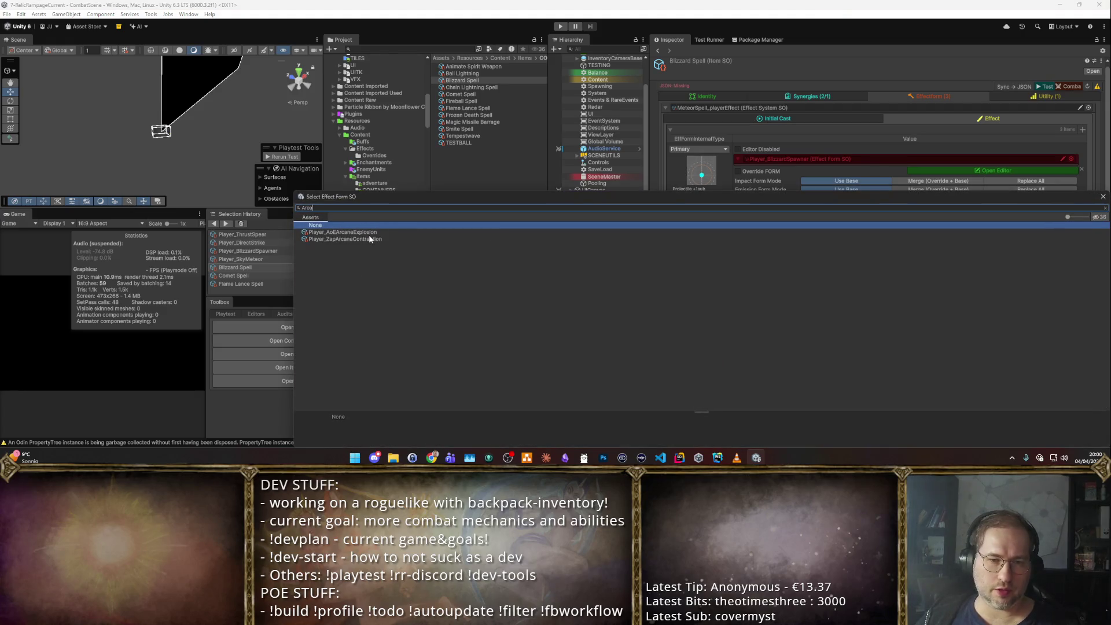
pyautogui.click(372, 233)
pyautogui.doubleClick(372, 234)
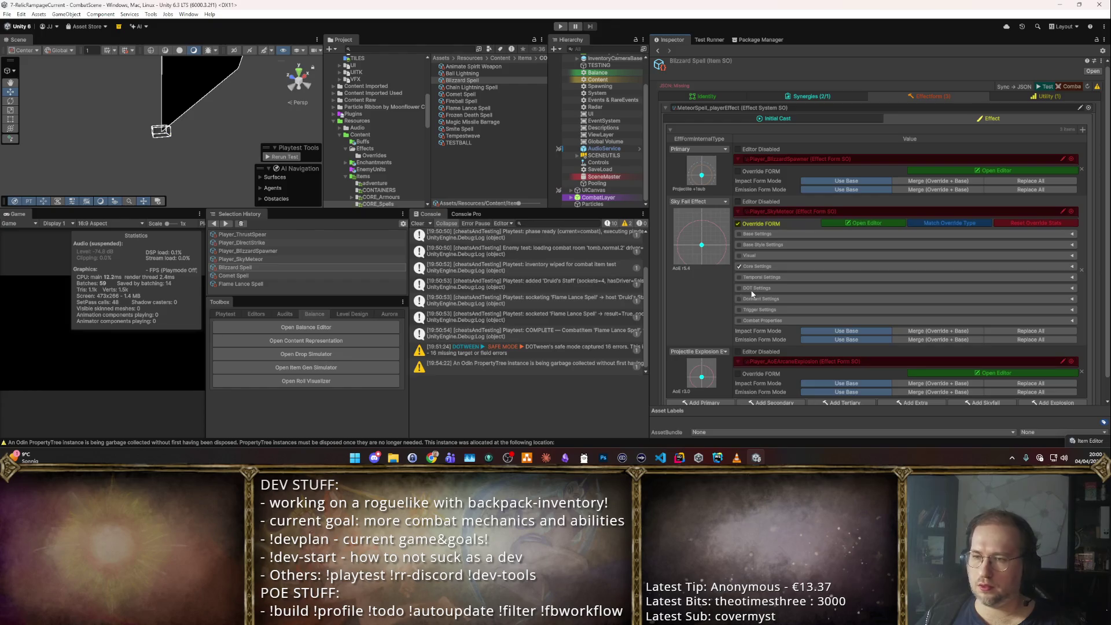
pyautogui.click(797, 97)
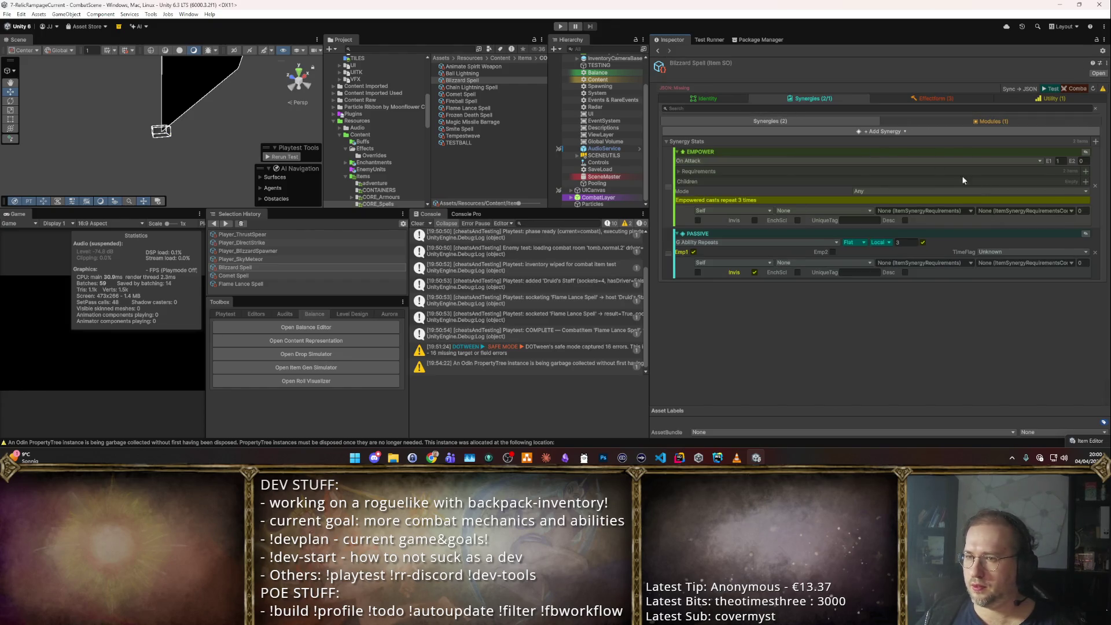
# - Delete the EMPOWER and PASSIVE synergies, then review the Initial Cast emission and timing settings
pyautogui.click(1095, 187)
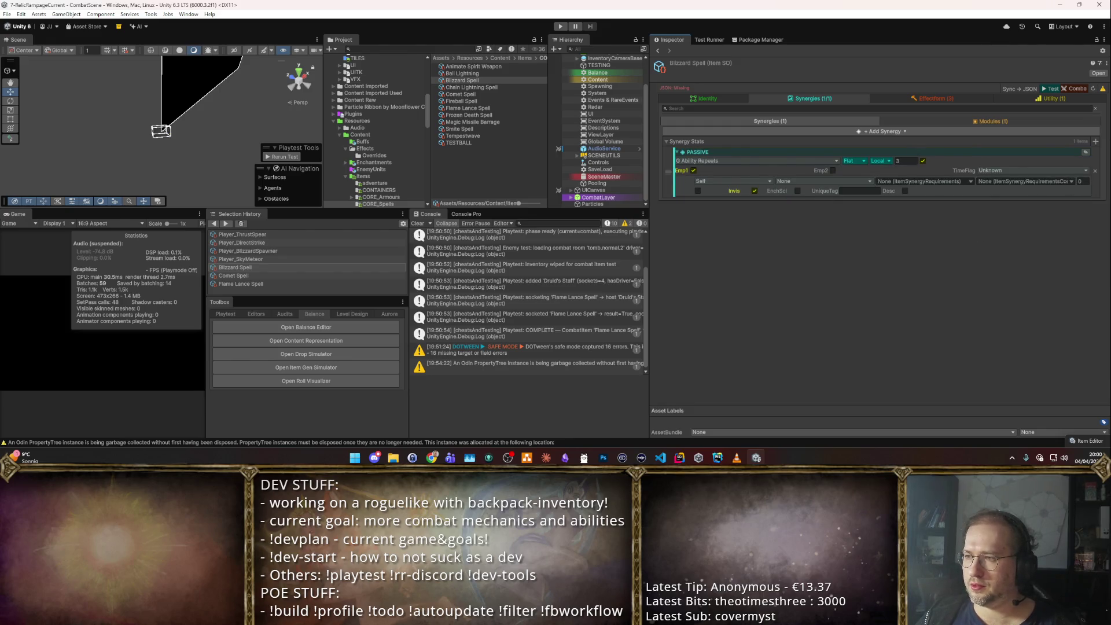
pyautogui.click(1095, 171)
pyautogui.click(896, 99)
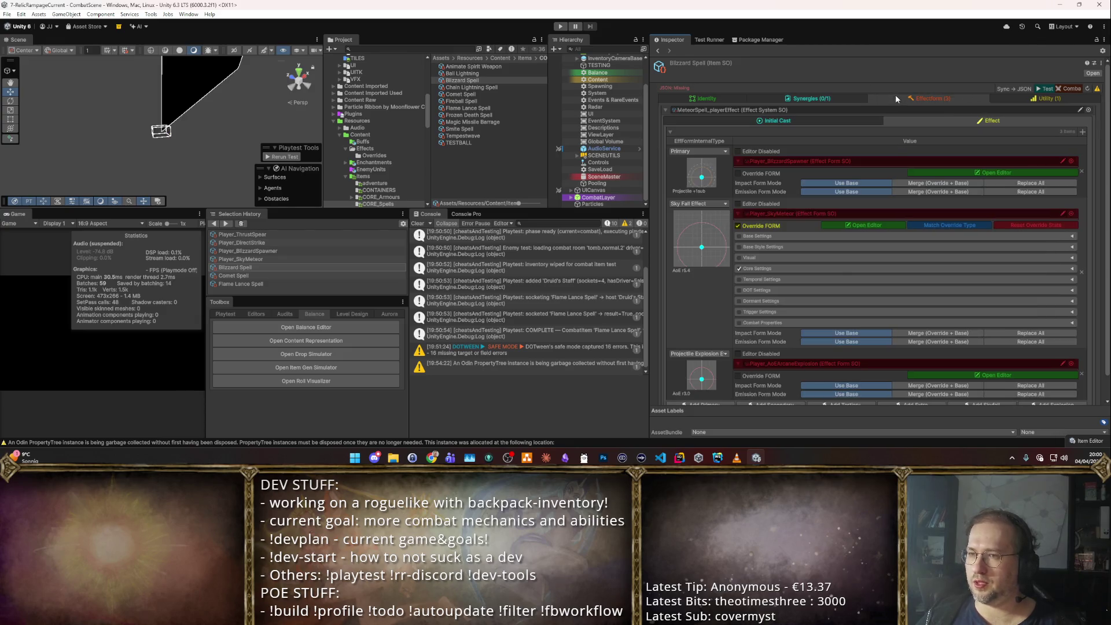
pyautogui.click(803, 119)
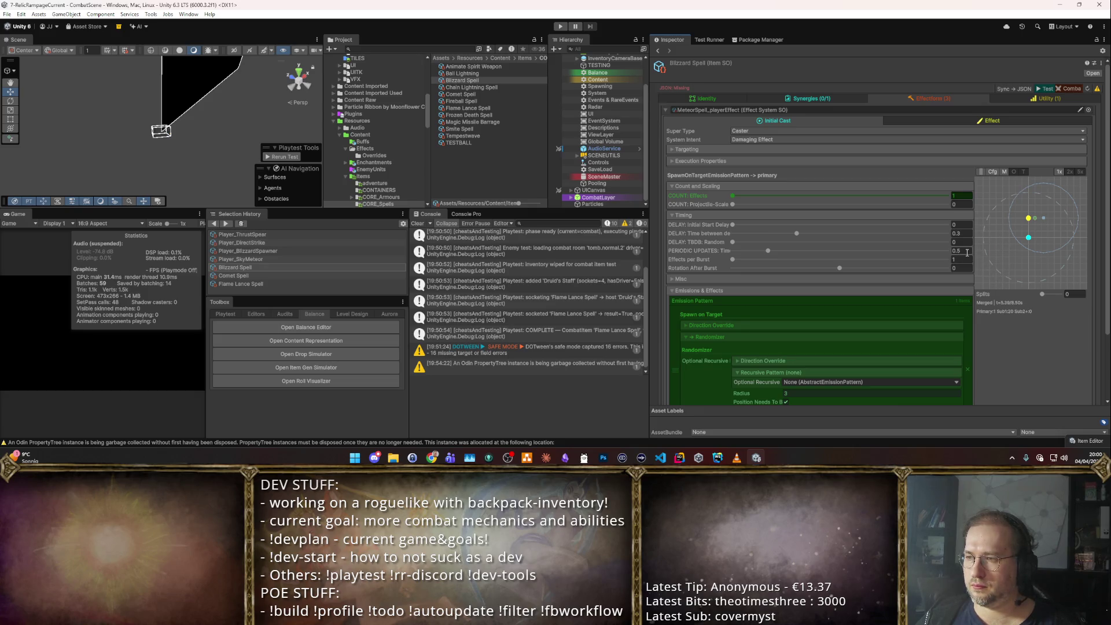
pyautogui.scroll(-3, 984, 324)
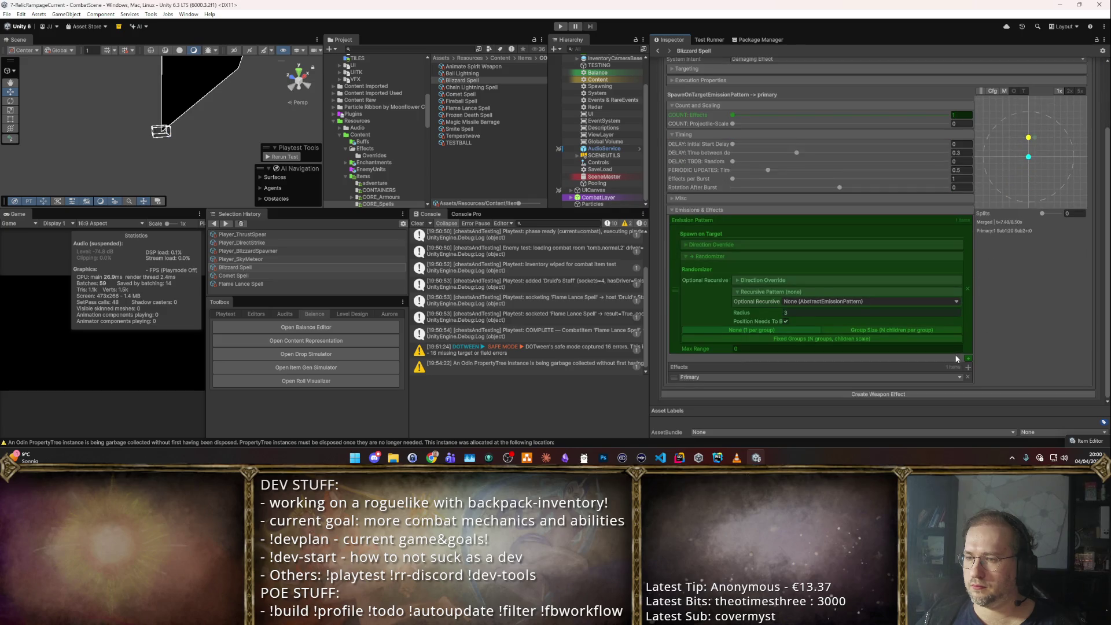
pyautogui.scroll(3, 859, 308)
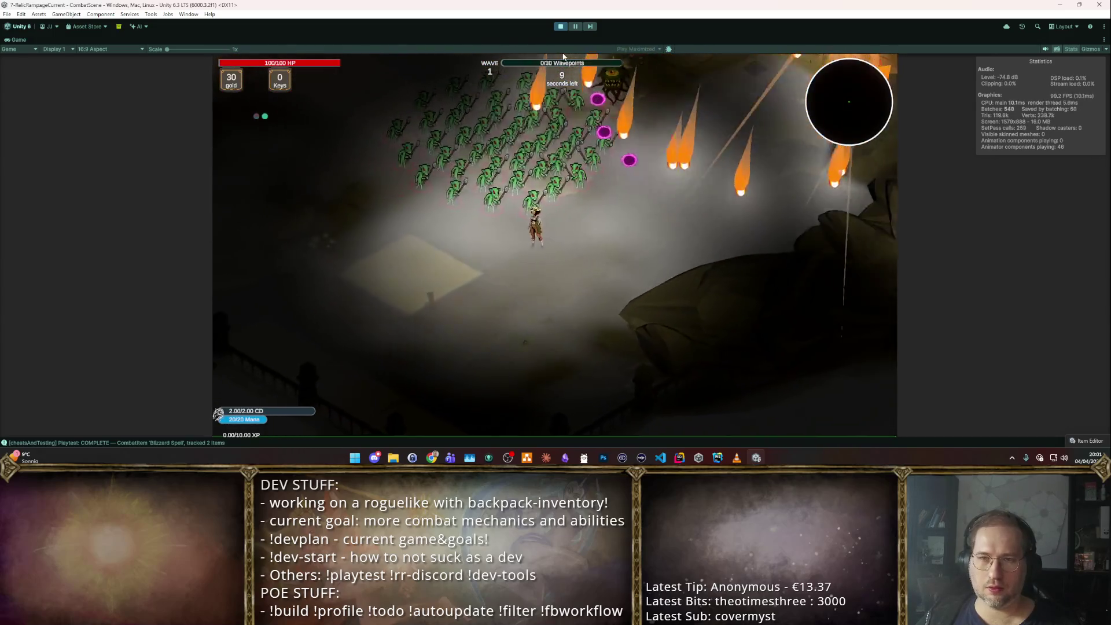
# - Stop play mode after watching meteors rain down in the Blizzard Spell playtest
pyautogui.click(560, 26)
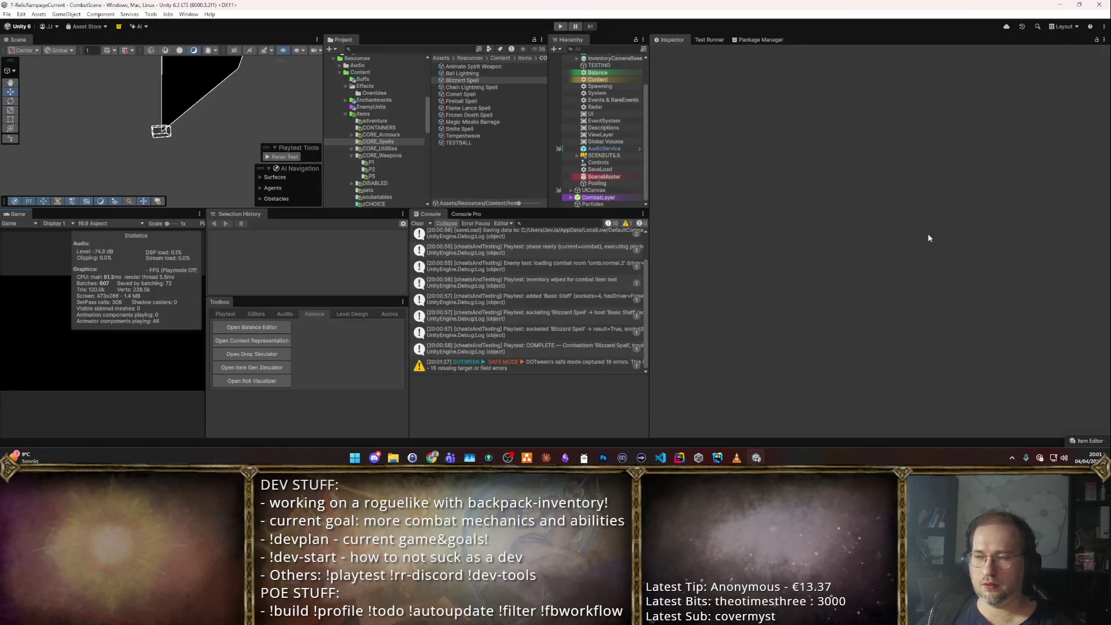
# - Delete the Player_AoEArcaneExplosion explosion entry and open Player_BlizzardSpawner's editor on its periodic keys
pyautogui.scroll(3, 894, 269)
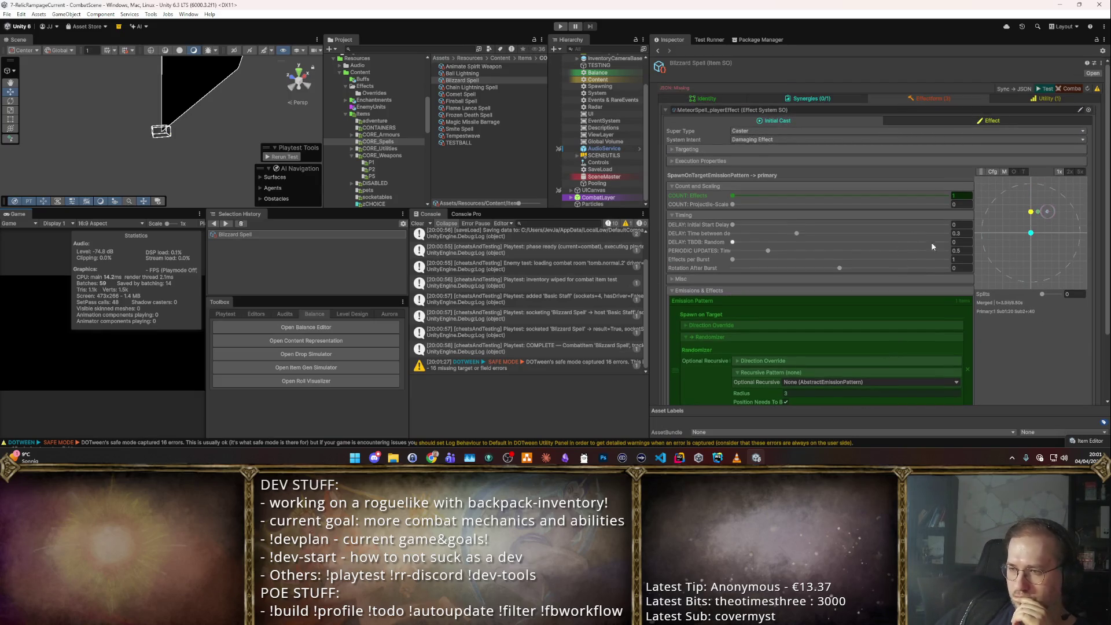
pyautogui.click(949, 120)
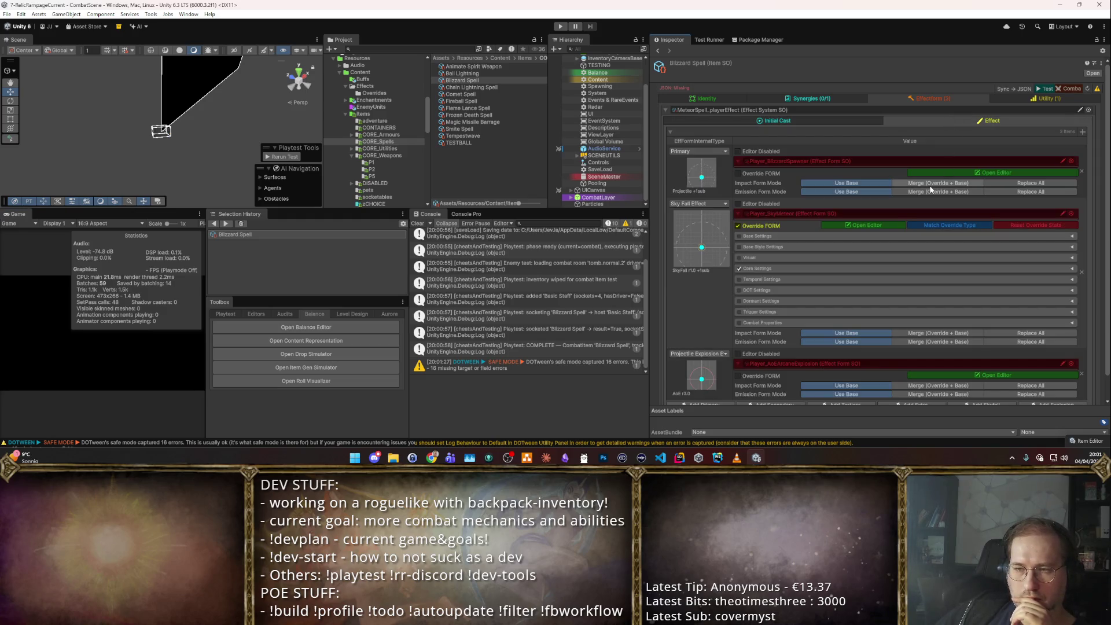
pyautogui.click(708, 205)
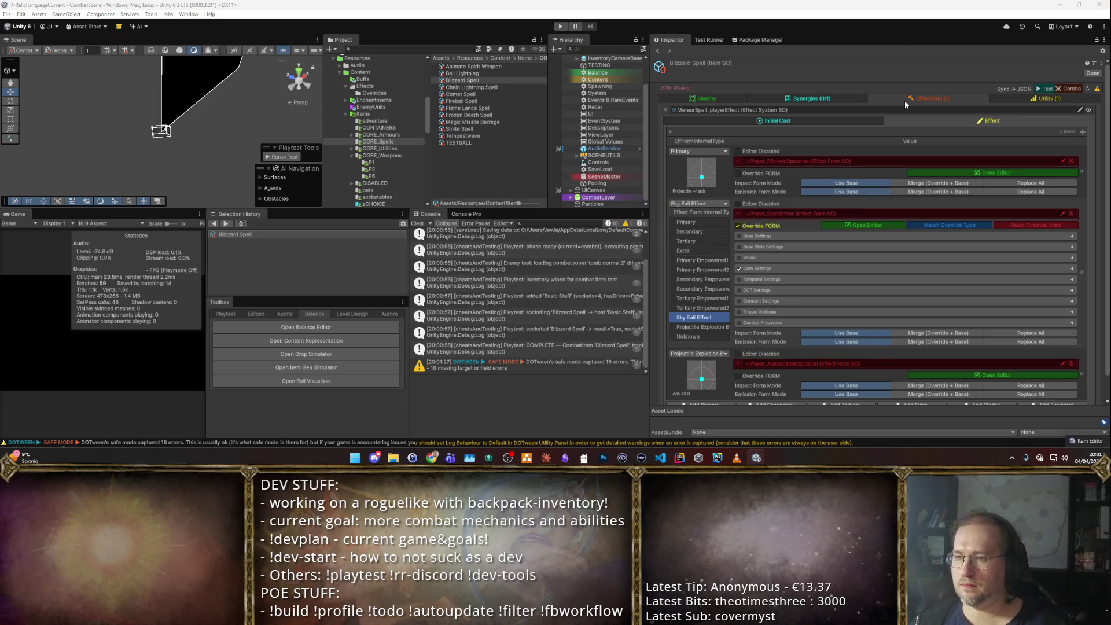
pyautogui.click(890, 128)
pyautogui.scroll(-2, 871, 317)
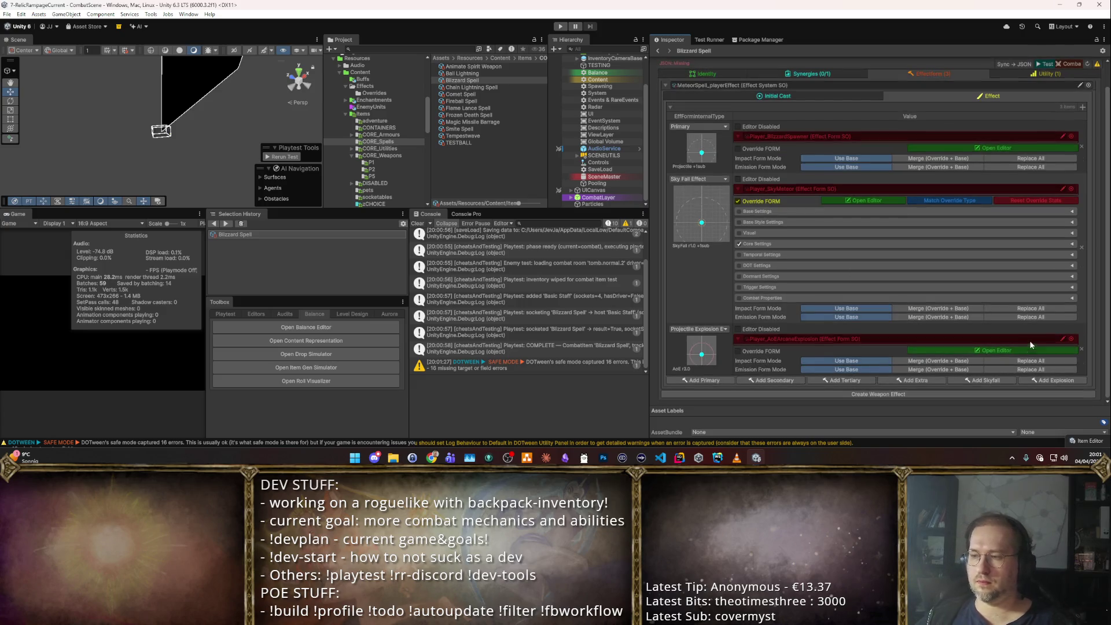
pyautogui.click(1080, 350)
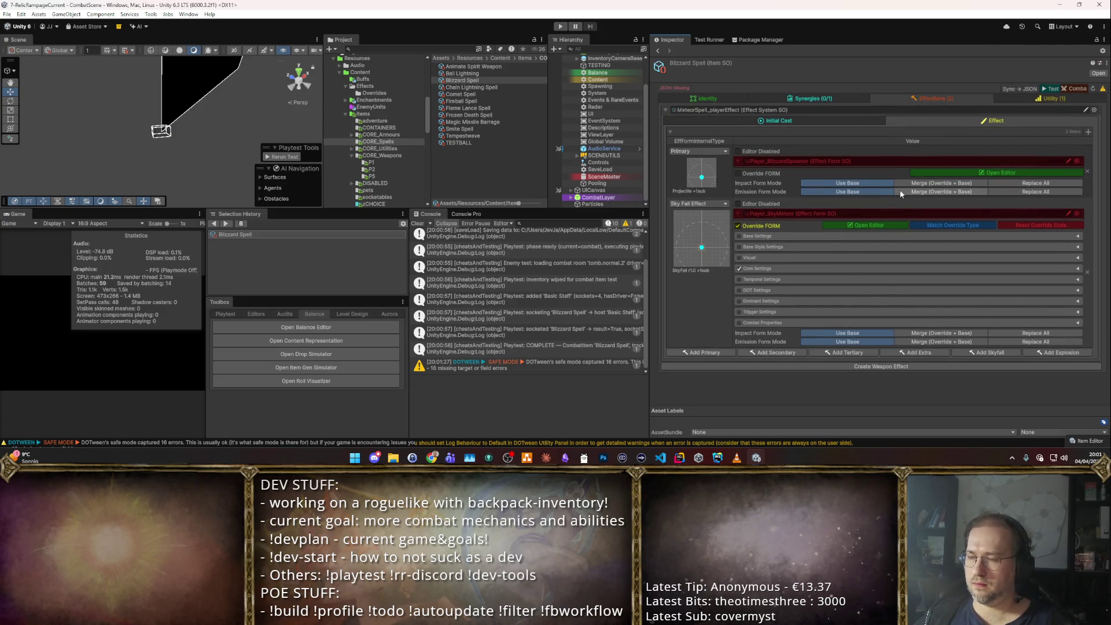
pyautogui.click(939, 172)
pyautogui.click(568, 43)
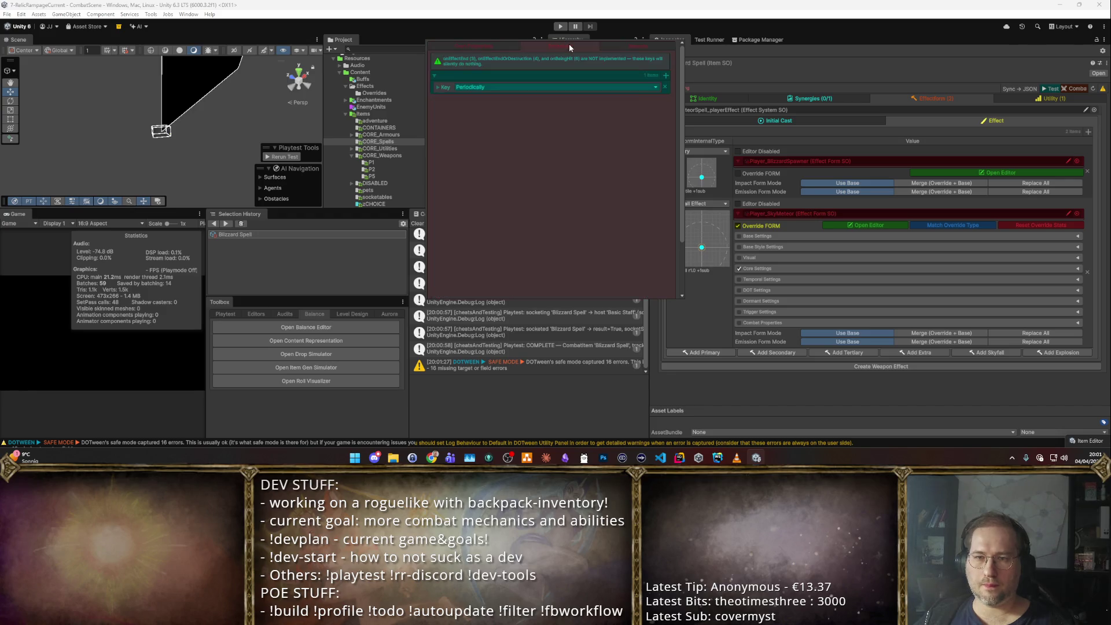